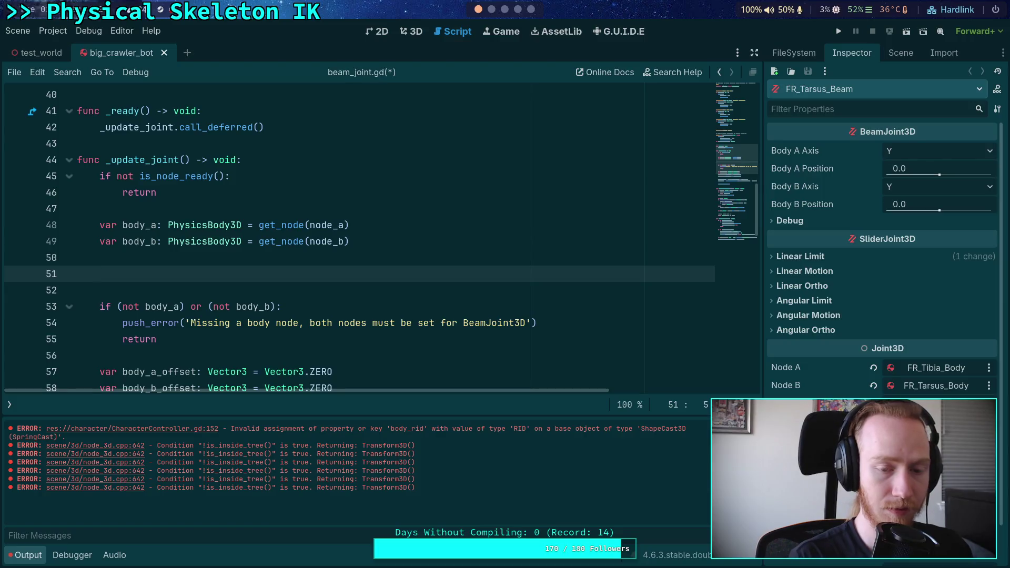
Delete the surplus blank lines before and after the (not body_a) or (not body_b) check.
key("BackSpace")
key("BackSpace")
key("BackSpace")
key("BackSpace")
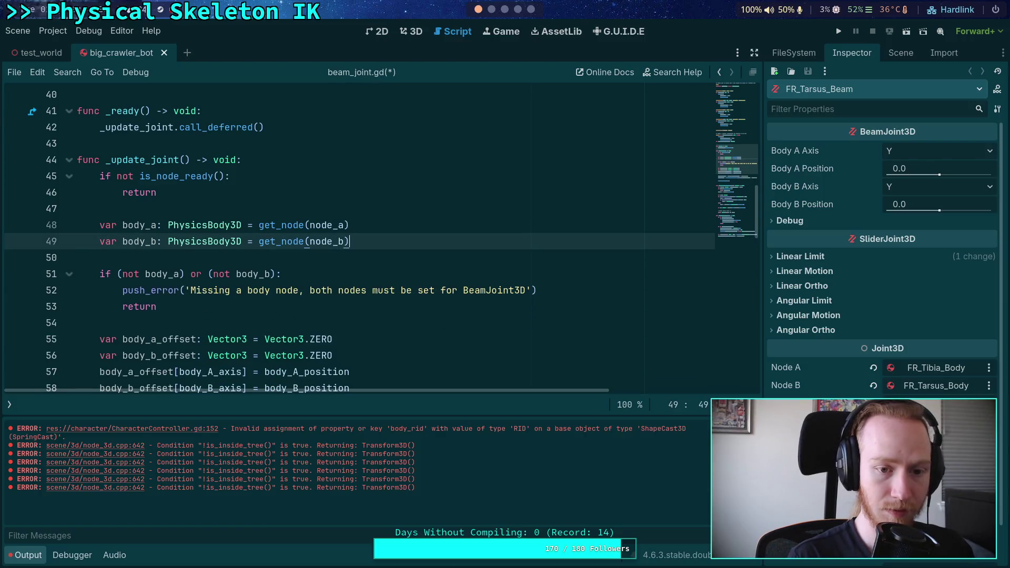
key("Down")
key("Down")
key("Down")
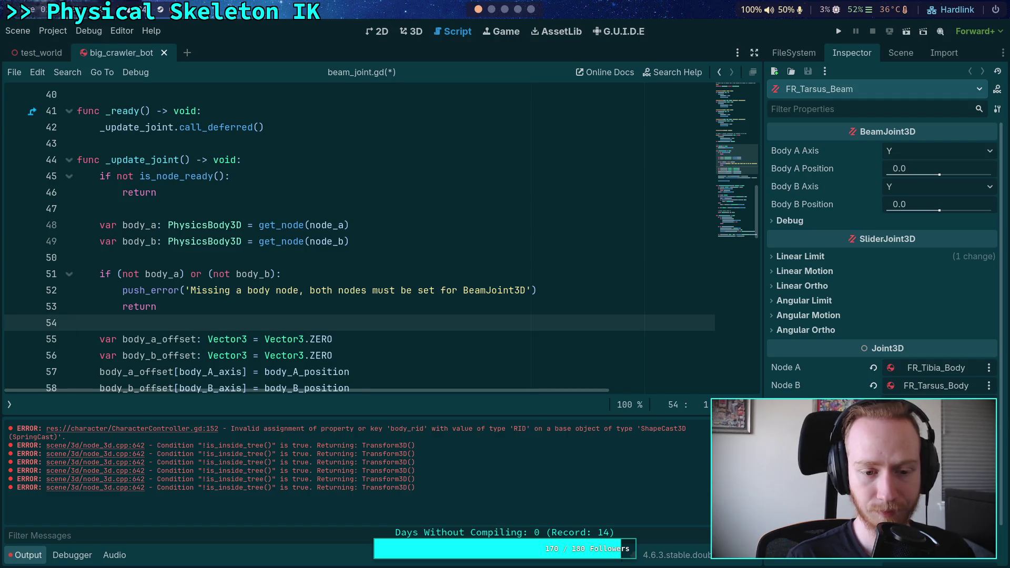
key("Return")
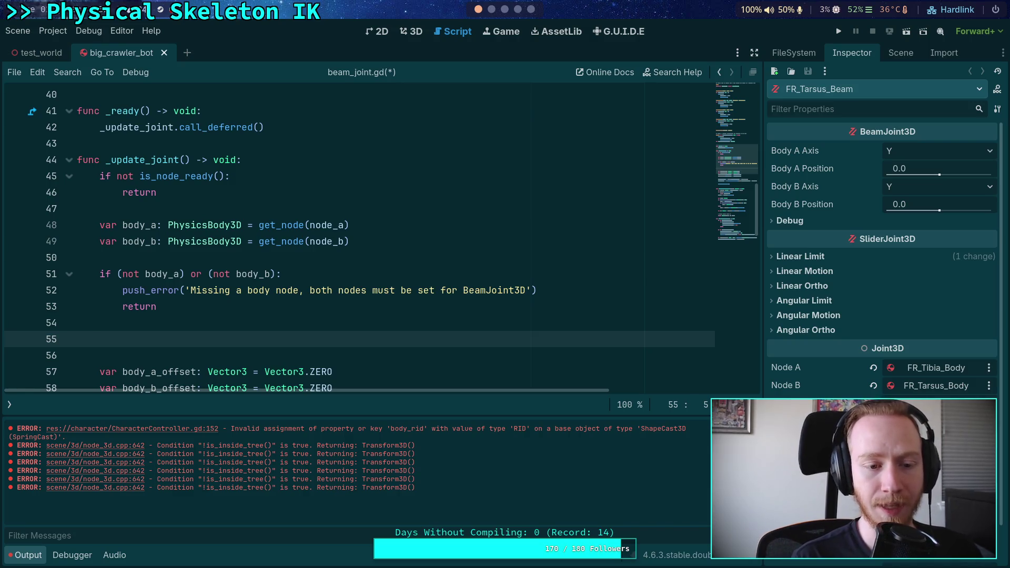
key("BackSpace")
key("BackSpace")
key("BackSpace")
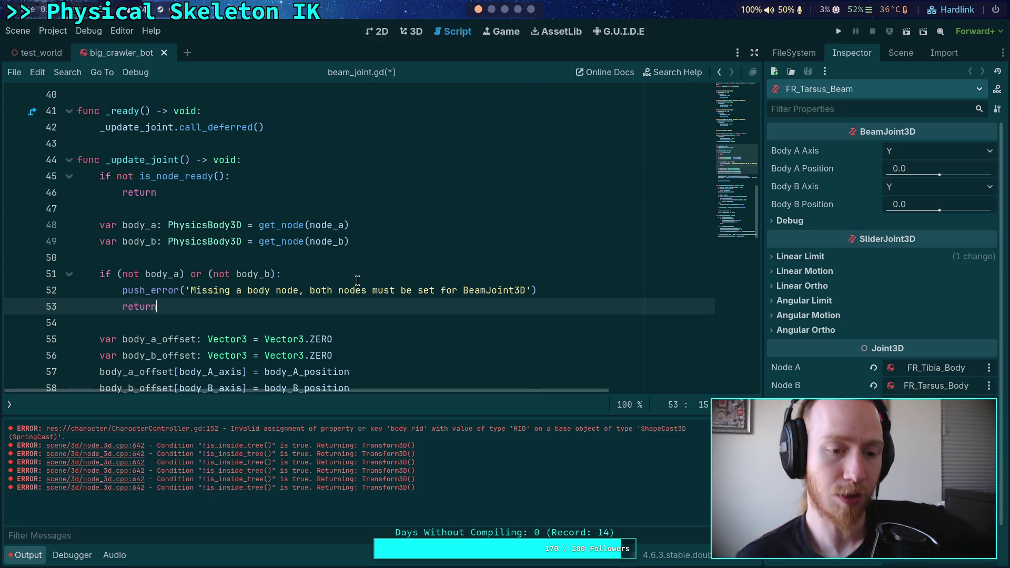
Review the rest of beam_joint.gd, then bring up the debugger's Monitors panel.
scroll(358, 280, "down", 2)
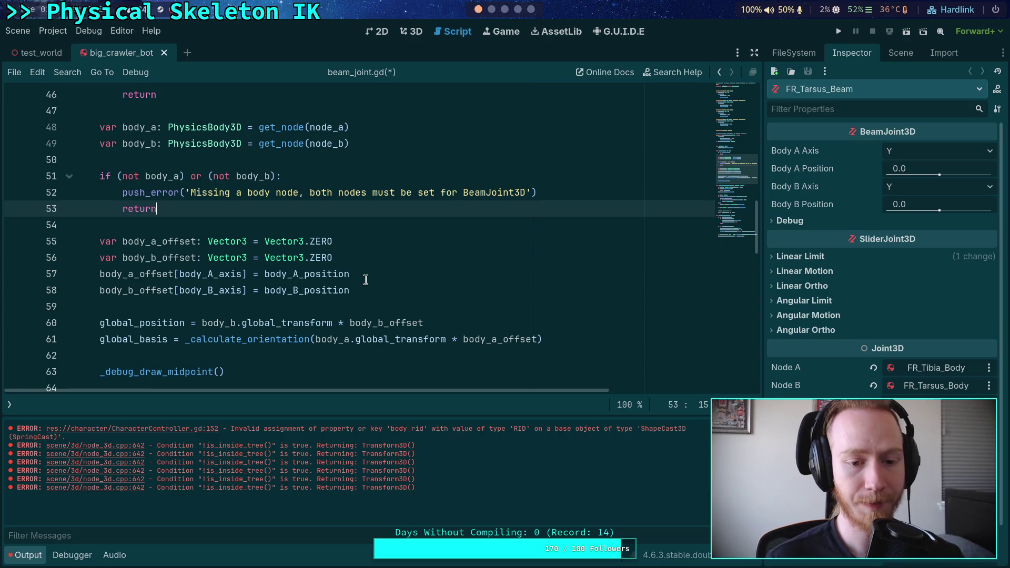
left_click(289, 322)
left_click(361, 339)
scroll(342, 321, "up", 10)
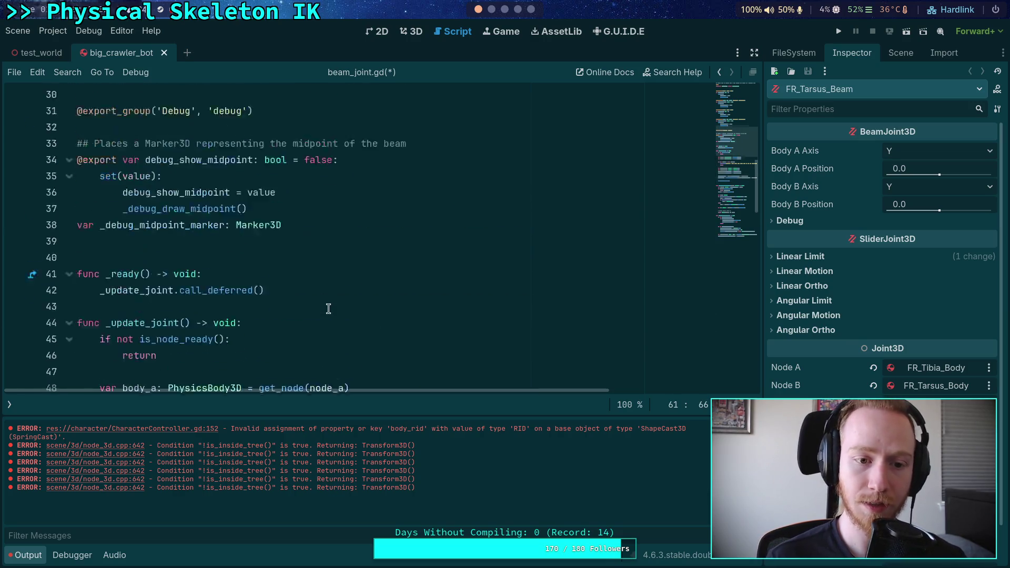
left_click(328, 306)
scroll(181, 326, "up", 4)
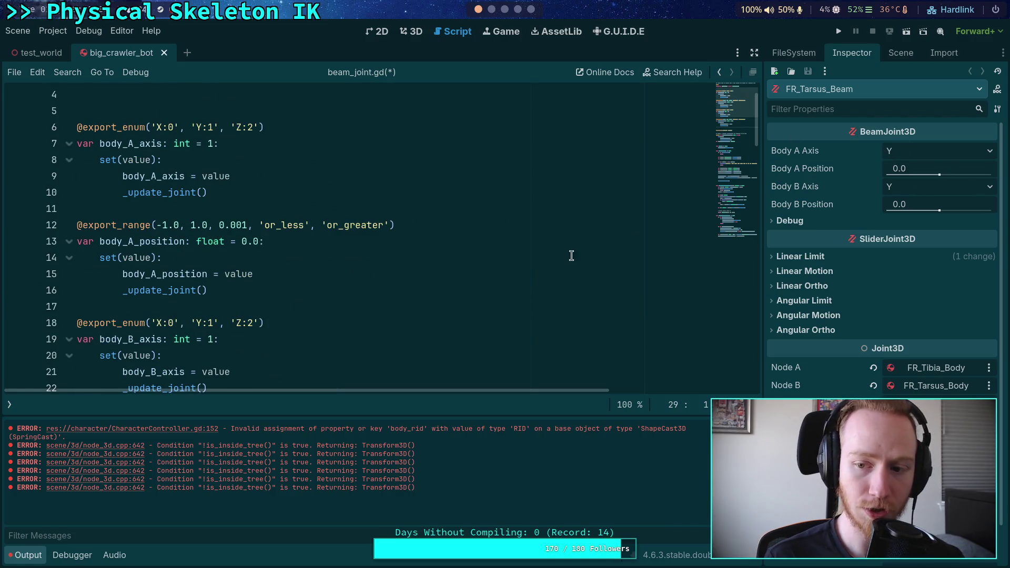
scroll(414, 265, "down", 14)
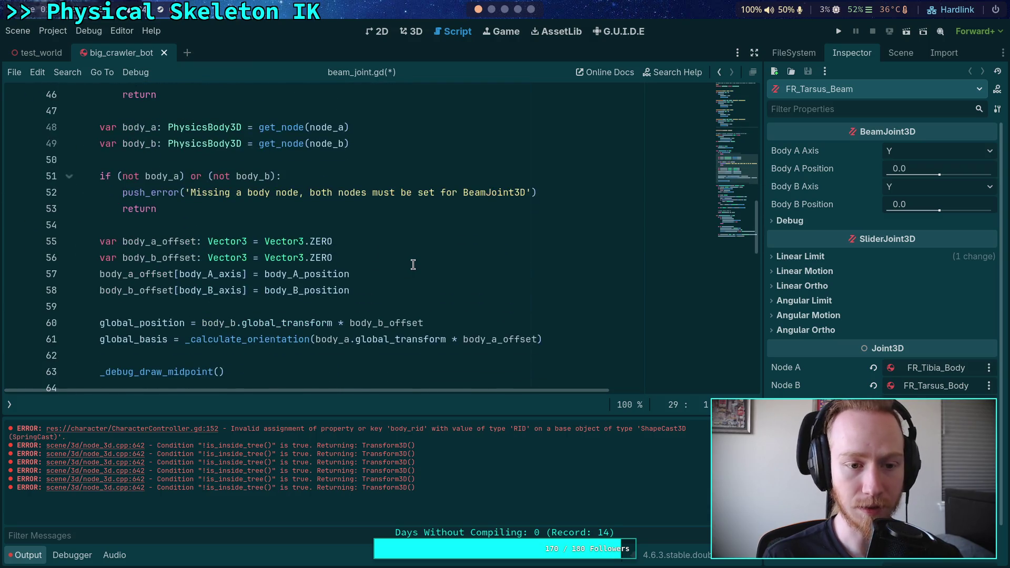
scroll(413, 266, "up", 2)
scroll(389, 261, "down", 3)
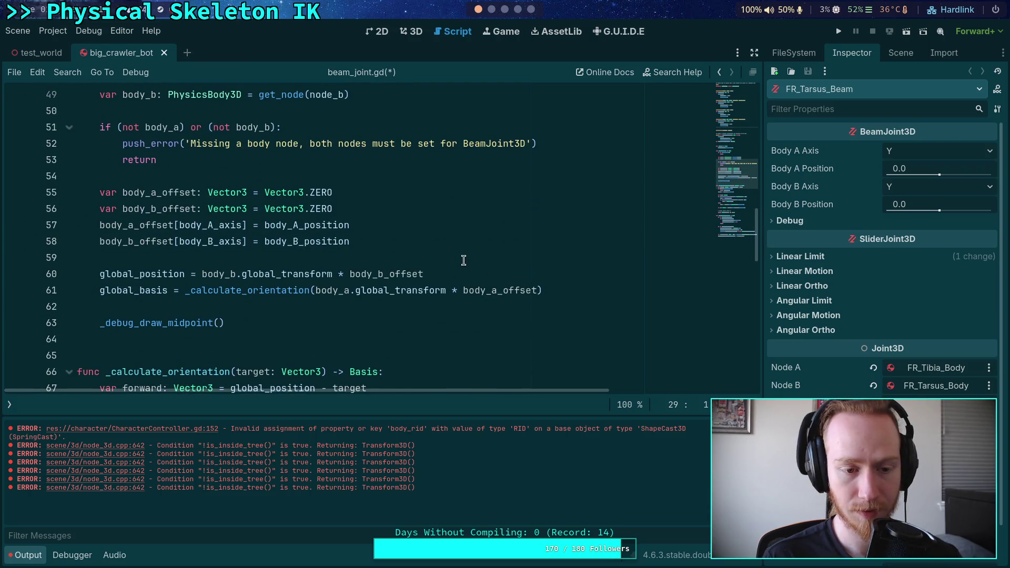
left_click(72, 555)
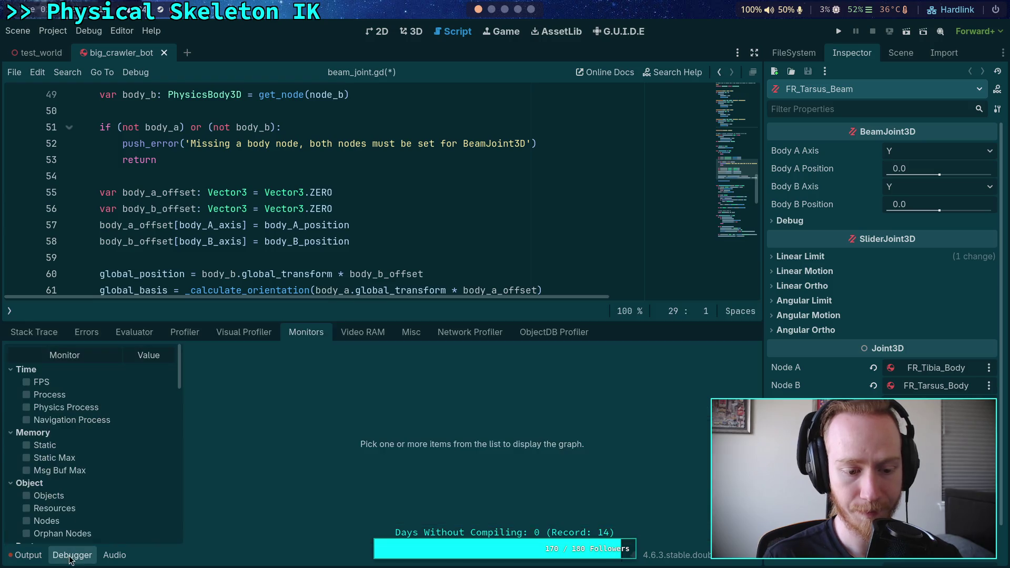
left_click(44, 334)
left_click(83, 334)
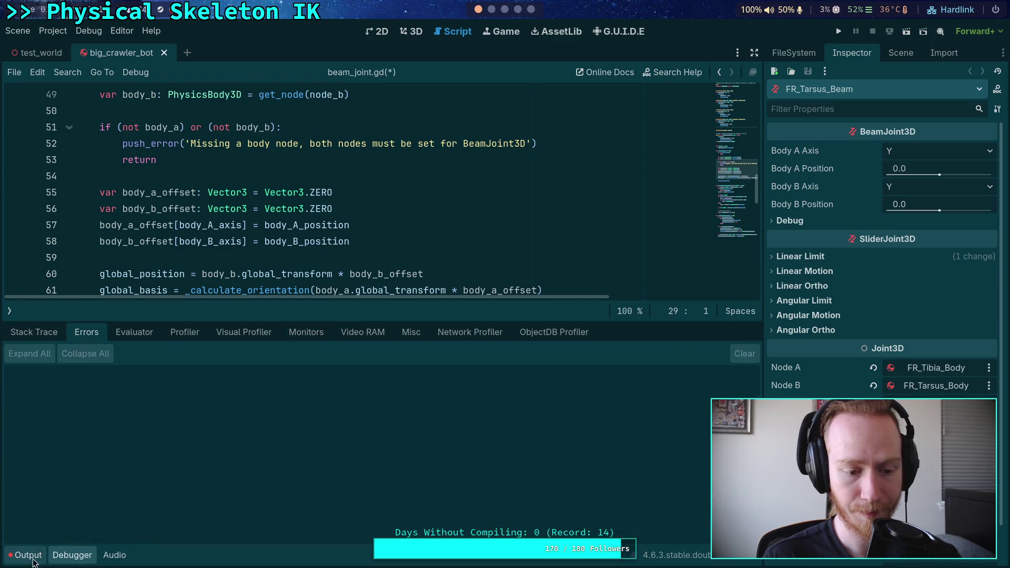
left_click(25, 556)
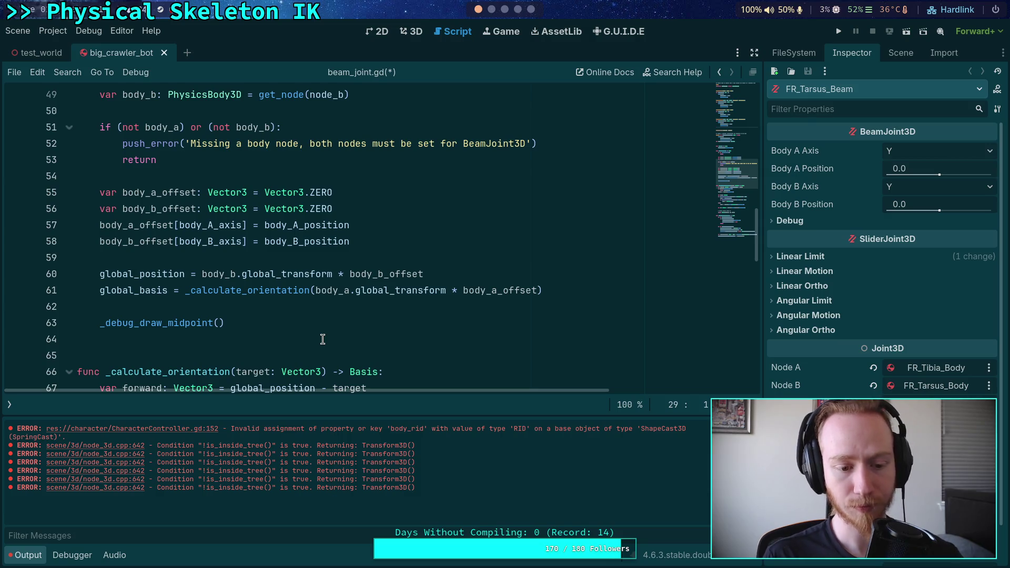
double_click(299, 278)
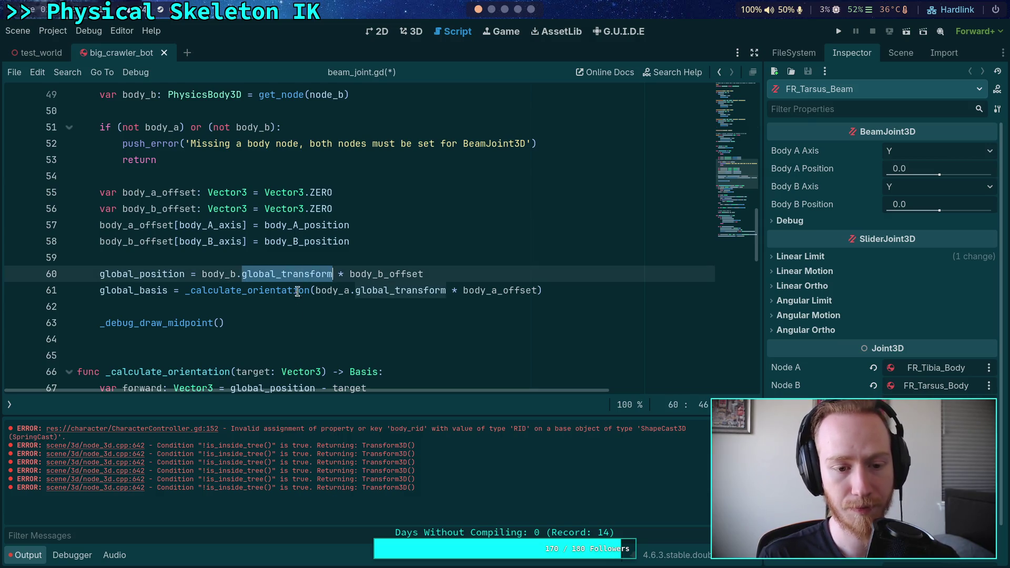
scroll(292, 321, "down", 5)
scroll(292, 320, "up", 5)
scroll(293, 319, "up", 1)
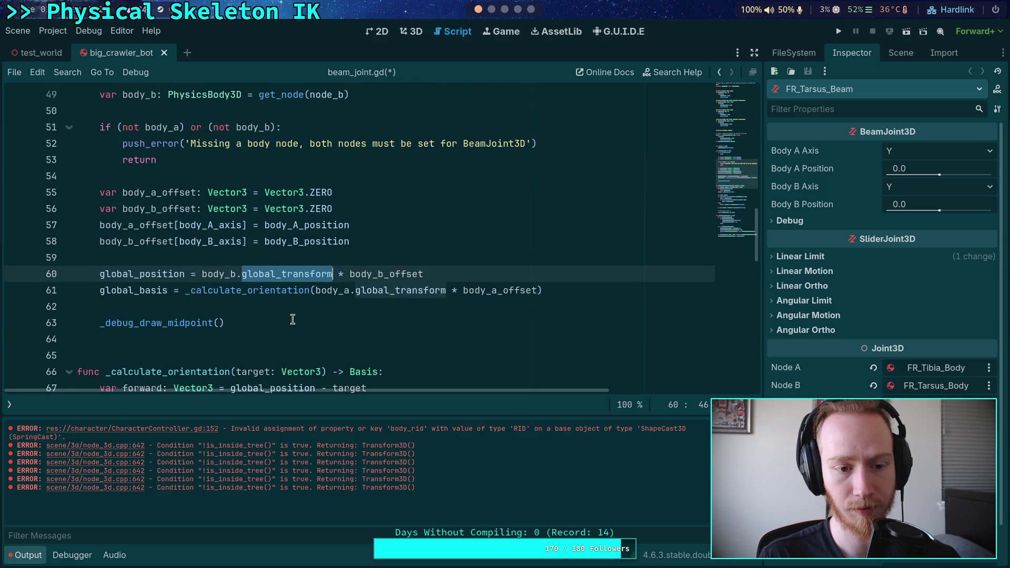
mouse_move(155, 274)
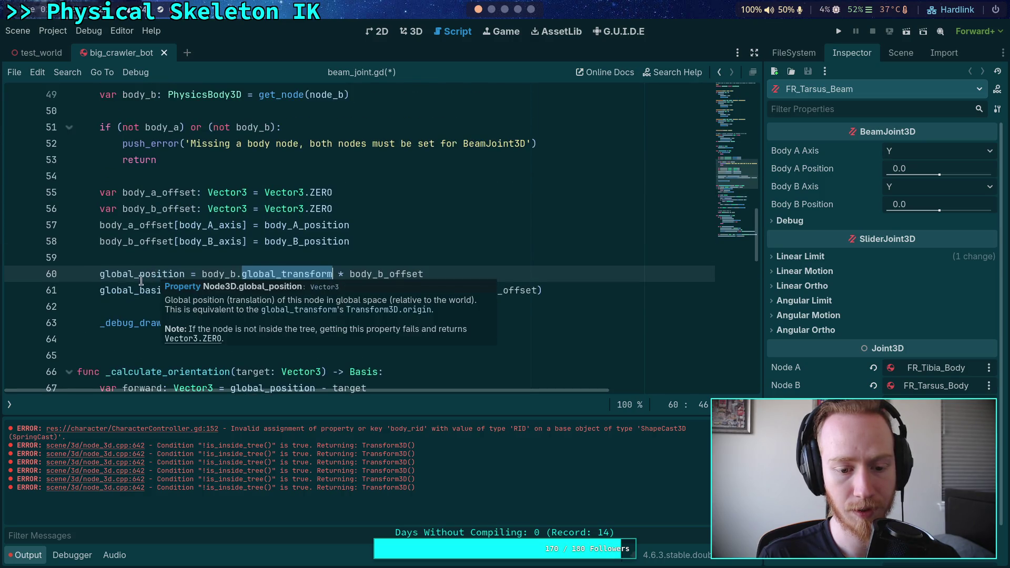
scroll(201, 278, "up", 3)
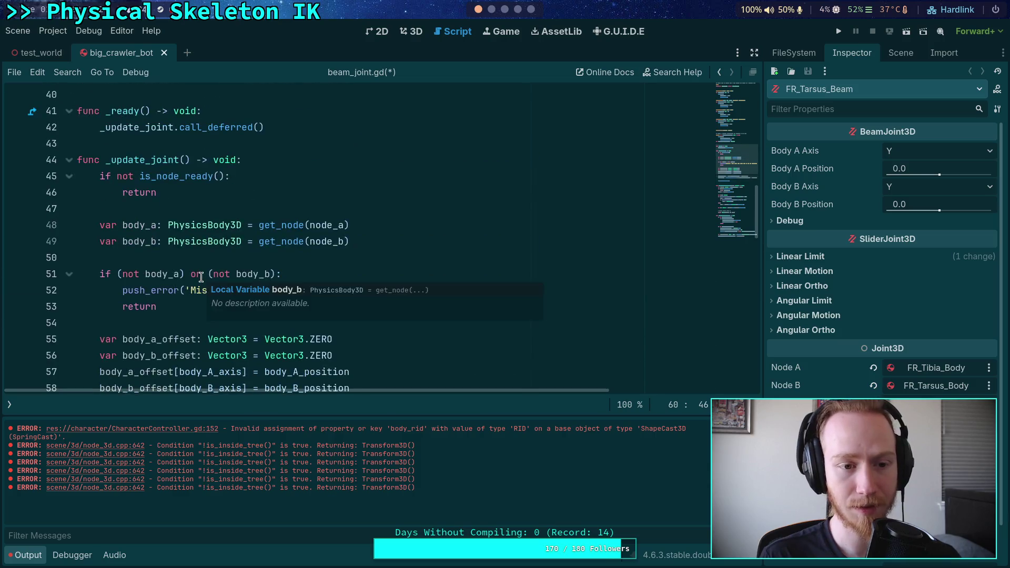
scroll(201, 277, "up", 1)
scroll(201, 278, "up", 3)
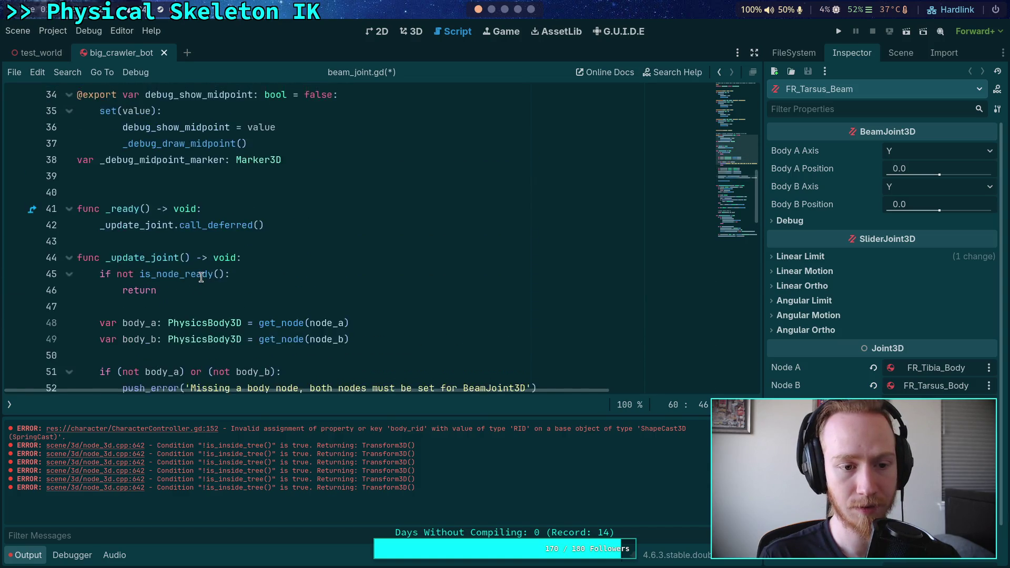
scroll(201, 278, "down", 3)
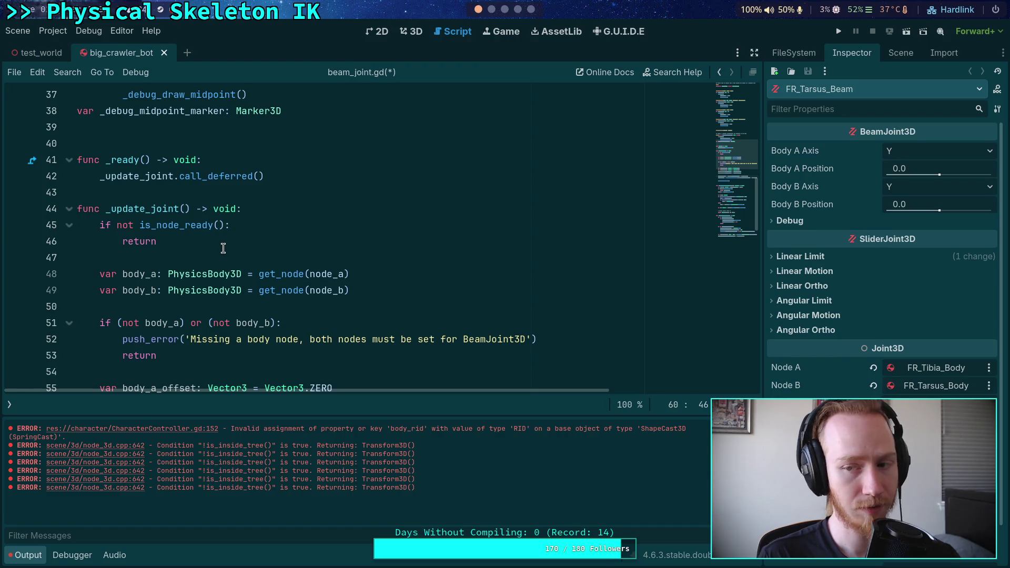
scroll(223, 246, "up", 2)
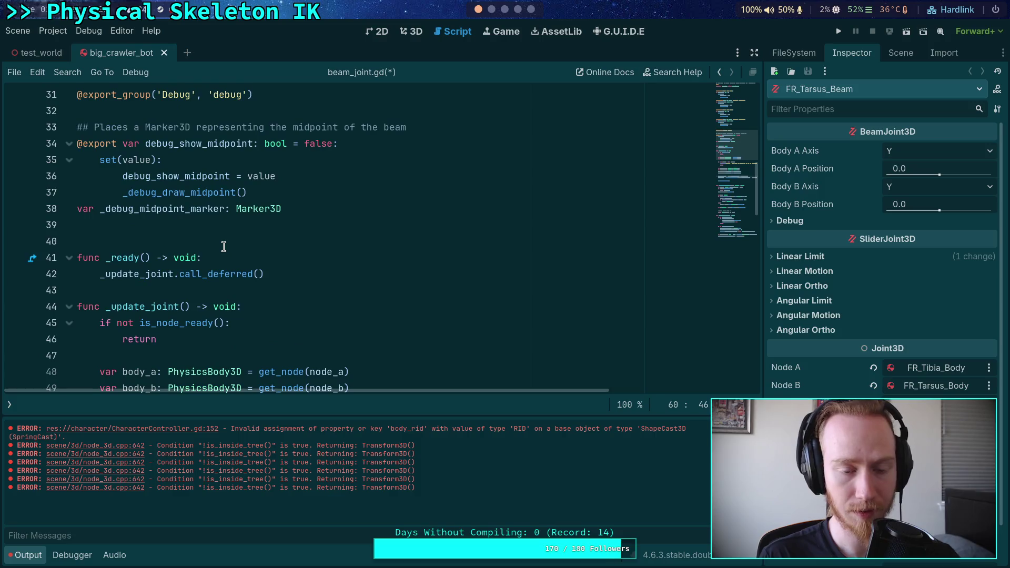
scroll(224, 246, "down", 4)
scroll(224, 246, "down", 13)
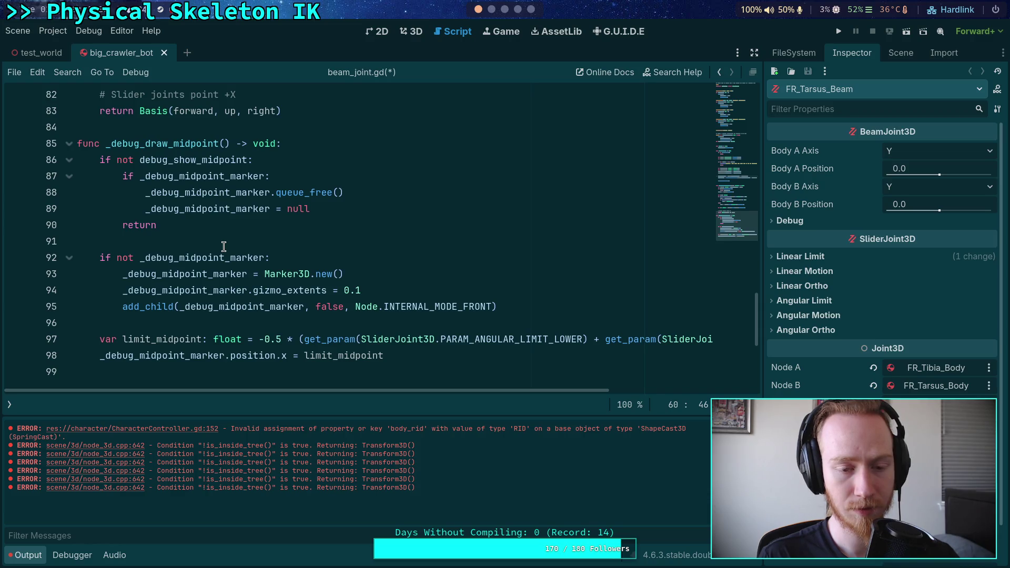
Browse beam_joint.gd between lines 75 and 91.
left_click(224, 246)
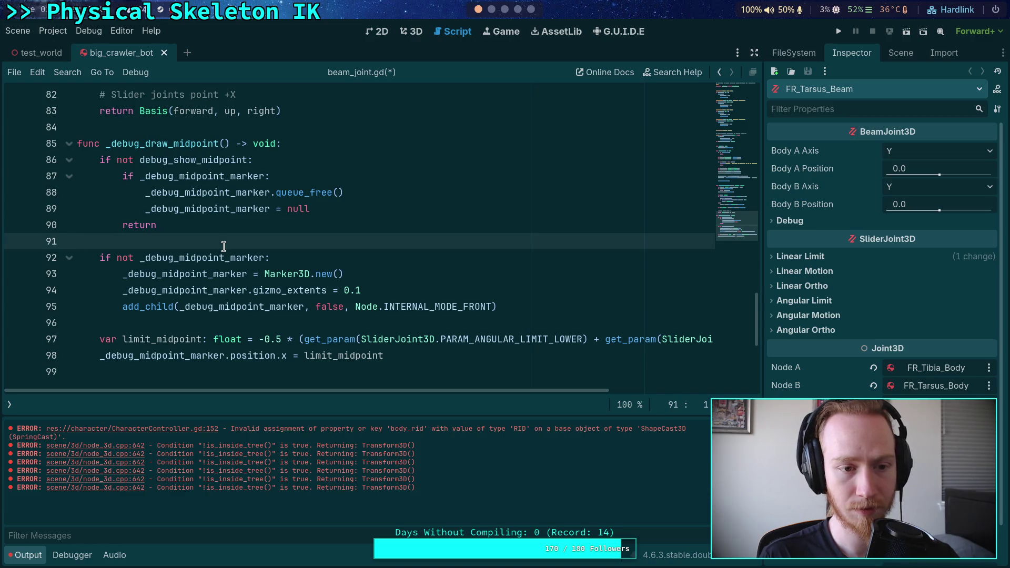
scroll(224, 247, "up", 2)
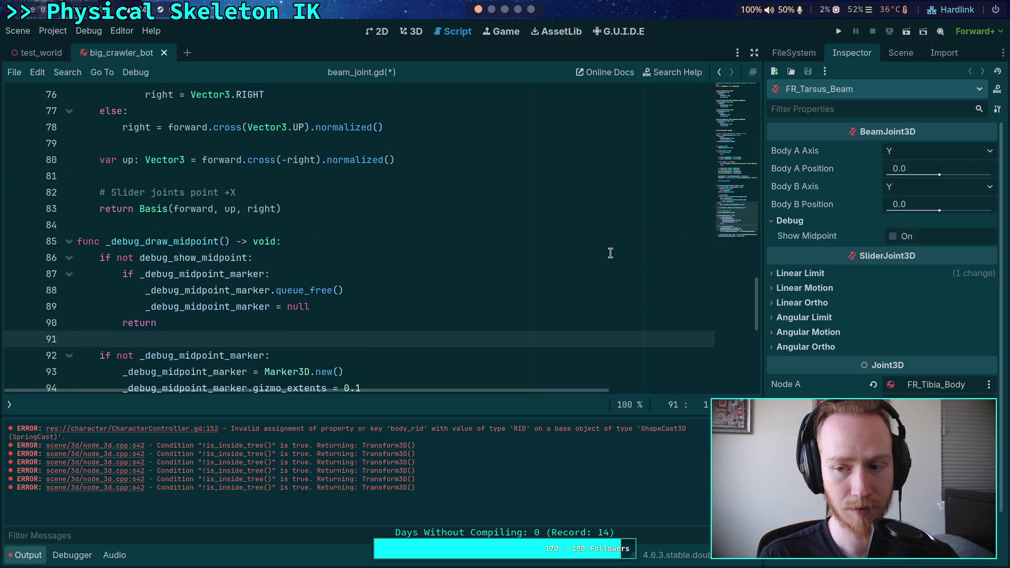
scroll(609, 252, "up", 4)
left_click(394, 266)
scroll(394, 266, "up", 4)
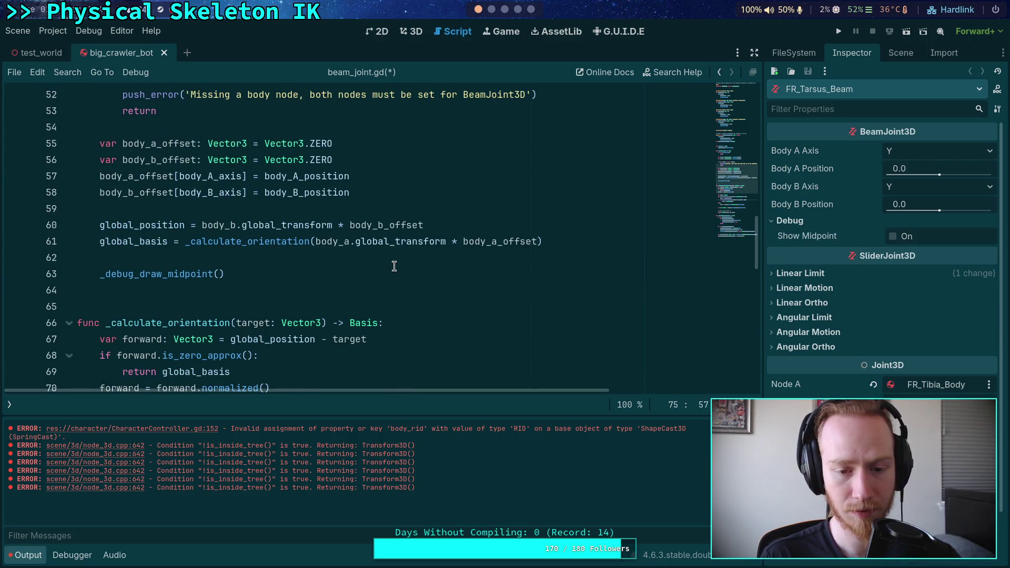
scroll(394, 264, "up", 4)
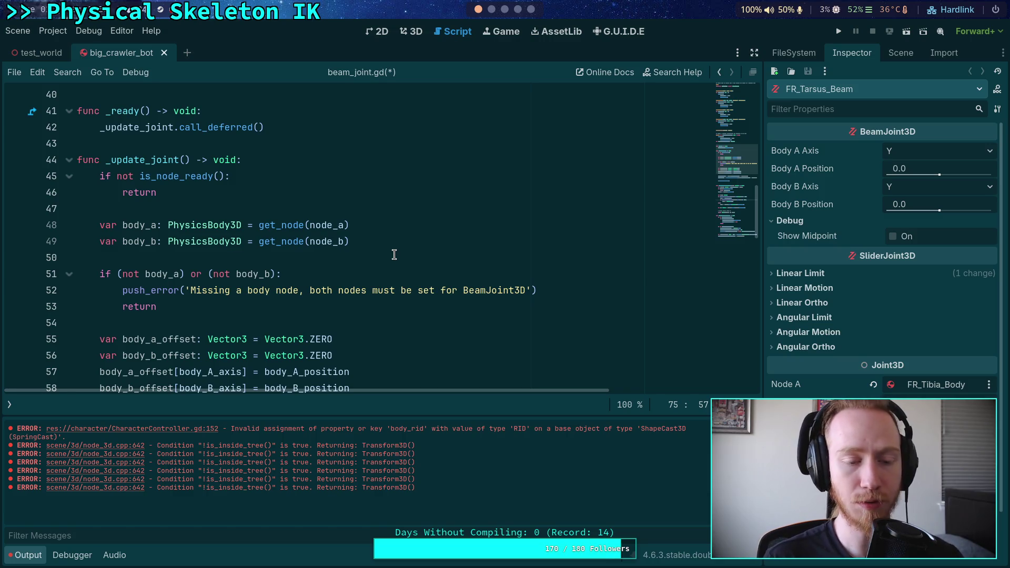
scroll(394, 255, "down", 4)
scroll(394, 255, "up", 3)
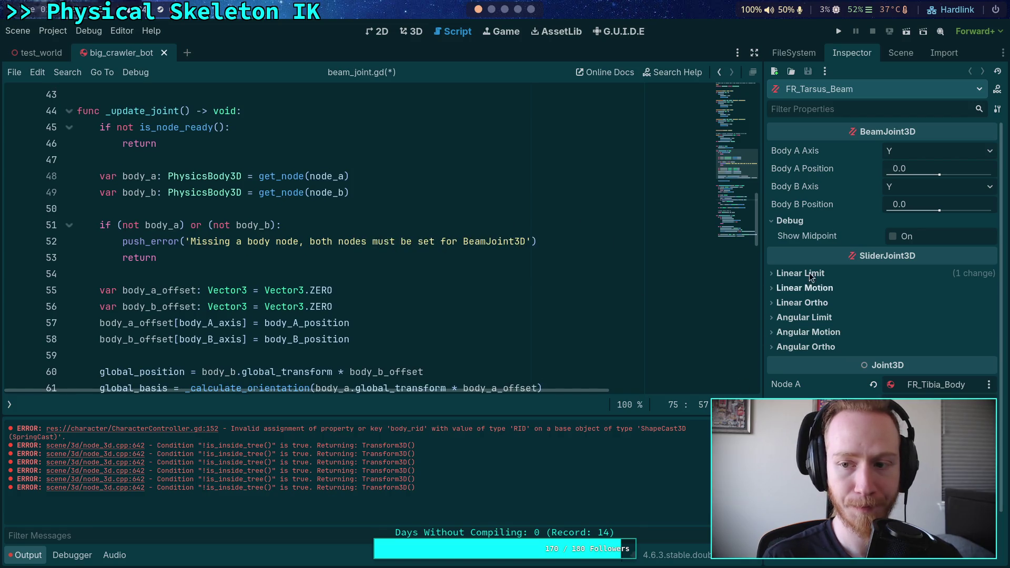
Switch FR_Tarsus_Beam's Body A Axis to X and back to Y, then show the 3D view.
left_click(924, 152)
left_click(917, 175)
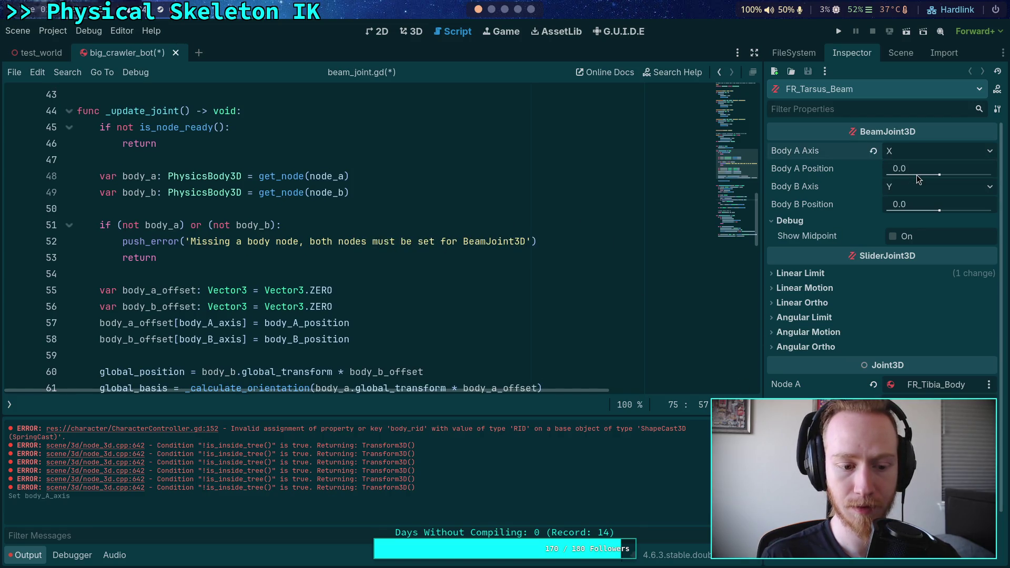
left_click(905, 151)
left_click(905, 187)
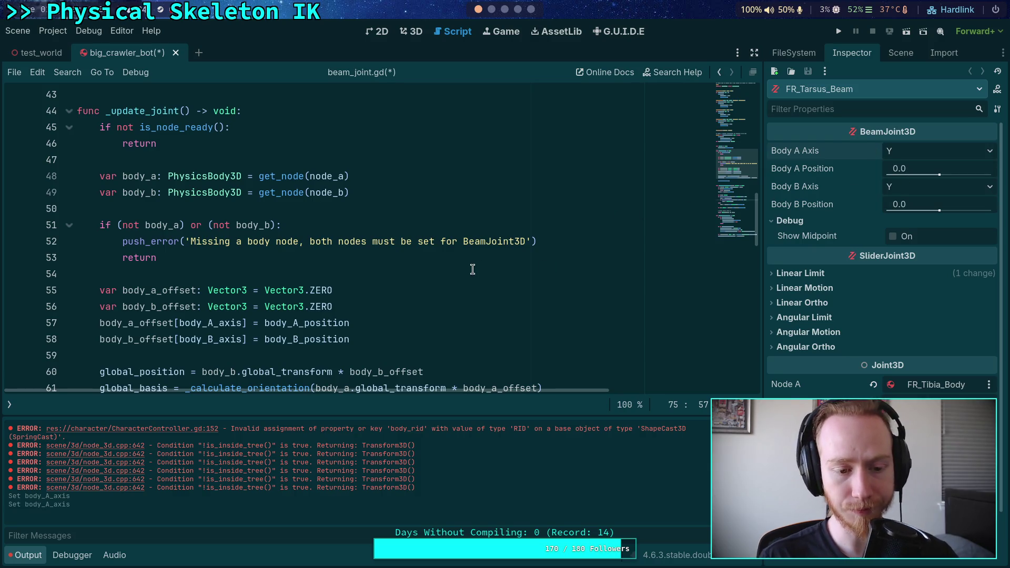
left_click(412, 31)
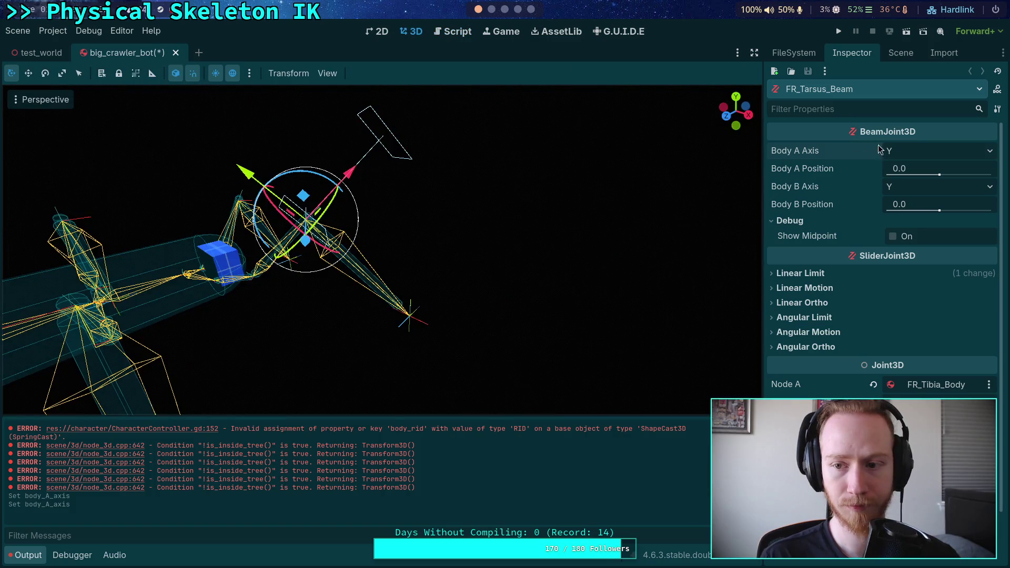
Try Body B Axis X with a few Body B Position drags, then return the axis to Y.
left_click(913, 187)
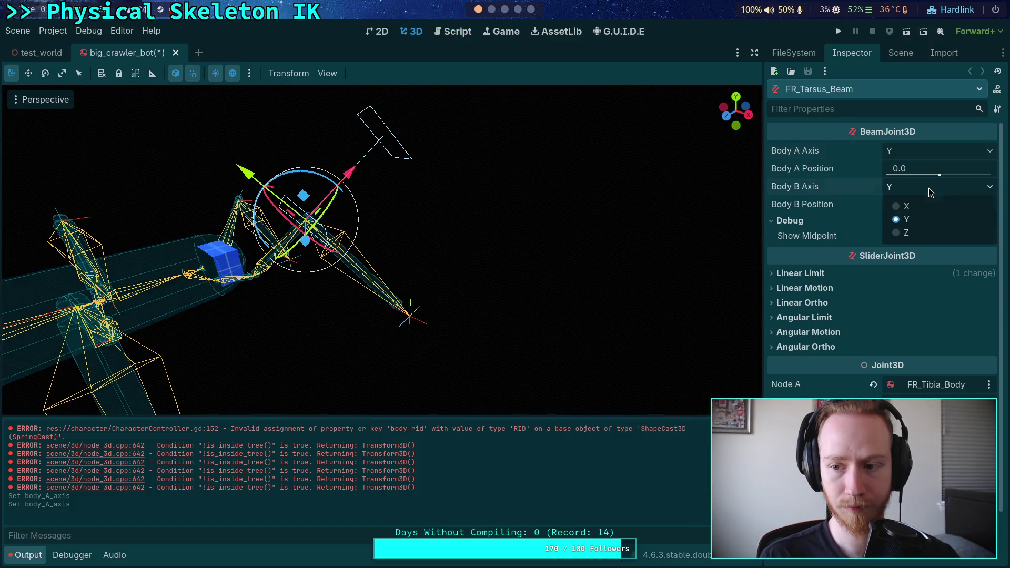
left_click(907, 206)
left_click_drag(910, 205, 955, 205)
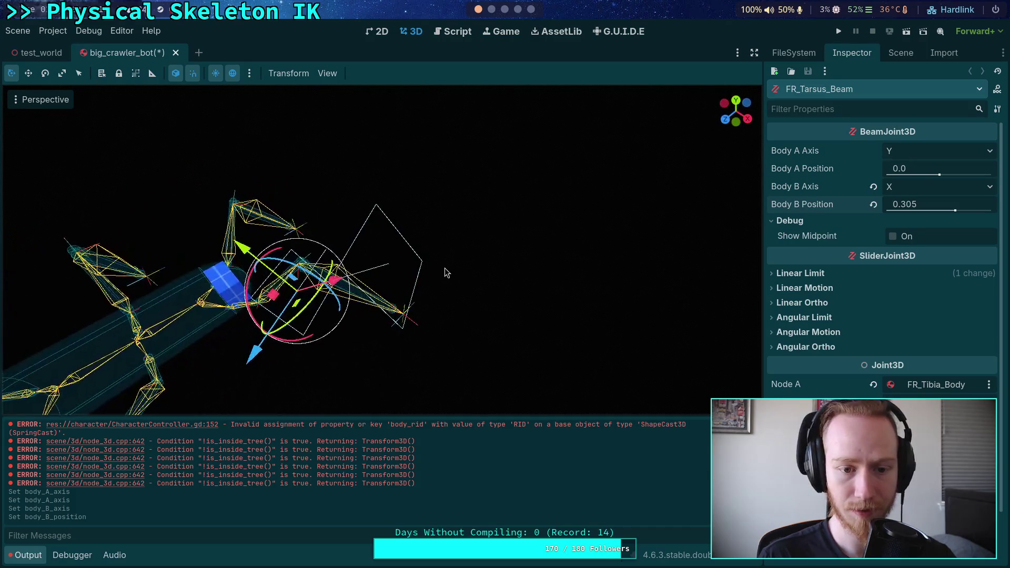
mouse_move(921, 207)
left_mouse_down()
mouse_move(889, 206)
mouse_move(981, 206)
left_mouse_up()
left_click(874, 186)
Set Body B Position to 1.125 and orbit to check the joint's new spot on the leg.
left_click_drag(544, 282, 542, 198)
scroll(542, 199, "up", 3)
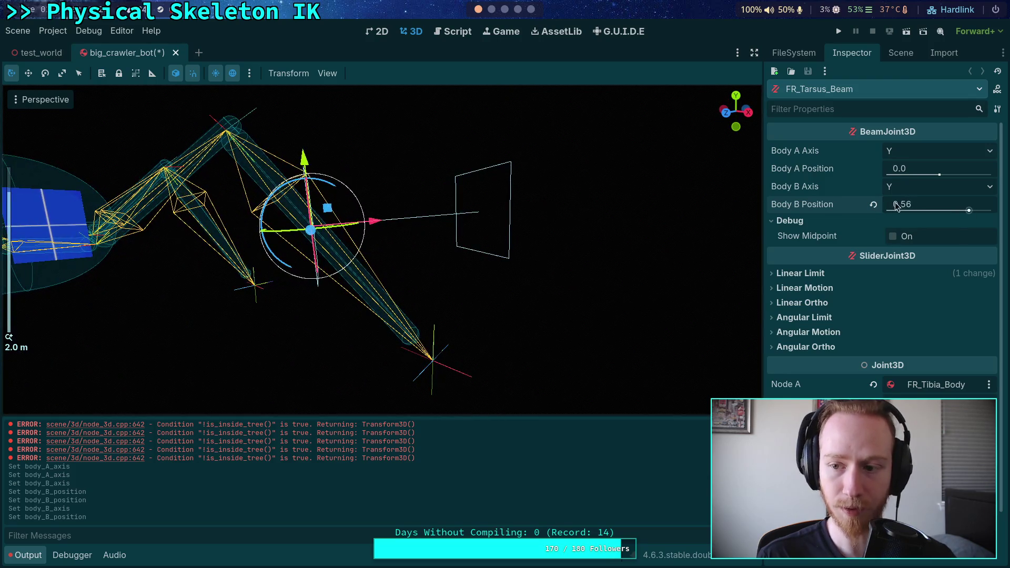
left_click_drag(969, 210, 970, 206)
left_click(948, 206)
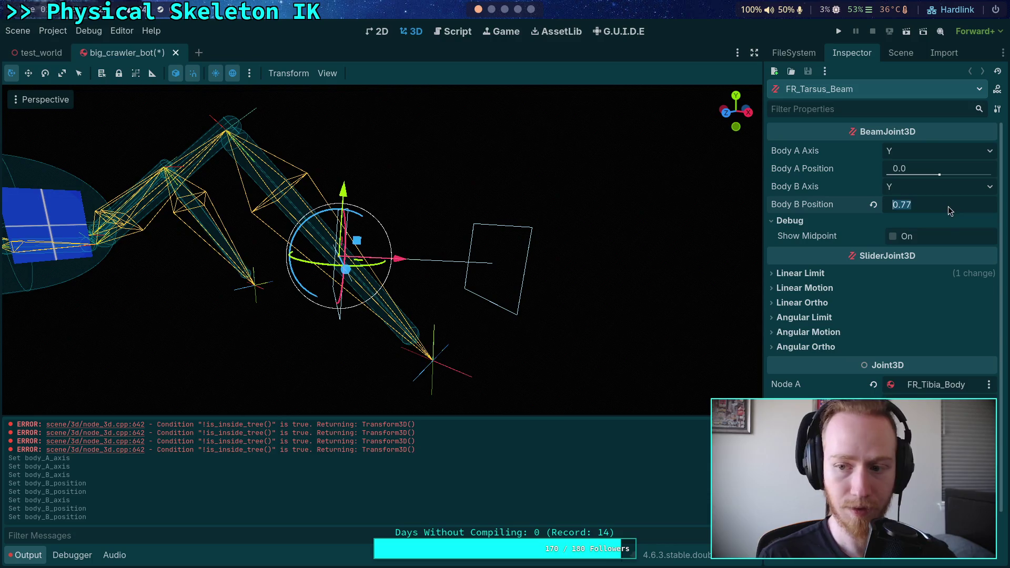
type("1.125")
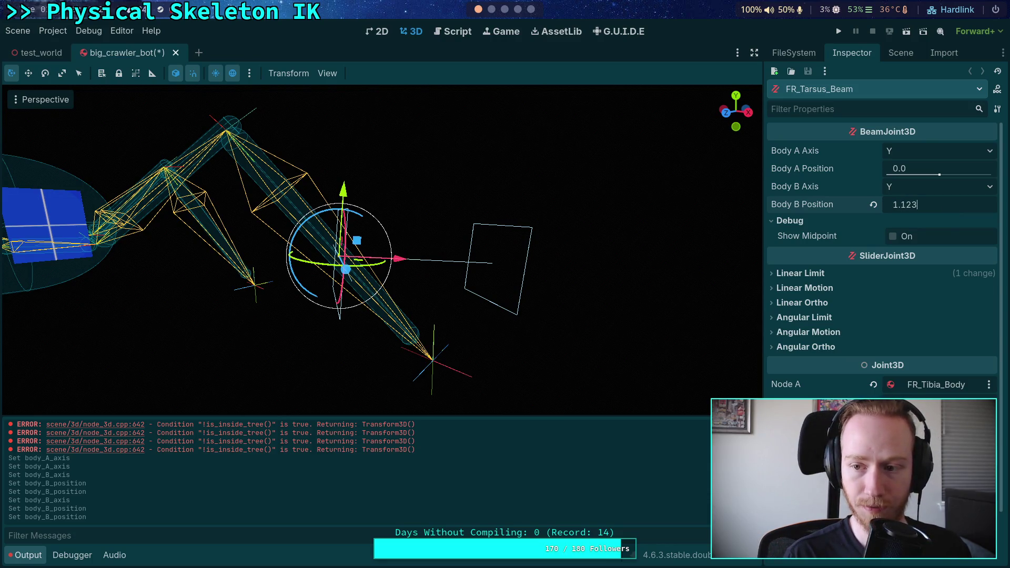
key("Return")
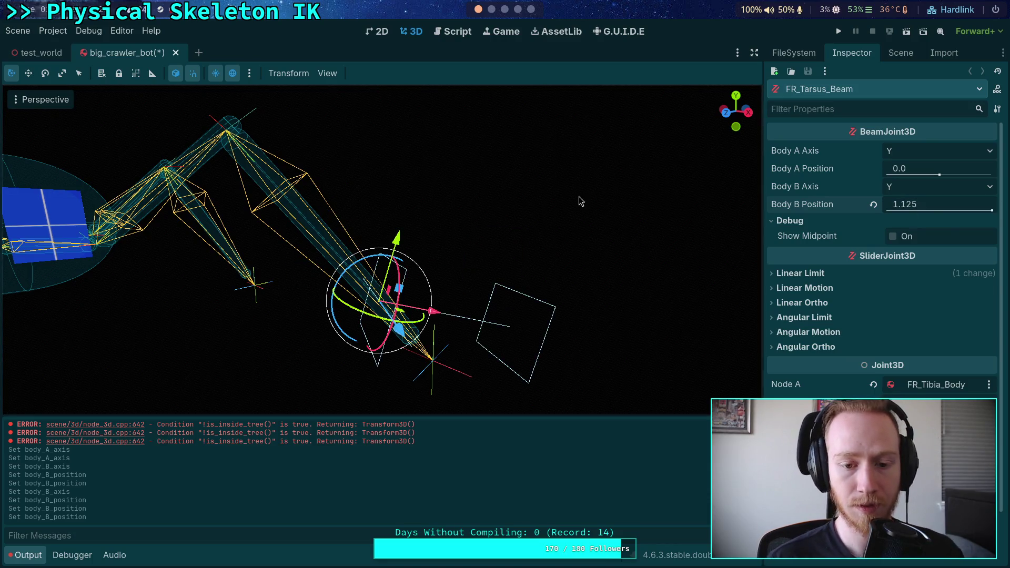
mouse_move(578, 198)
left_mouse_down()
mouse_move(542, 228)
mouse_move(570, 238)
mouse_move(602, 228)
mouse_move(568, 236)
left_mouse_up()
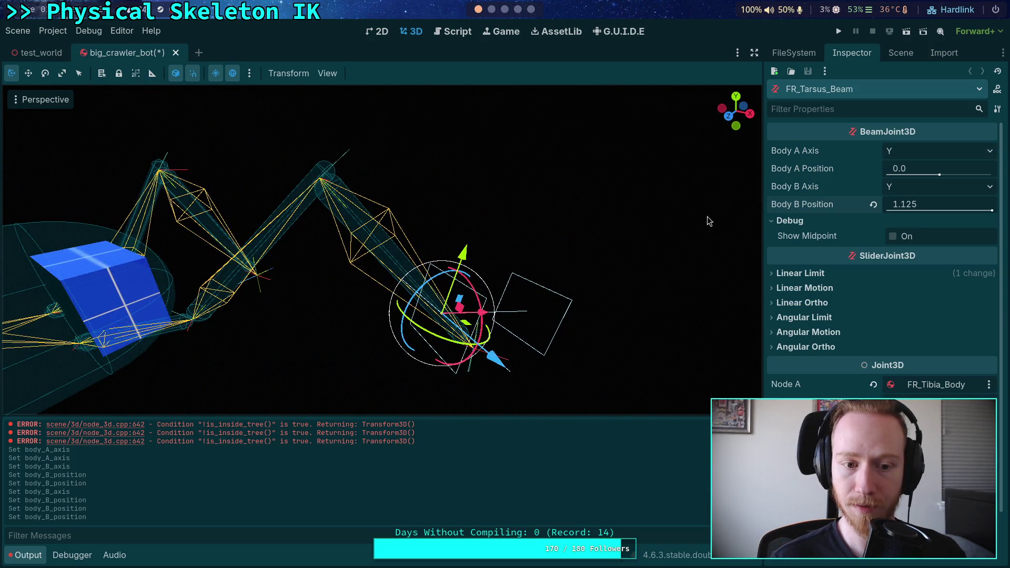
In the Scene dock, expand FrontRightTibia and FR_Tibia_Body to reveal their children.
left_click(892, 59)
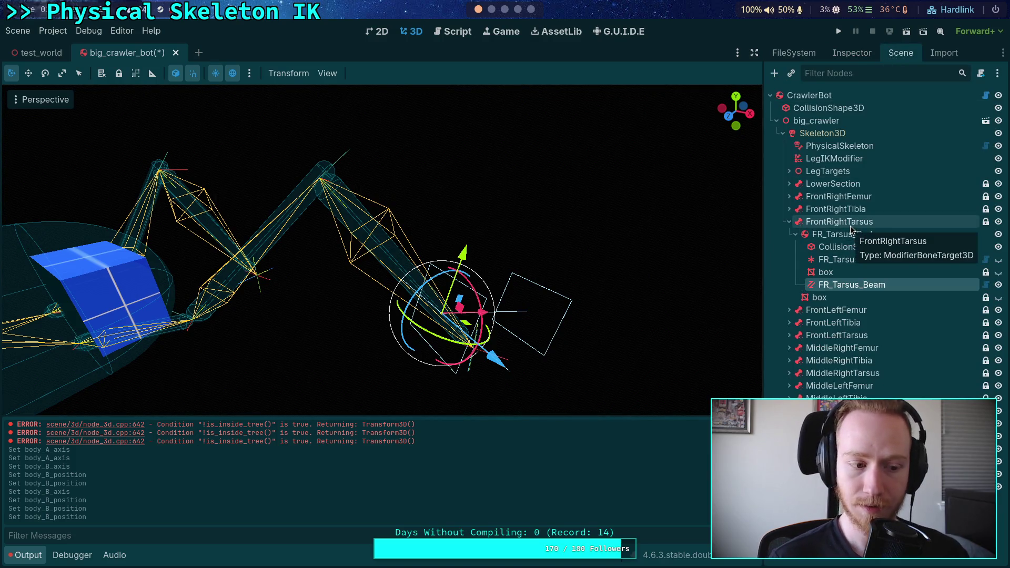
left_click(840, 214)
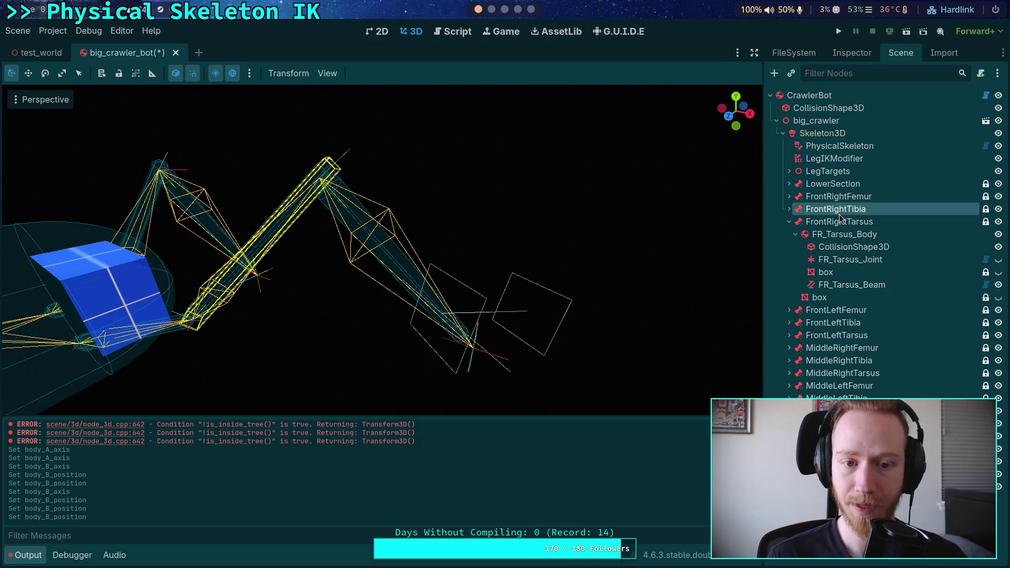
key("Right")
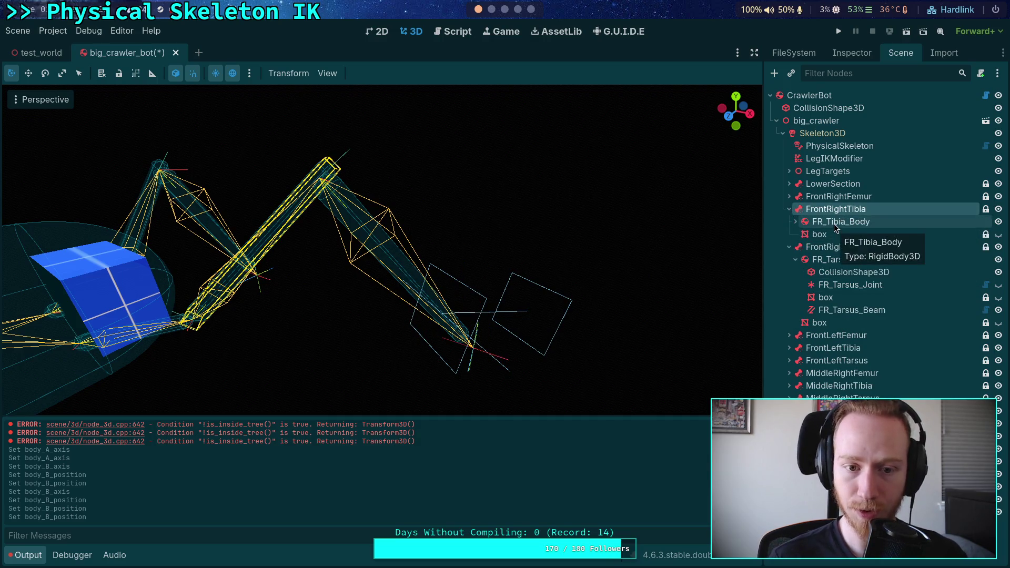
scroll(467, 247, "up", 5)
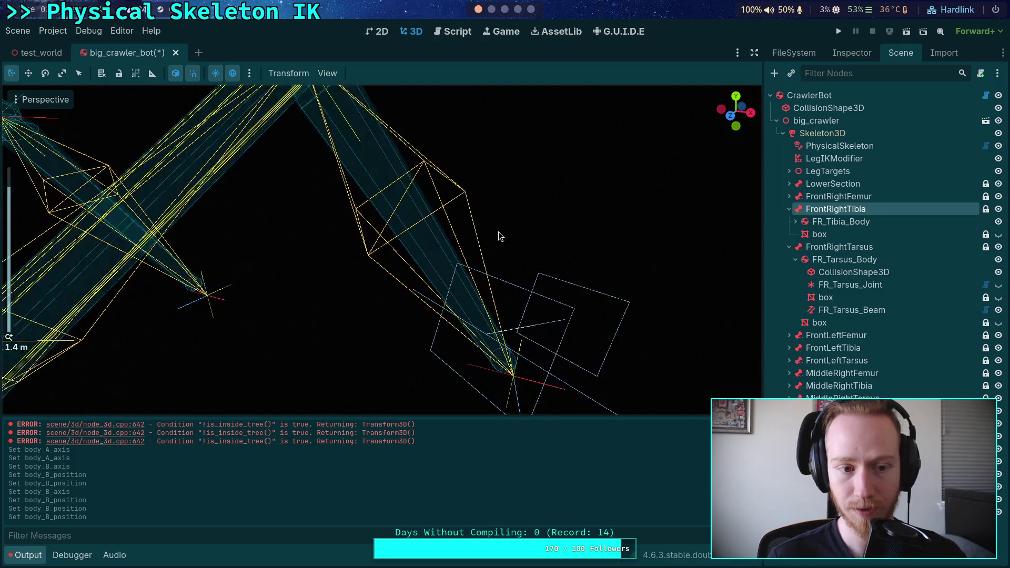
left_click_drag(500, 236, 610, 211)
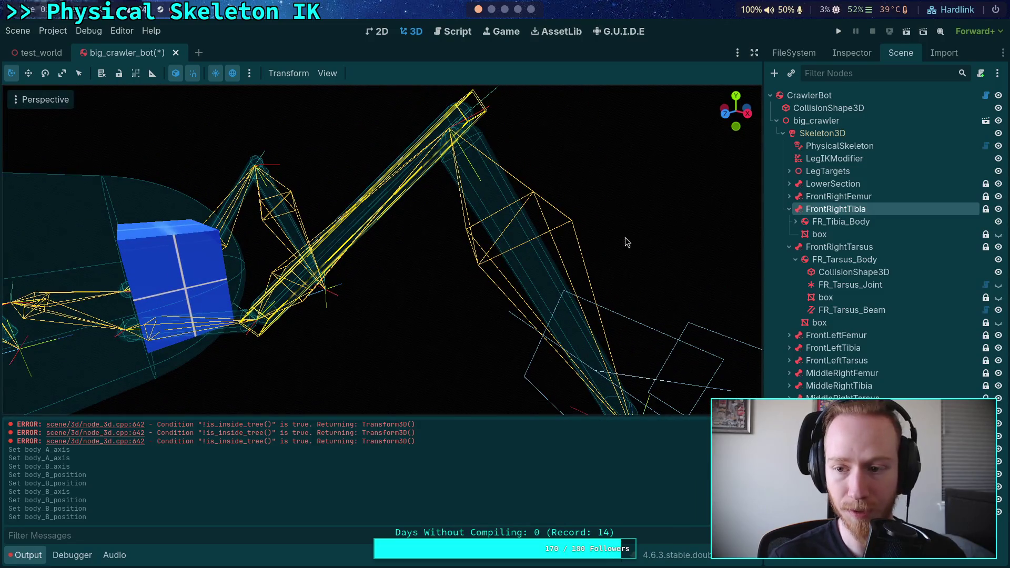
left_click(795, 222)
Inspect the tibia's CollisionShape3D, then go back and select FR_Tarsus_Beam.
left_click(841, 235)
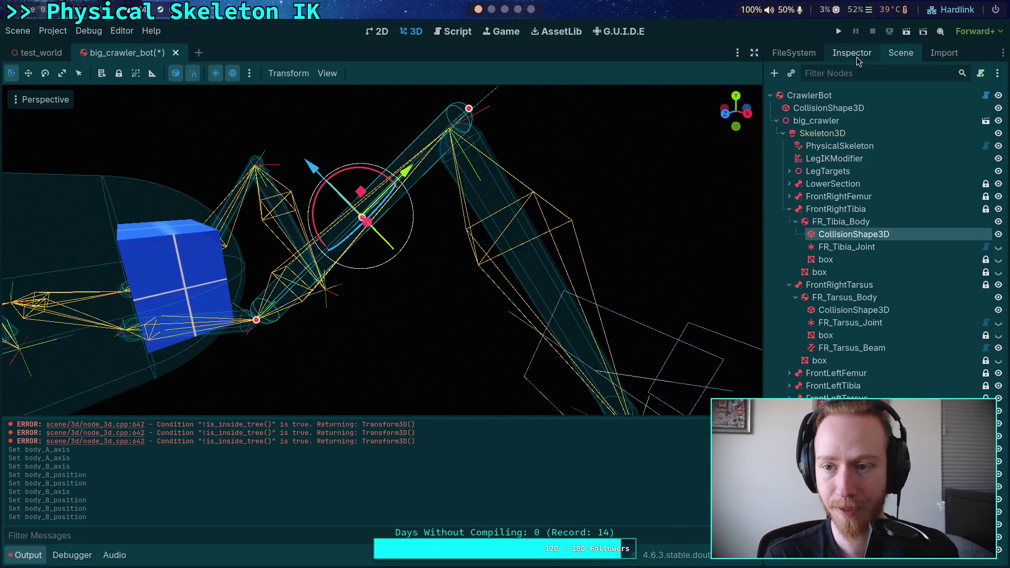
left_click(856, 56)
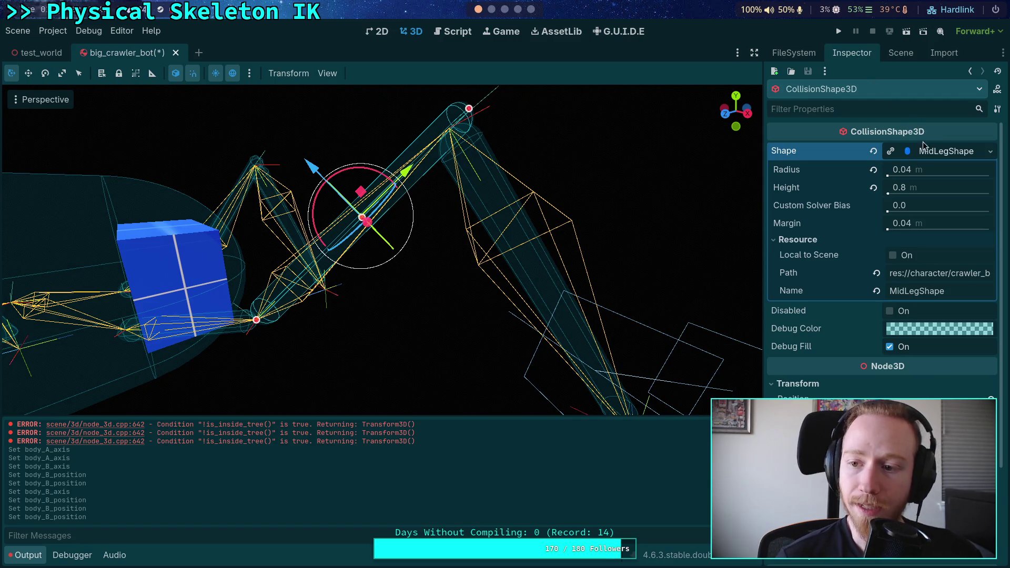
left_click(939, 153)
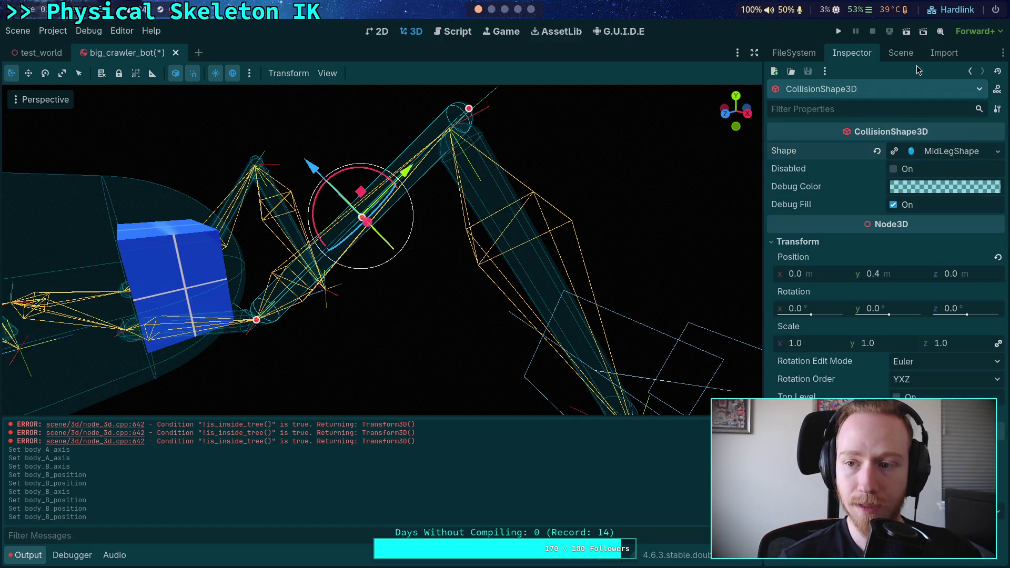
left_click(901, 53)
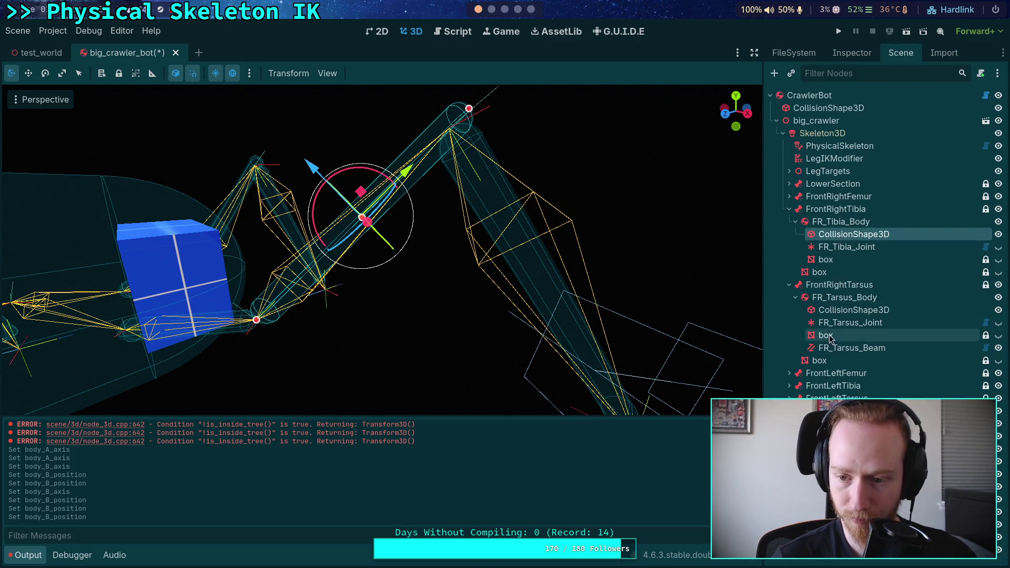
left_click(850, 348)
Enter 0.4 for FR_Tarsus_Beam's Body A Position and expand the SliderJoint3D Linear Limit section.
left_click(834, 55)
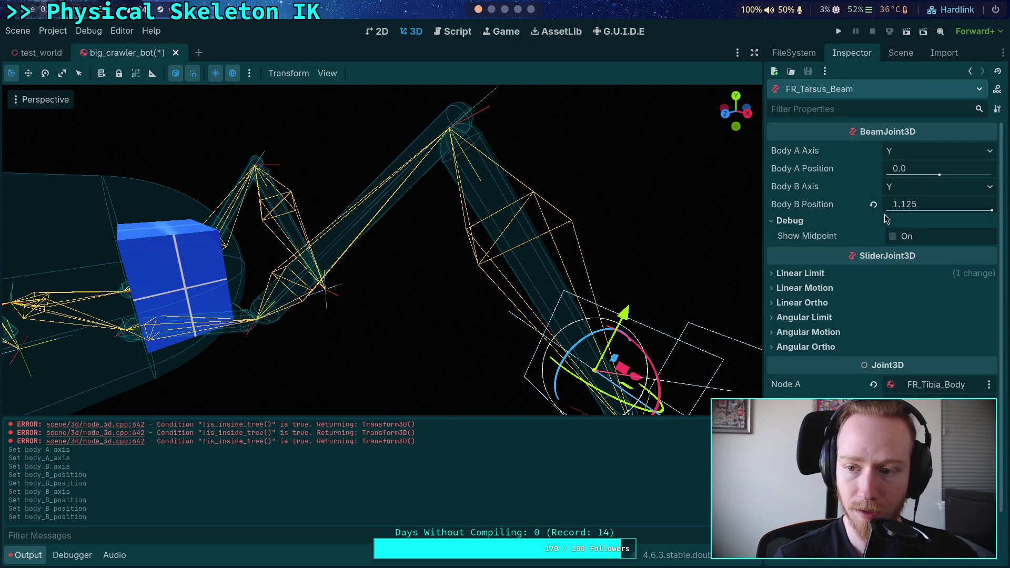
left_click(936, 170)
type("0.4")
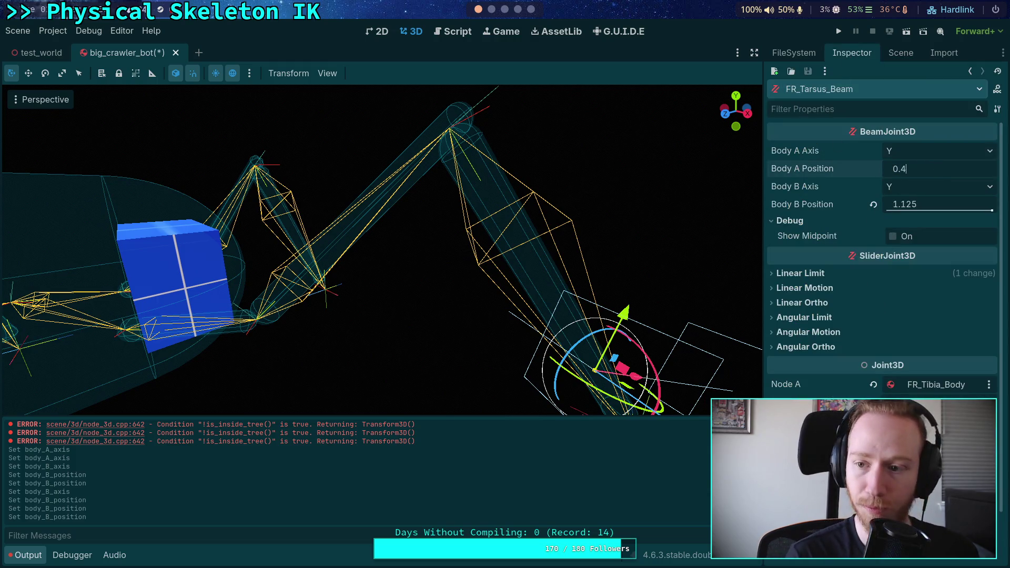
key("Return")
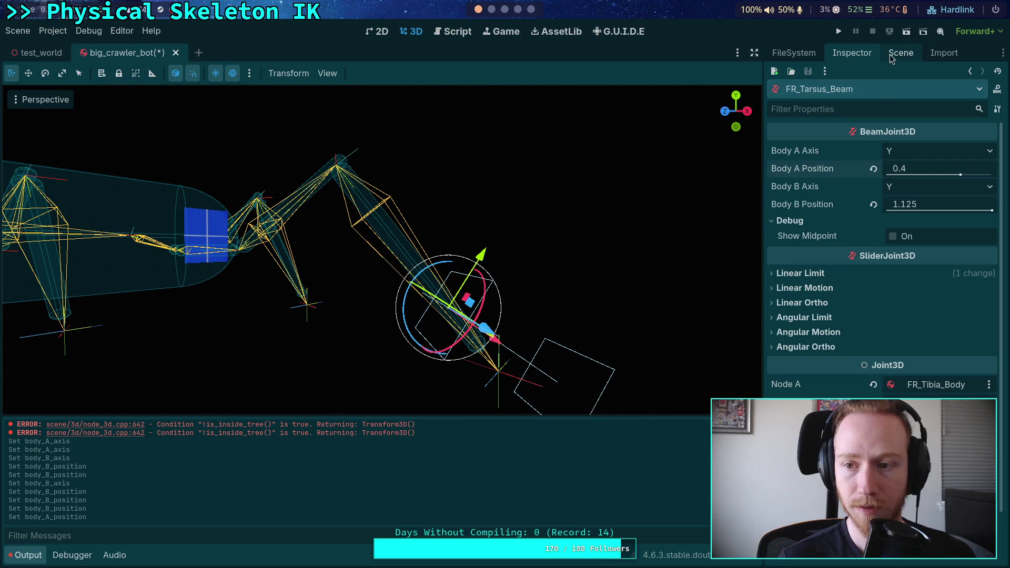
left_click(801, 269)
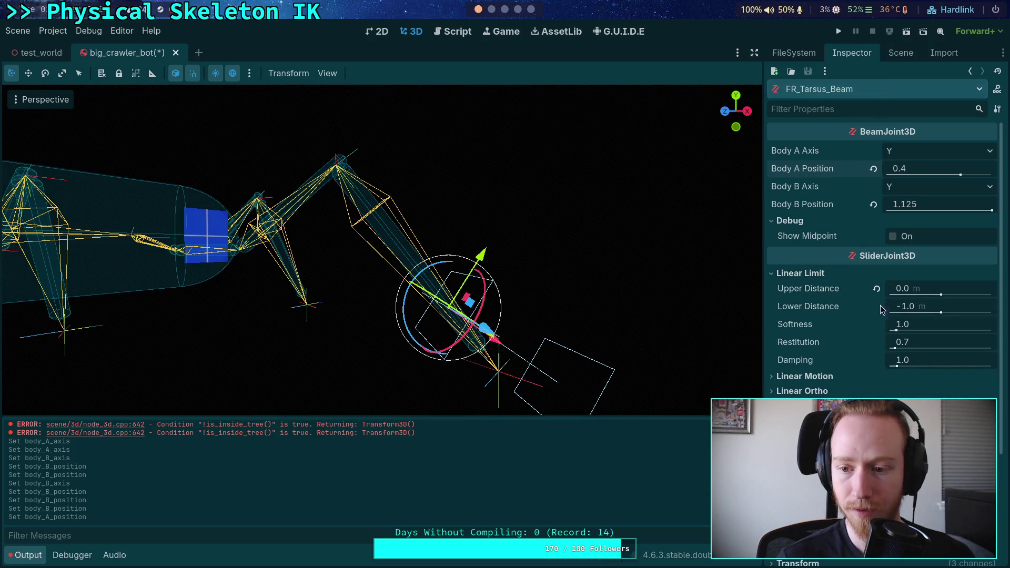
Reset Lower Distance to -1, then set Upper Distance to 0.95 m and Lower Distance to -0.15 m.
left_click_drag(942, 315, 938, 315)
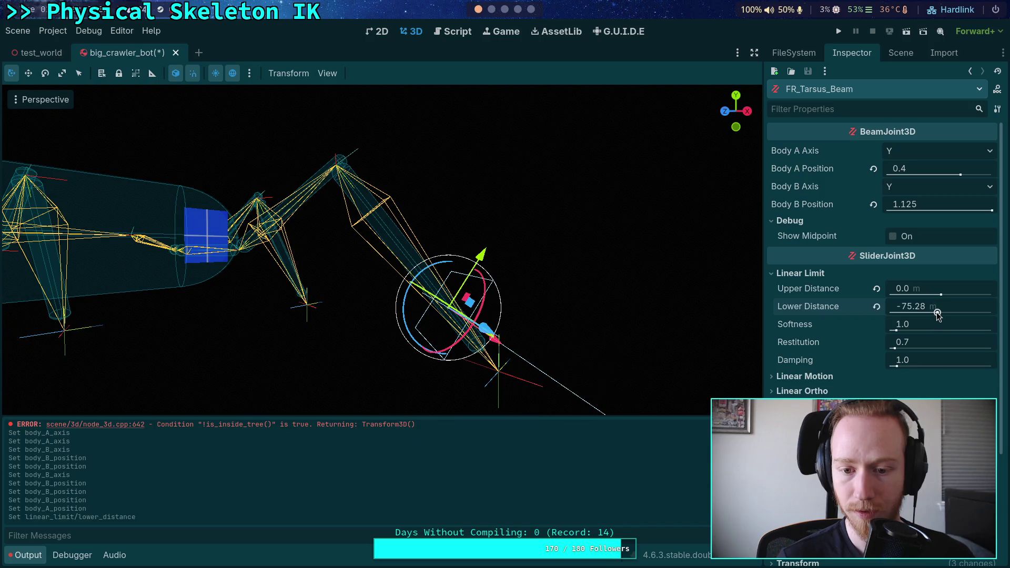
left_click(906, 309)
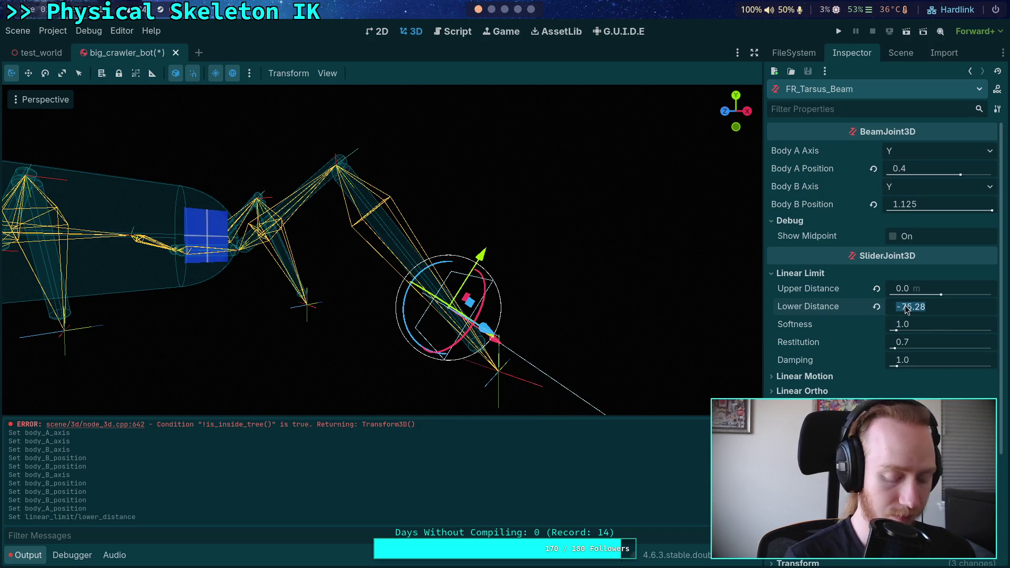
type("-1")
key("Return")
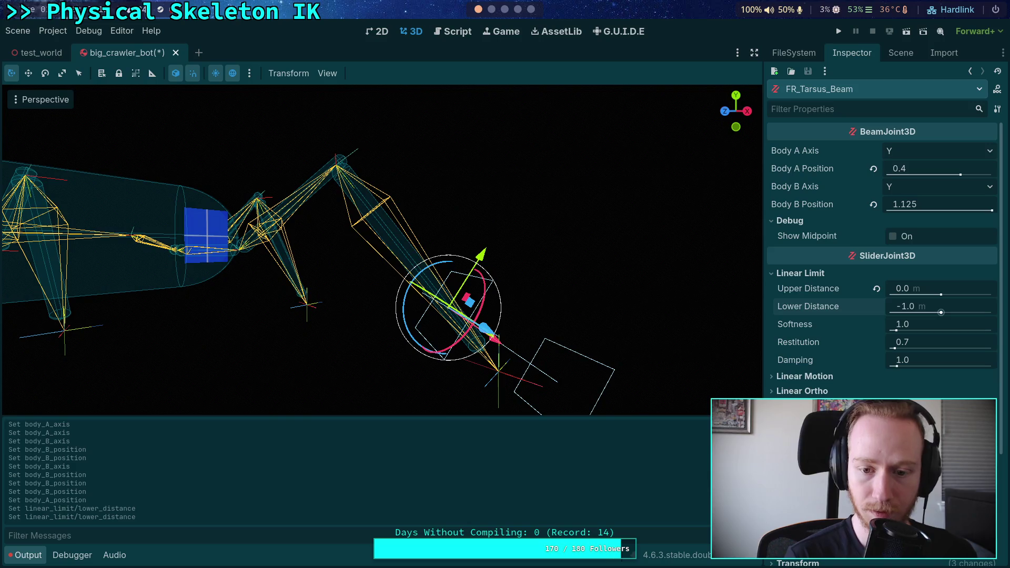
left_click_drag(917, 289, 941, 289)
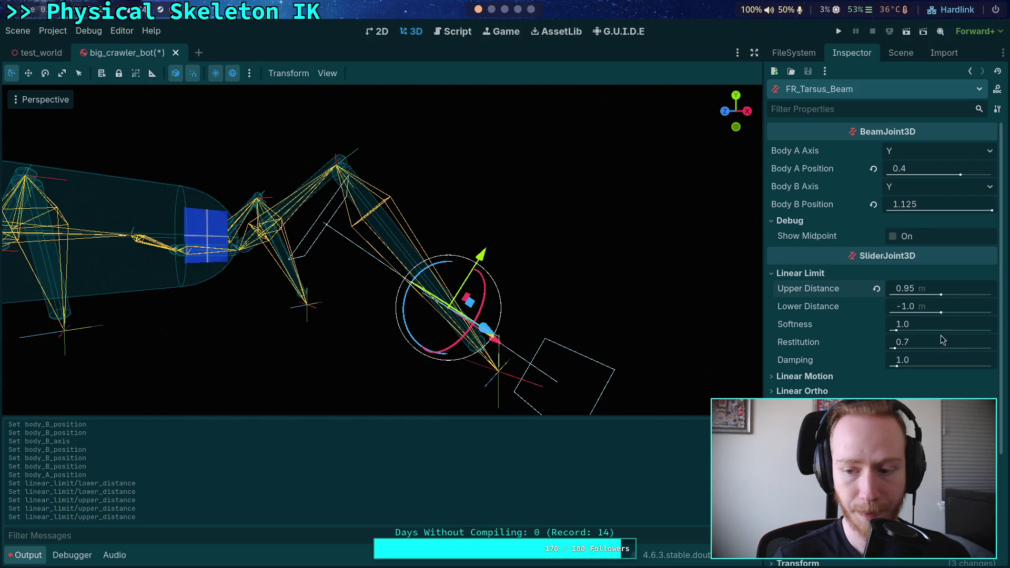
left_click_drag(930, 309, 953, 309)
mouse_move(639, 318)
left_mouse_down()
mouse_move(571, 295)
mouse_move(586, 284)
mouse_move(521, 328)
mouse_move(462, 317)
left_mouse_up()
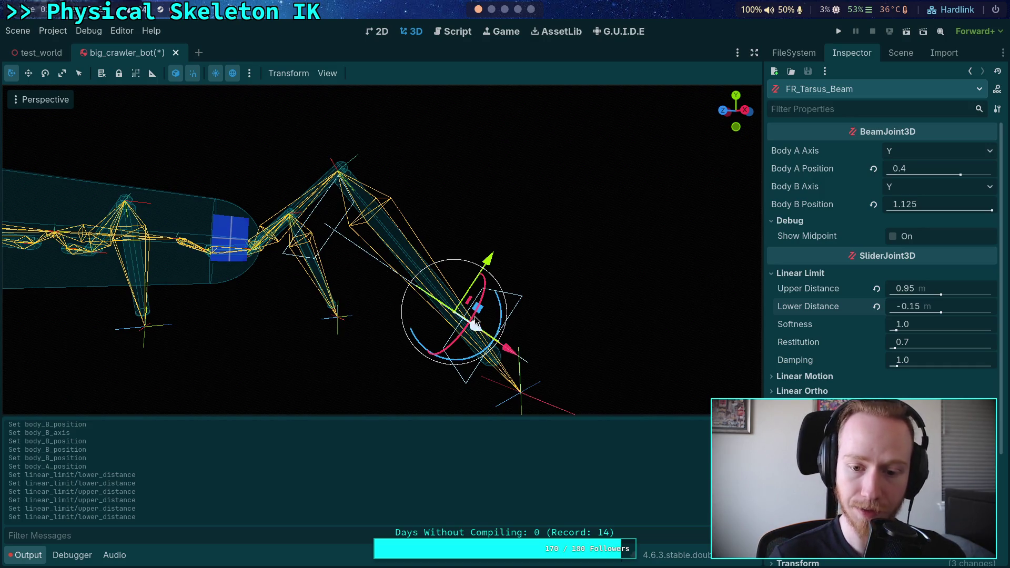
mouse_move(404, 278)
left_mouse_down()
mouse_move(323, 289)
mouse_move(382, 297)
left_mouse_up()
mouse_move(476, 324)
left_mouse_down()
mouse_move(570, 349)
mouse_move(561, 349)
left_mouse_up()
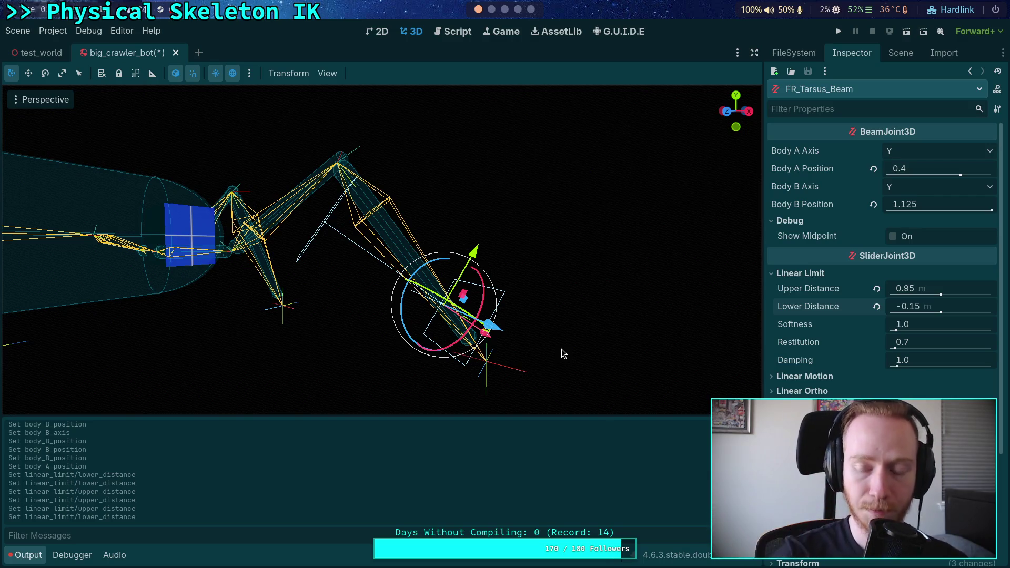
Orbit around the crawler robot to inspect it, then show the Scene dock.
mouse_move(557, 345)
left_mouse_down()
mouse_move(361, 259)
mouse_move(367, 288)
mouse_move(463, 316)
mouse_move(552, 320)
mouse_move(654, 293)
mouse_move(427, 259)
mouse_move(481, 209)
mouse_move(459, 226)
mouse_move(407, 227)
mouse_move(415, 232)
left_mouse_up()
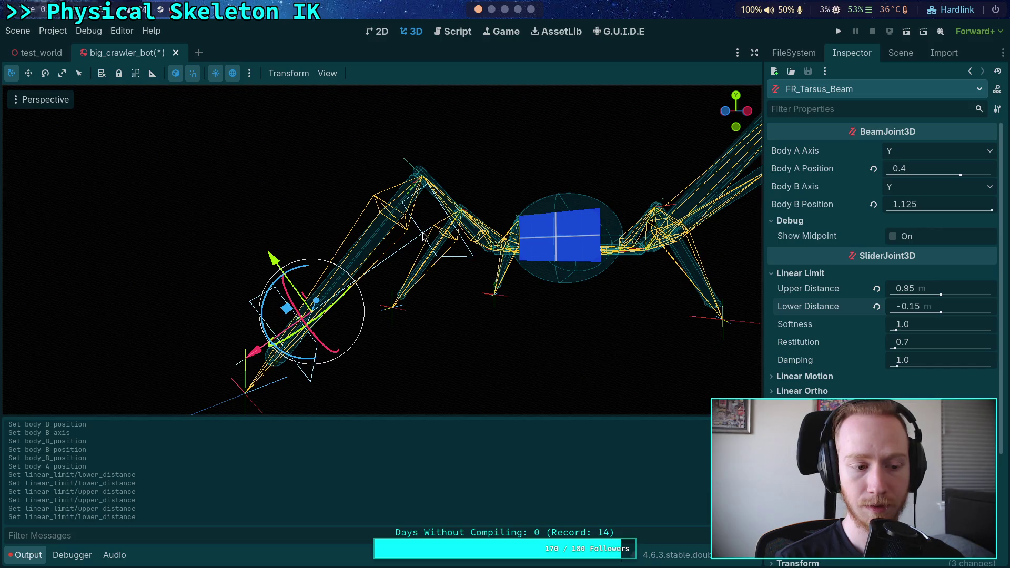
left_click(901, 52)
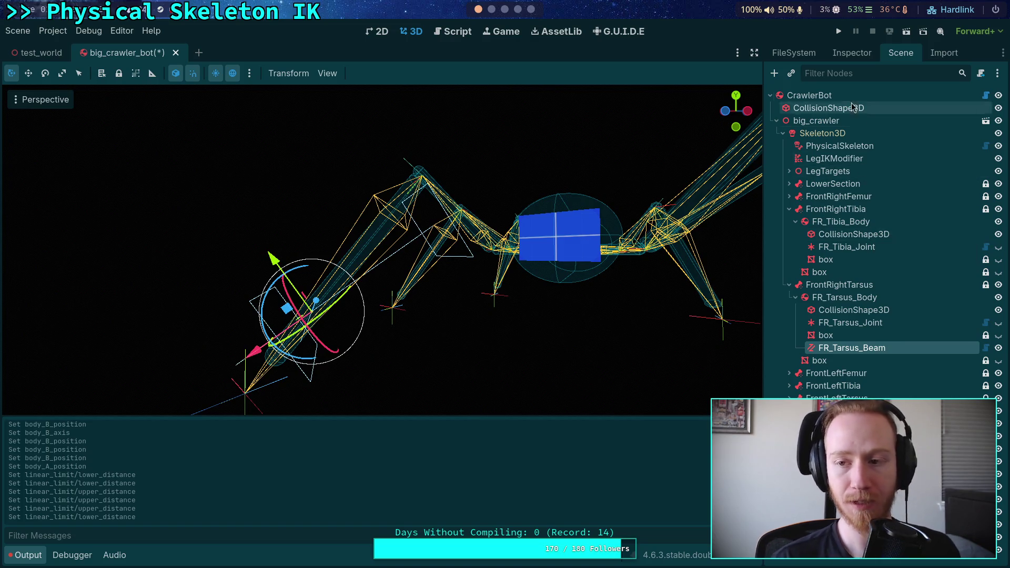
Orbit closer to the front leg, review FR_Tarsus_Beam's linear limits, and return to the Scene tree.
mouse_move(450, 251)
left_mouse_down()
mouse_move(421, 282)
mouse_move(374, 297)
mouse_move(410, 297)
left_mouse_up()
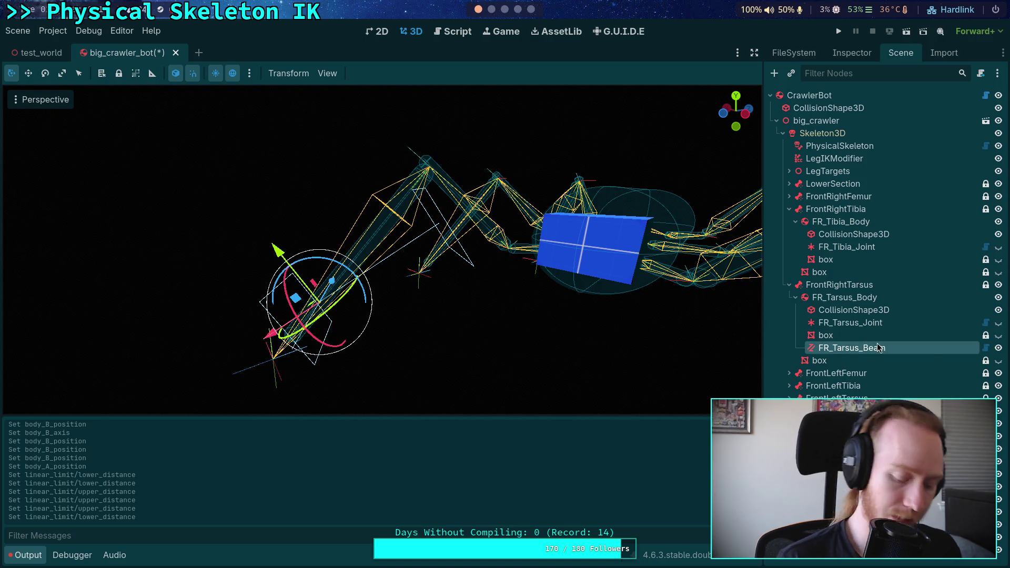
left_click(848, 58)
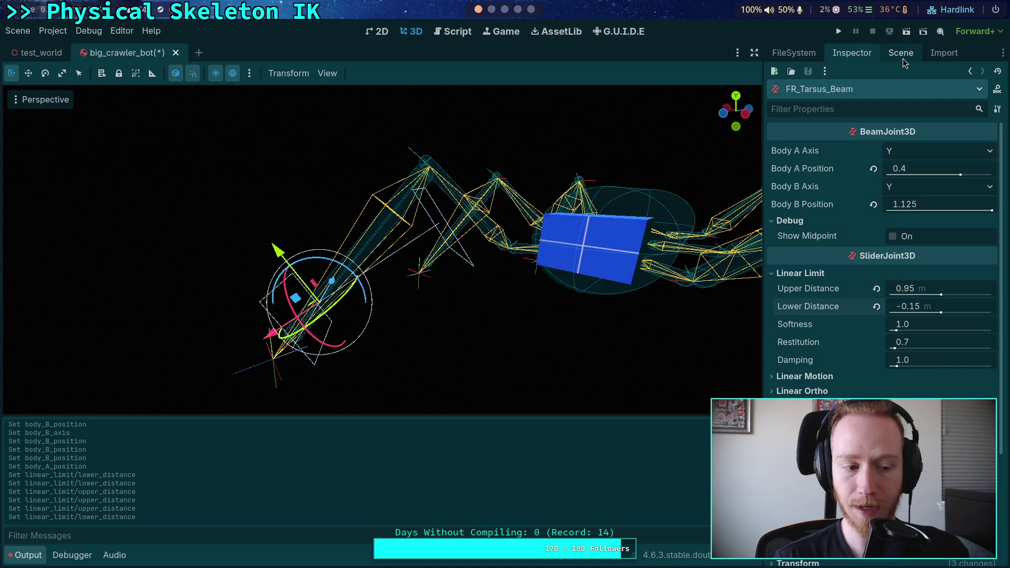
left_click(902, 56)
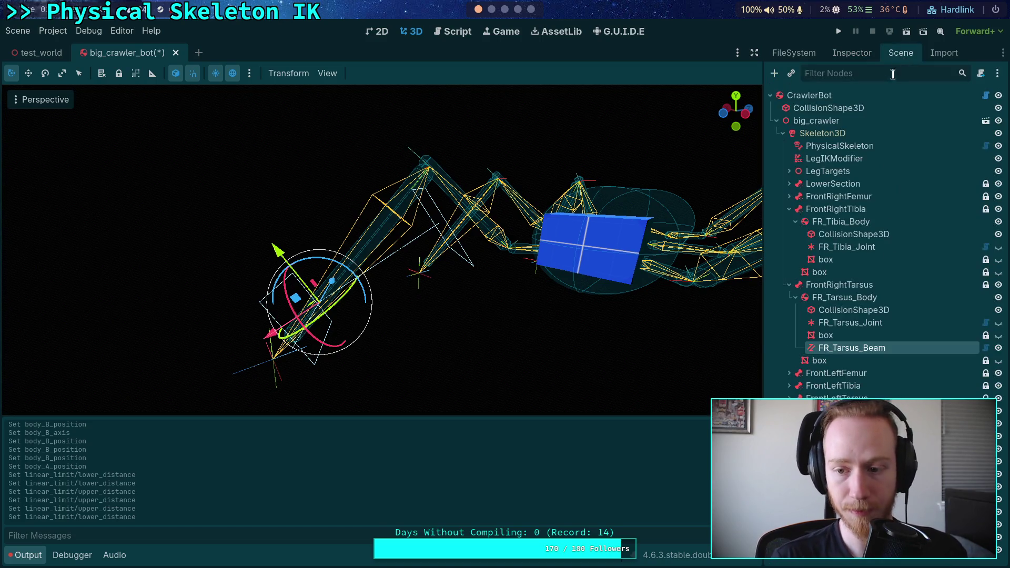
Delete the FR_Tarsus_Beam node and confirm.
right_click(923, 349)
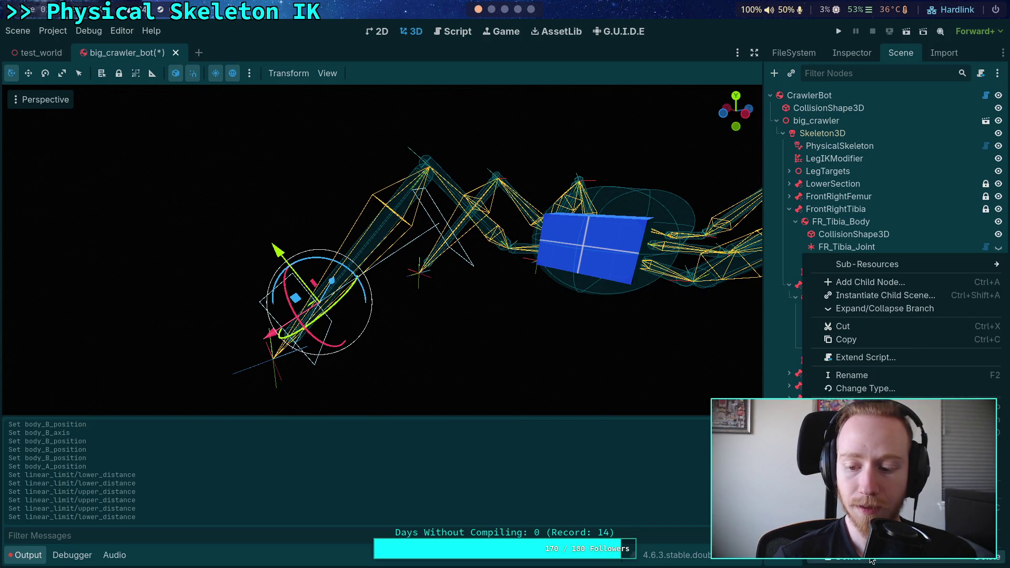
left_click(872, 560)
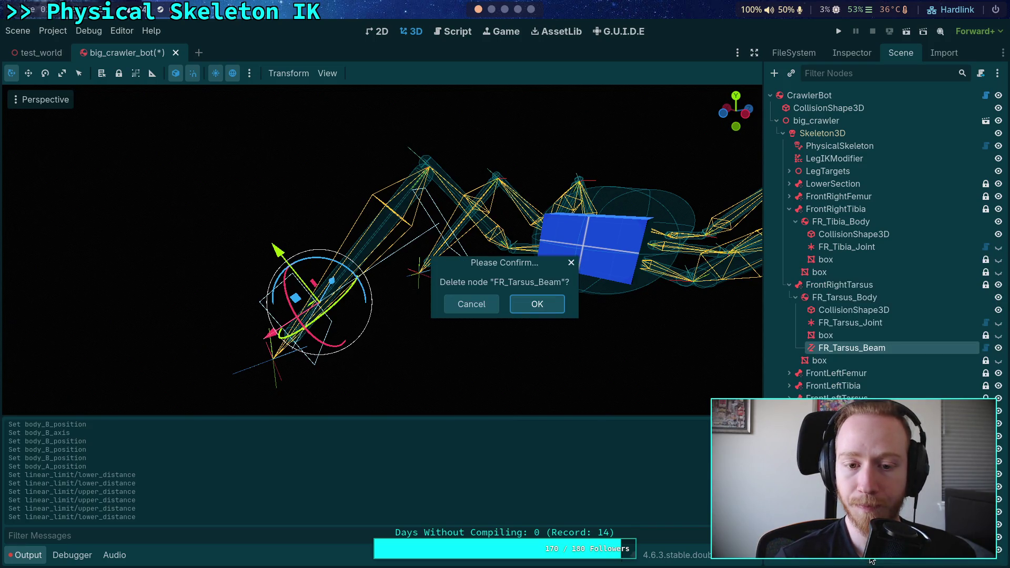
left_click(536, 303)
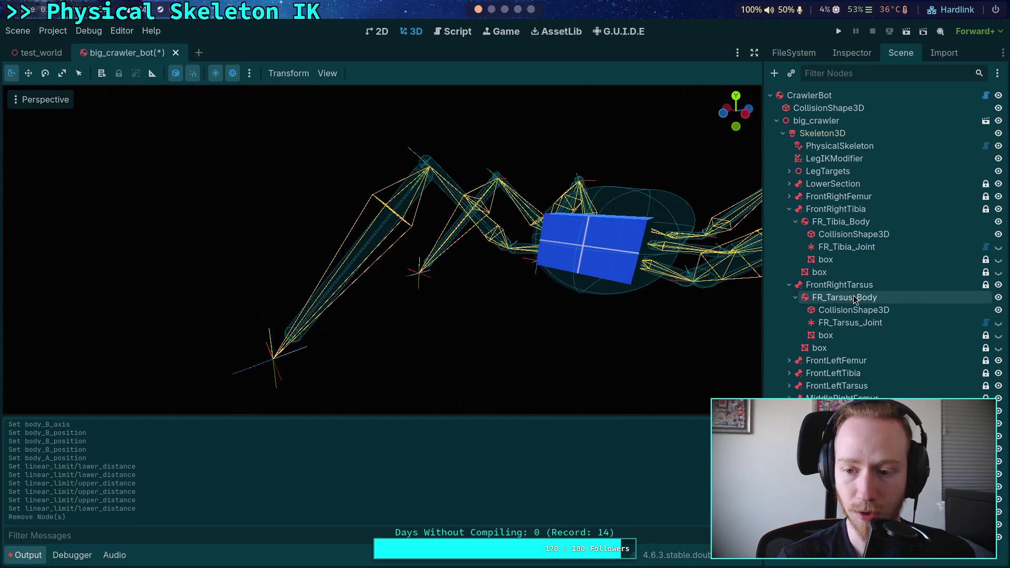
Add a ConeTwistJoint3D child to FR_Tarsus_Body from Node3D > Joint3D.
right_click(832, 298)
mouse_move(874, 265)
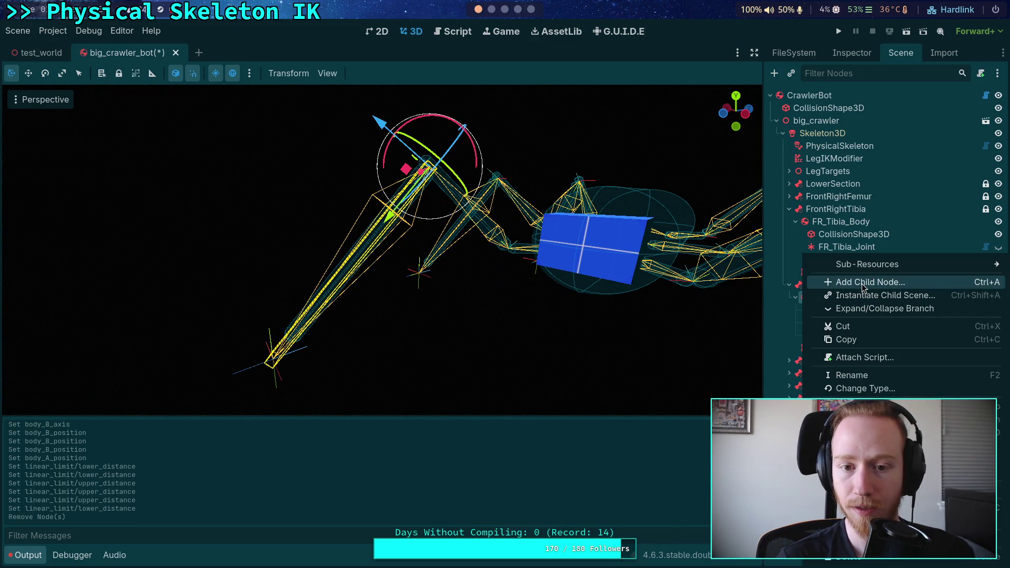
left_click(862, 283)
type("Bea")
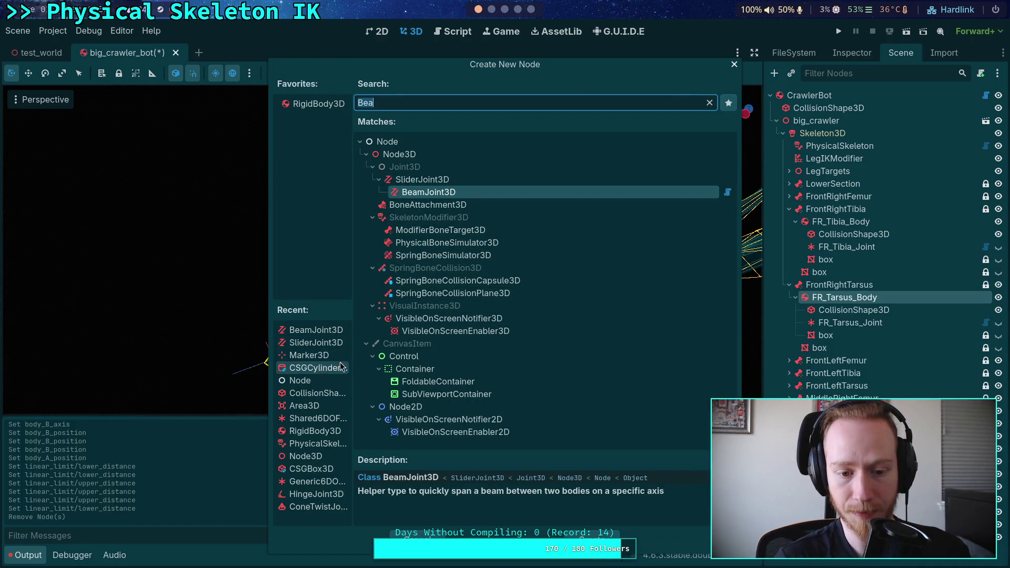
key("BackSpace")
key("BackSpace")
key("BackSpace")
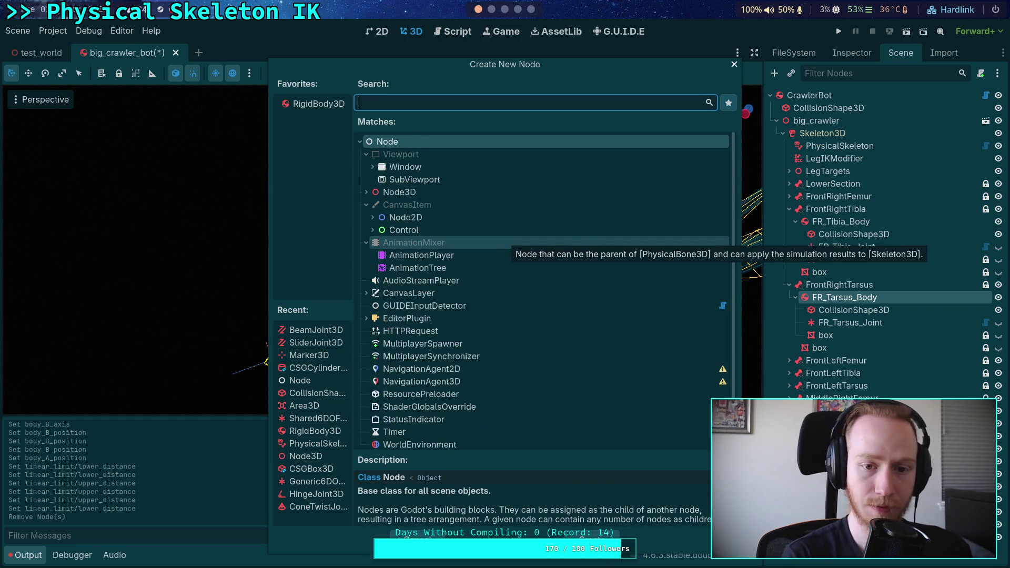
left_click(367, 193)
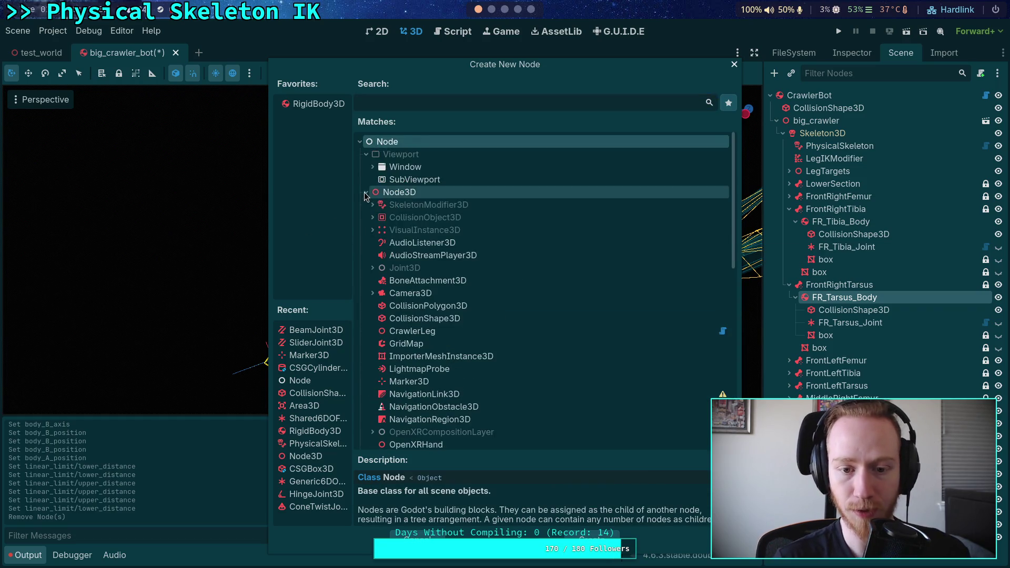
left_click(372, 268)
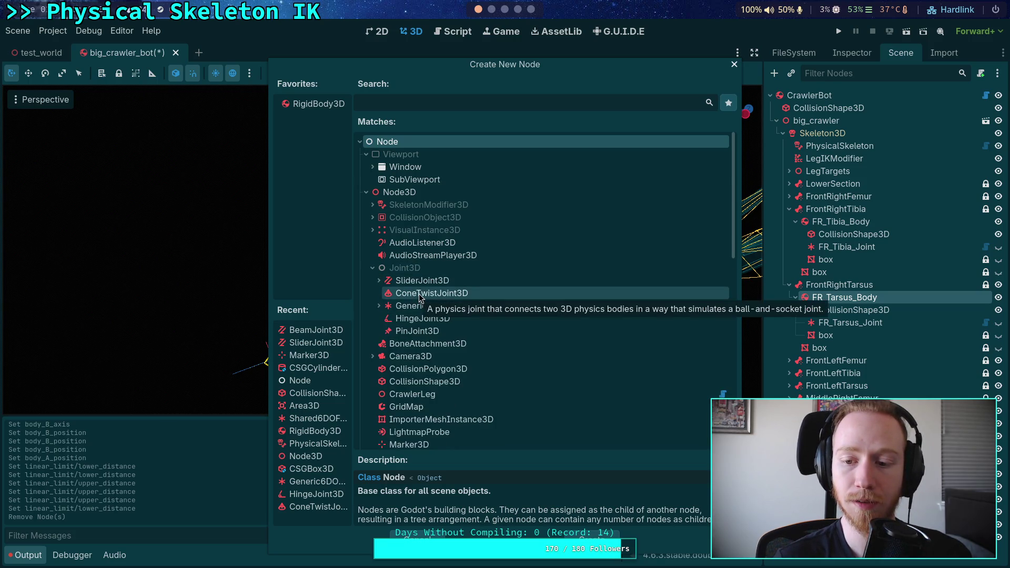
left_click(419, 295)
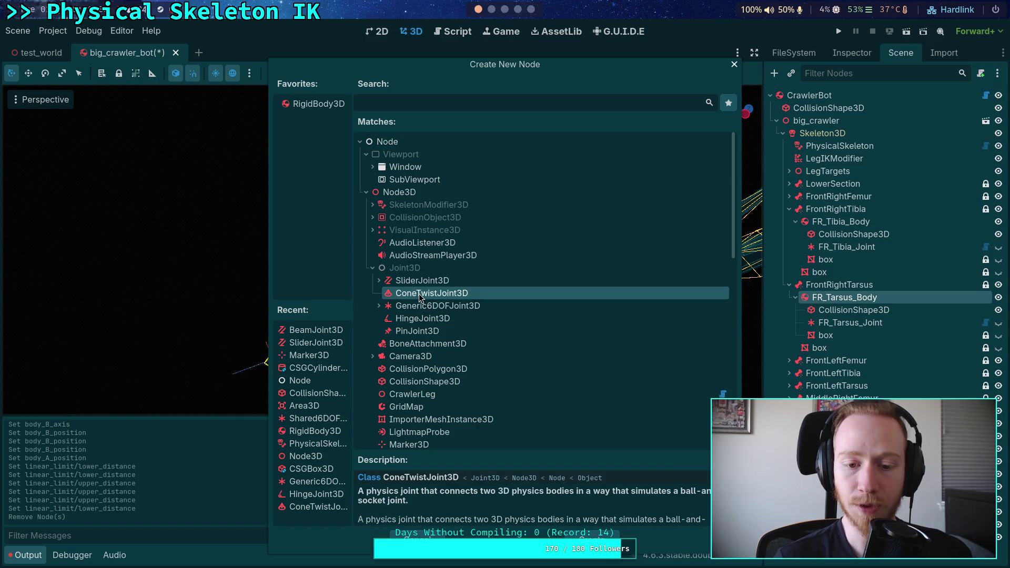
left_click_drag(576, 456, 579, 392)
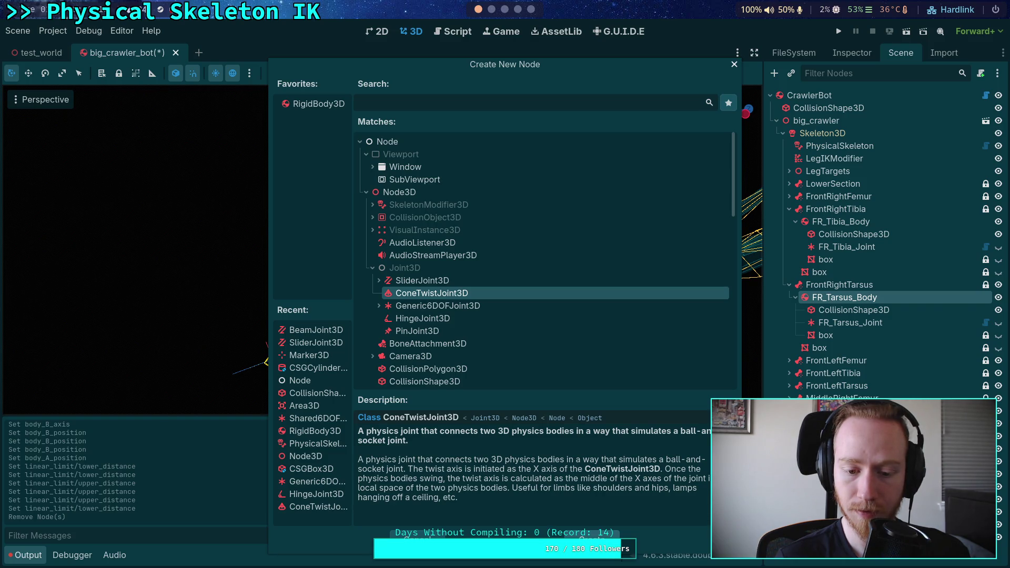
key("Return")
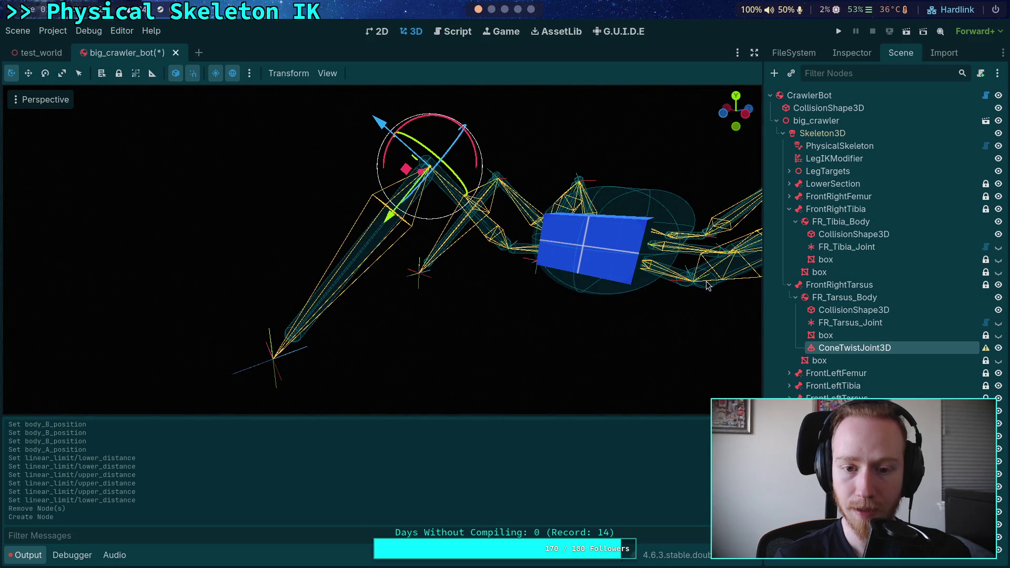
Delete the new ConeTwistJoint3D node, confirm, and reselect FR_Tarsus_Body.
left_click(852, 53)
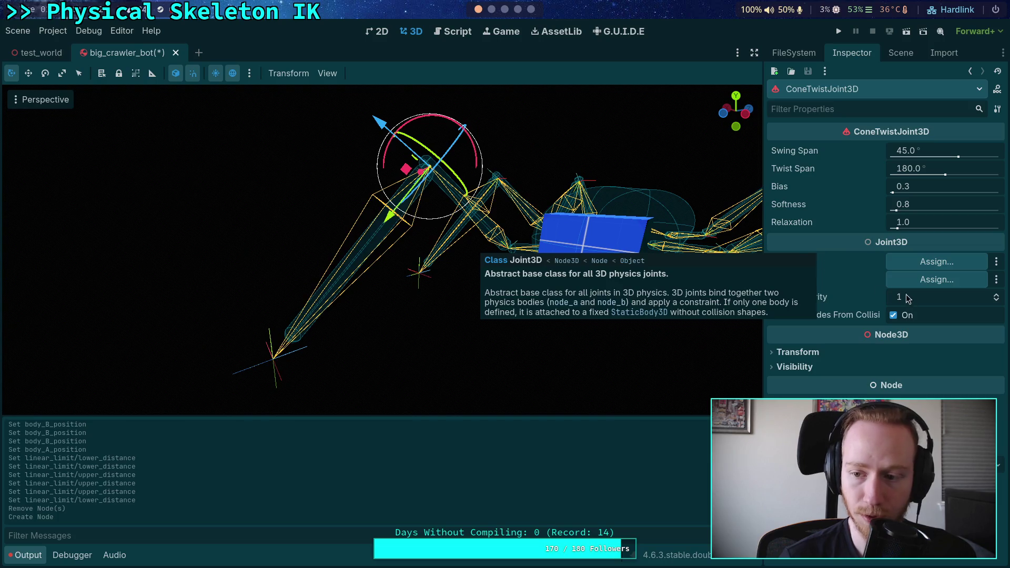
left_click(902, 56)
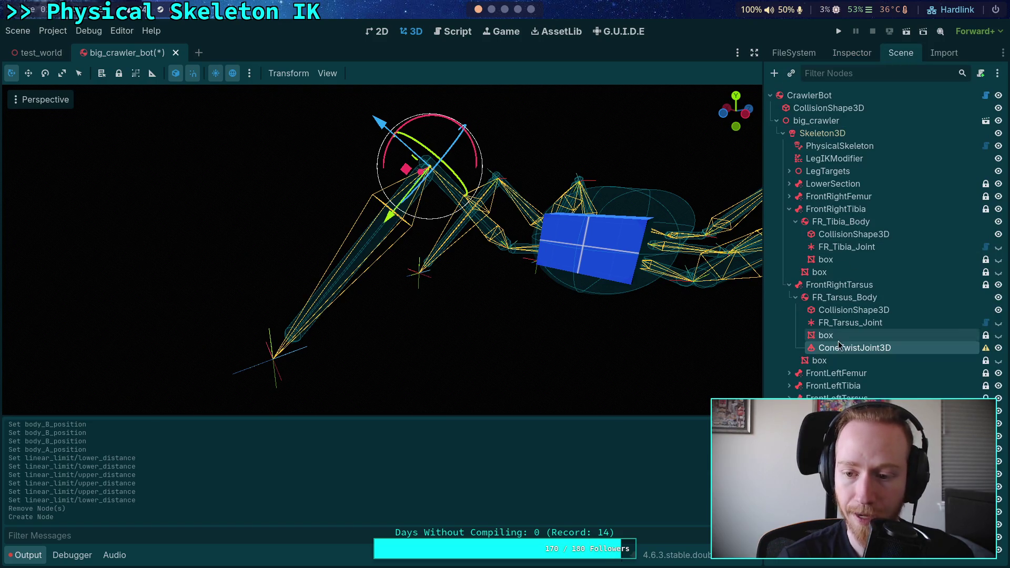
right_click(884, 564)
left_click(884, 562)
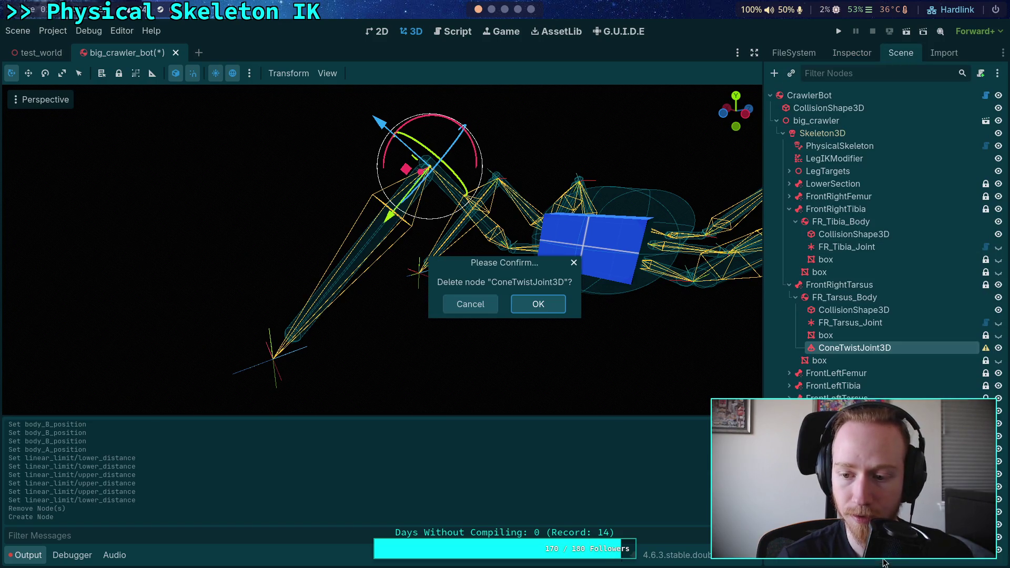
left_click(547, 295)
left_click(819, 299)
right_click(819, 298)
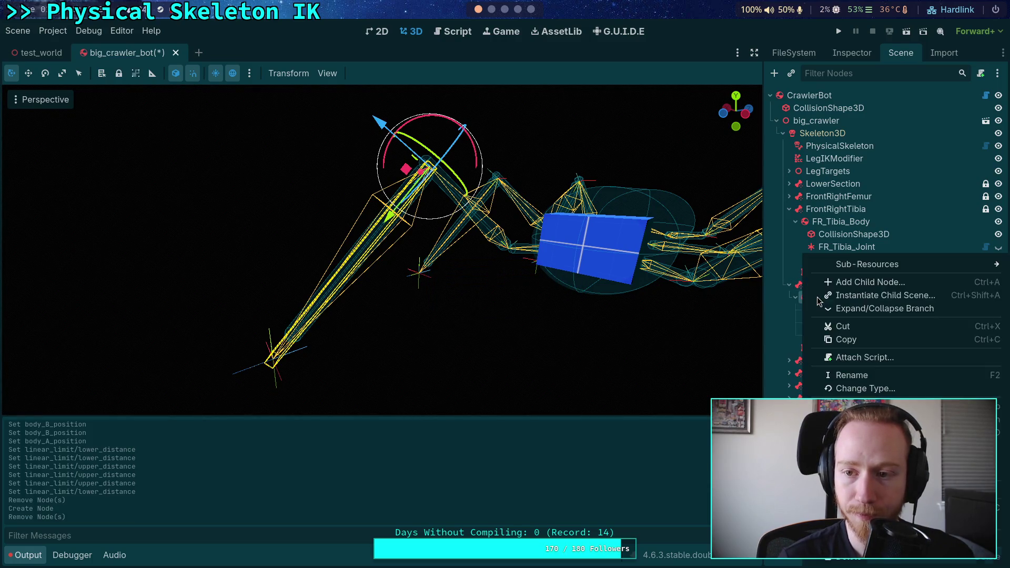
Create a Generic6DOFJoint3D from Node3D > Joint3D as a child of FR_Tarsus_Body.
left_click(819, 279)
left_click(367, 192)
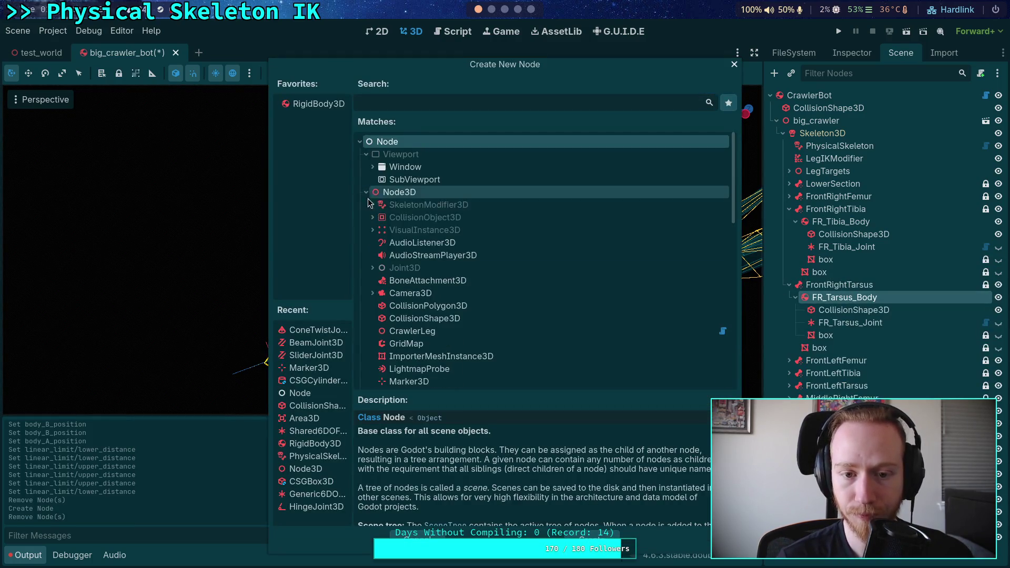
left_click(373, 268)
scroll(437, 277, "down", 2)
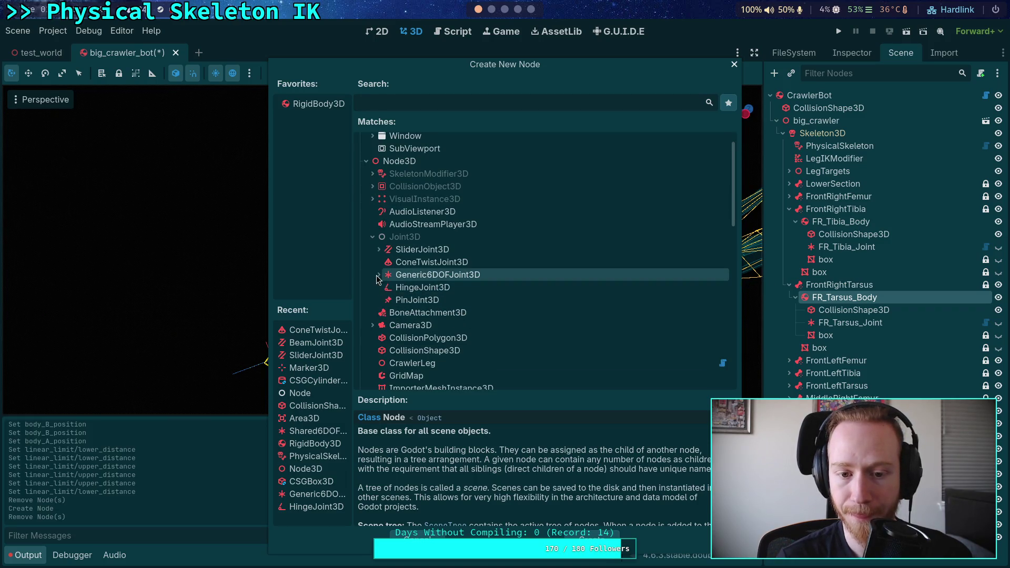
left_click(378, 275)
left_click(475, 279)
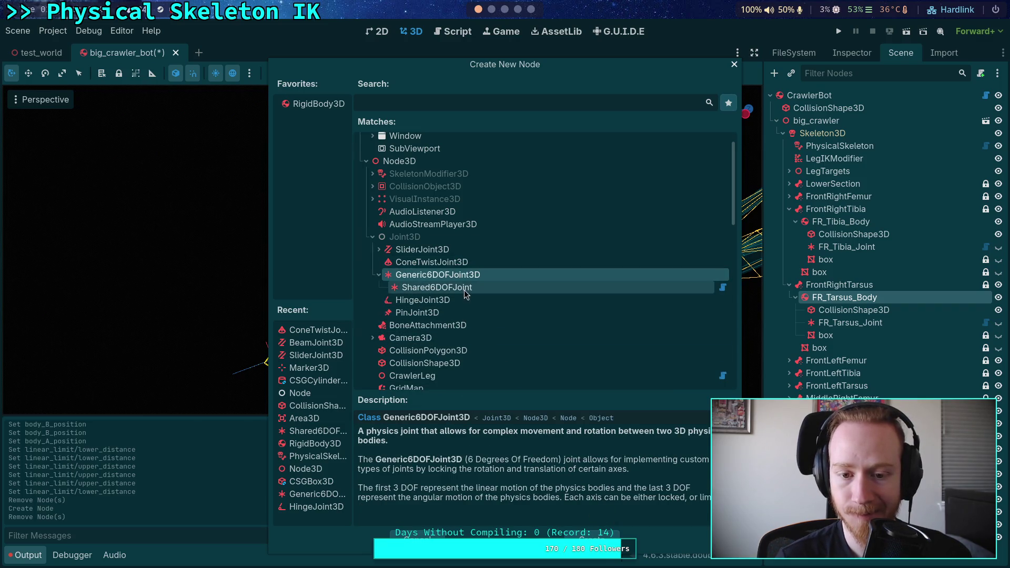
left_click(467, 294)
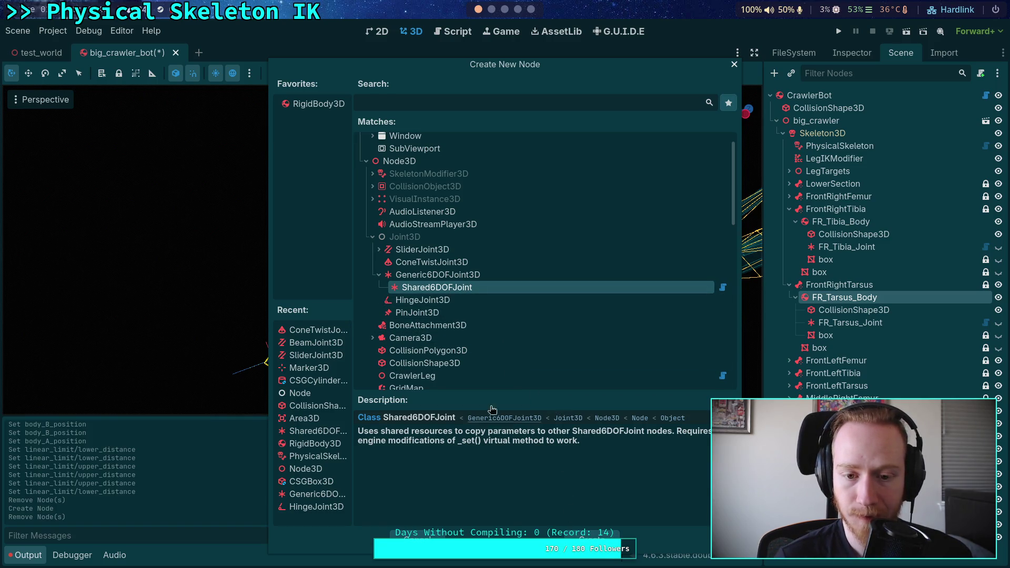
key("Up")
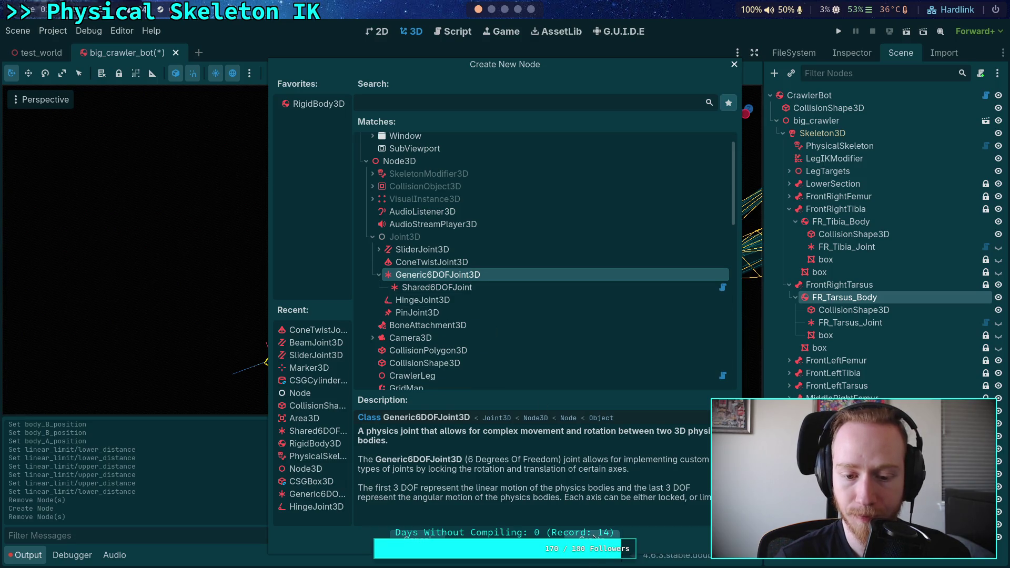
left_click(594, 538)
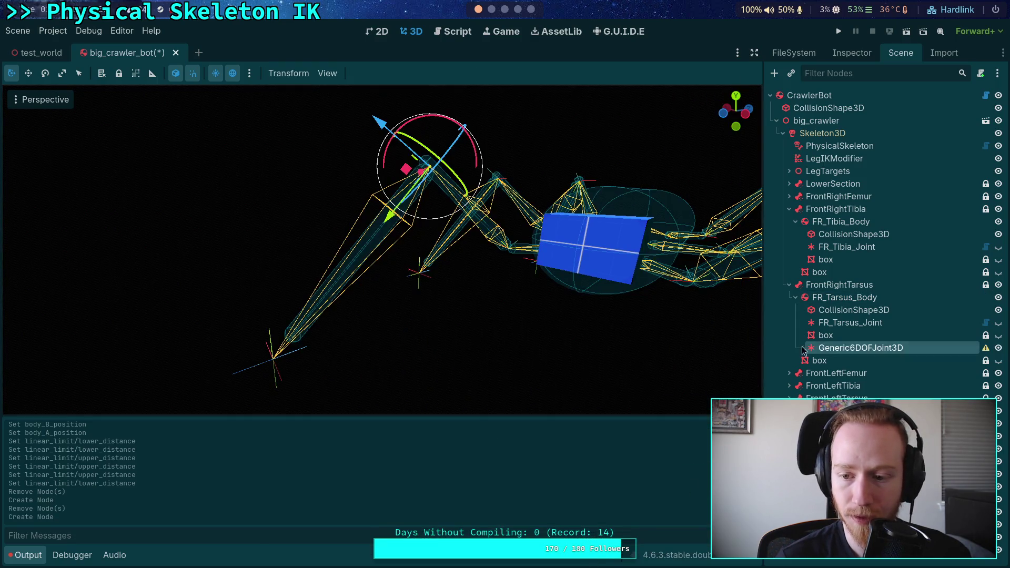
Show the new Generic6DOFJoint3D's limit, spring and drive properties in the Inspector.
left_click(850, 55)
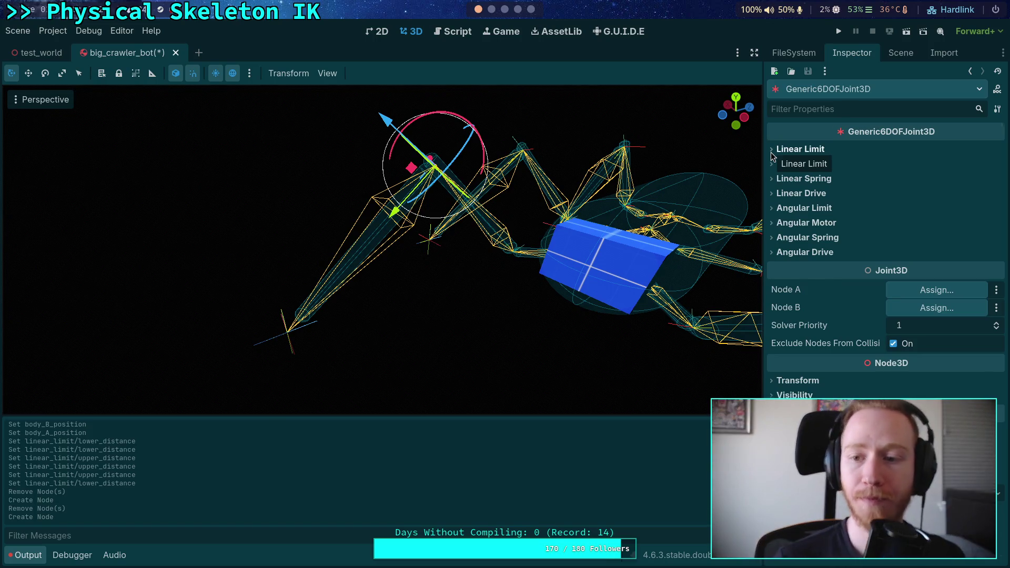
Expand the joint's Linear Limit into X, Y and Z groups, then go to the build terminal.
left_click(772, 152)
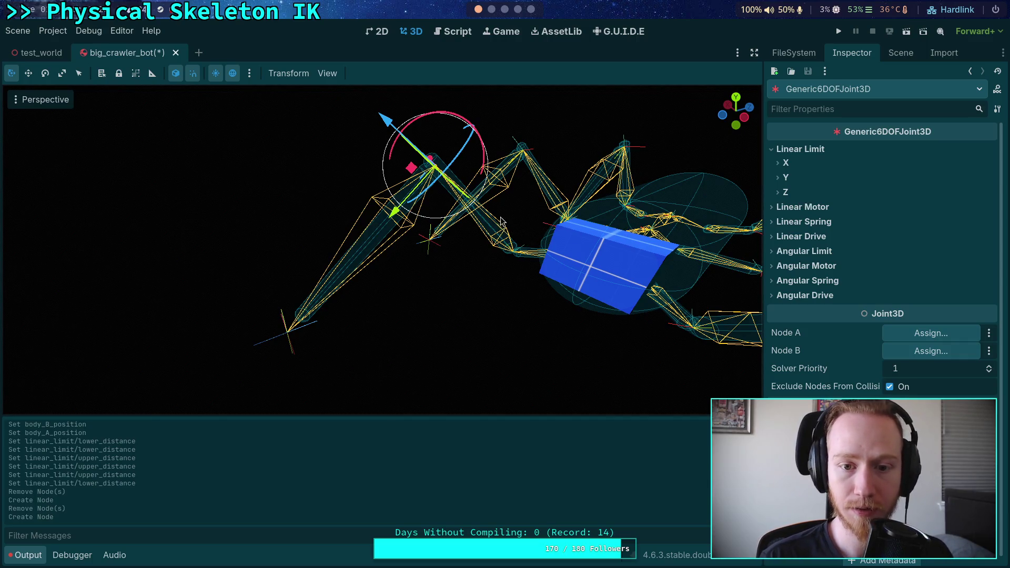
mouse_move(501, 221)
left_mouse_down()
mouse_move(545, 176)
mouse_move(505, 172)
mouse_move(507, 194)
mouse_move(519, 192)
left_mouse_up()
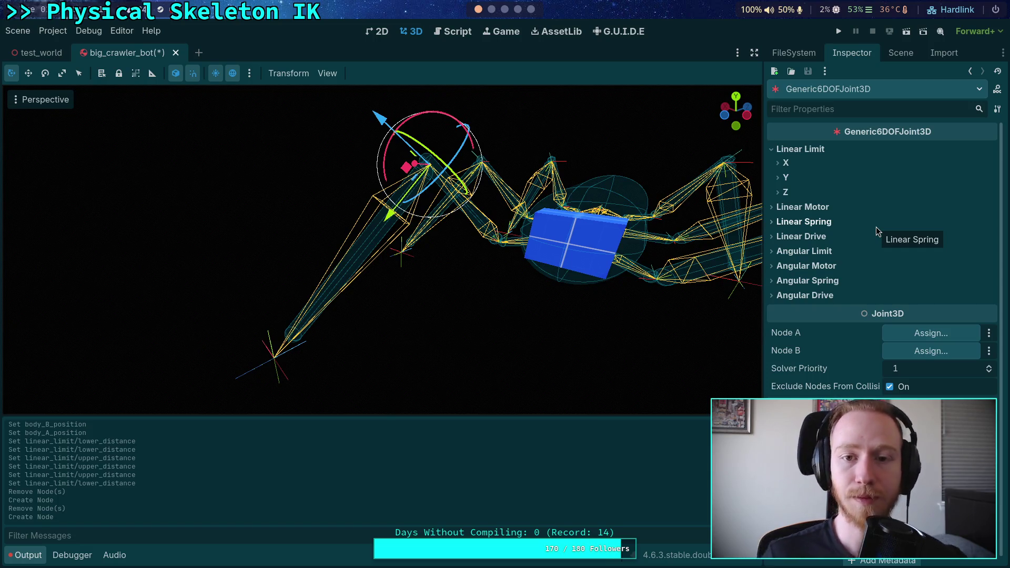
left_click(491, 10)
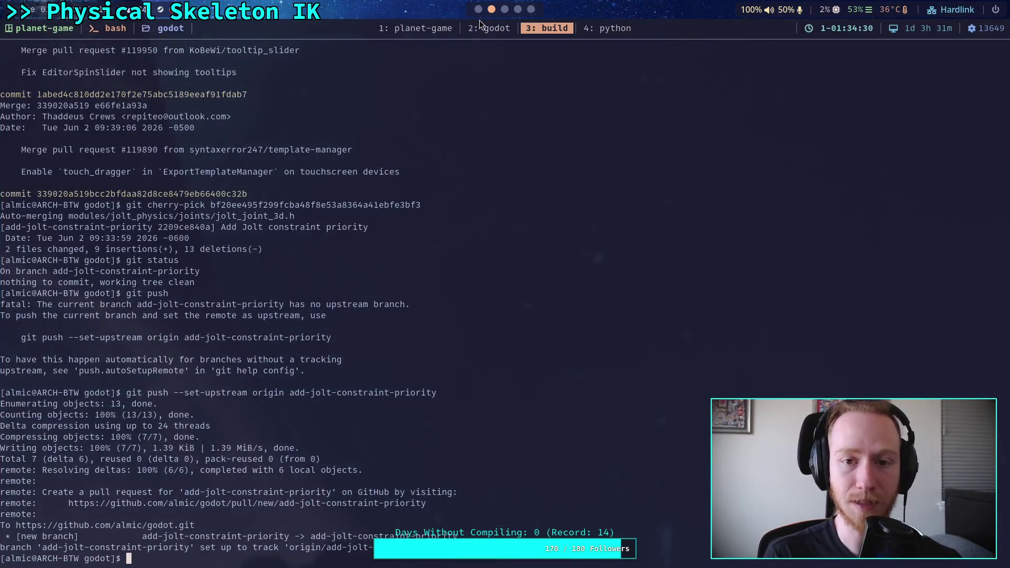
Switch to the godot workspace and open the Neo-tree file explorer in Neovim.
left_click(480, 27)
key("space")
key("e")
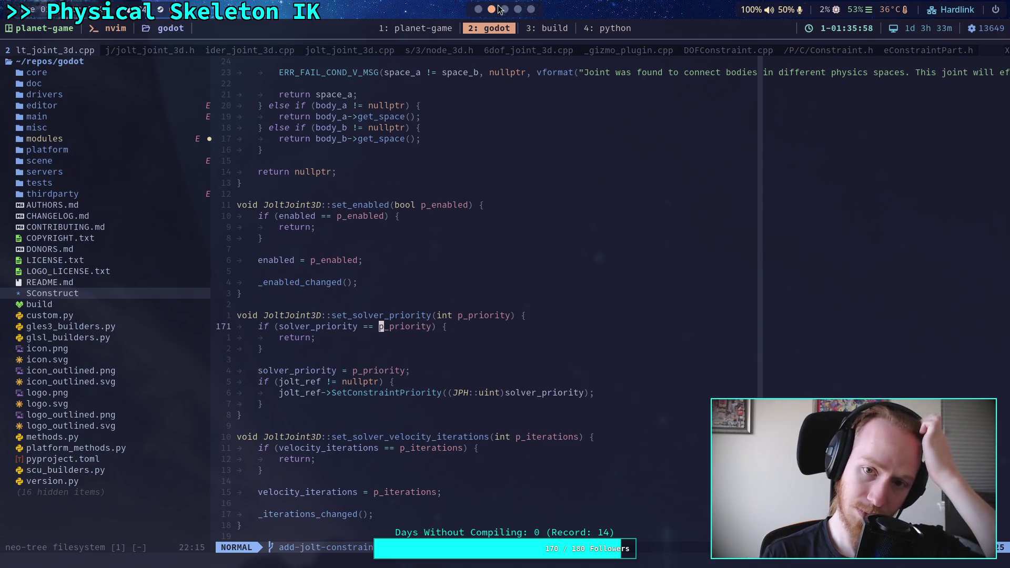
Bring up Jolt's SixDOFConstraint.cpp at the SixDOFConstraint constructor.
key("super+5")
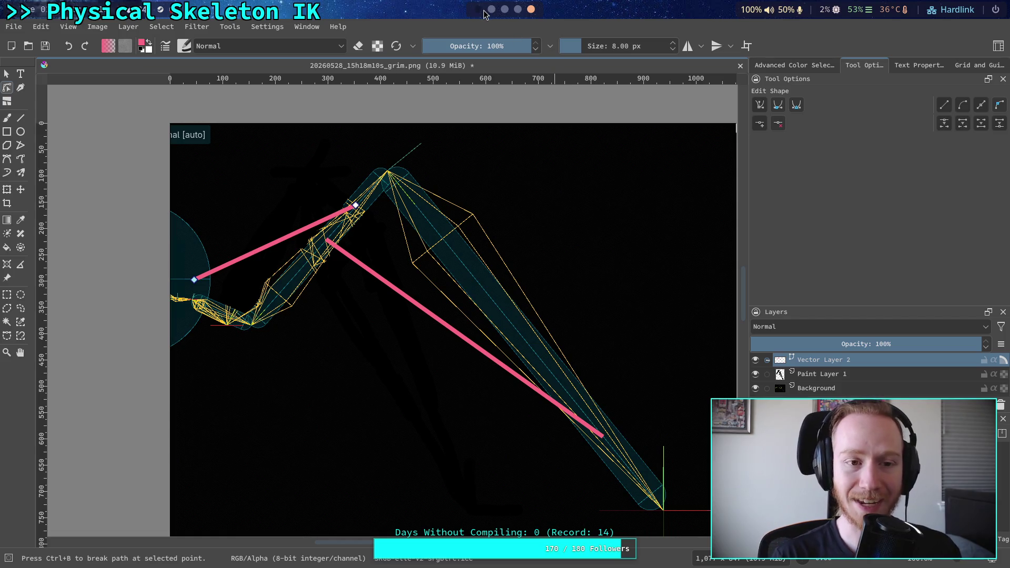
scroll(484, 15, "up", 3)
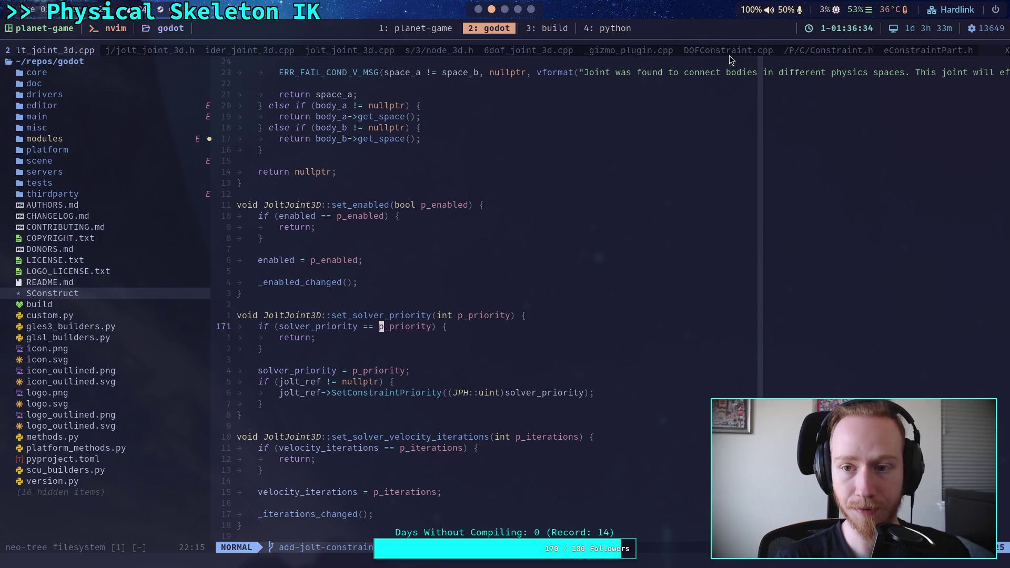
left_click(747, 52)
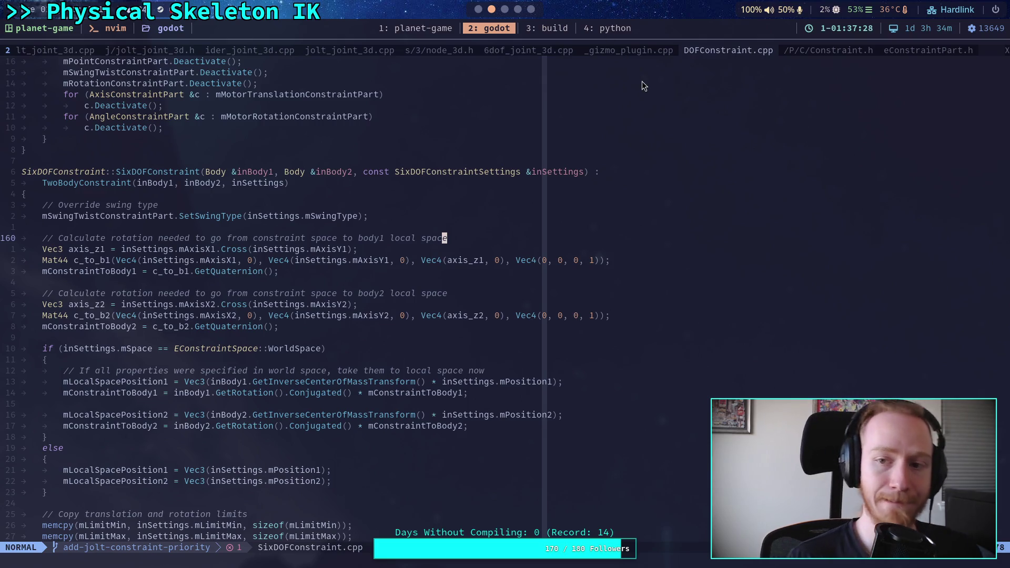
Switch to Jolt's Constraint.h buffer showing the ConstraintSettings class.
left_click(841, 49)
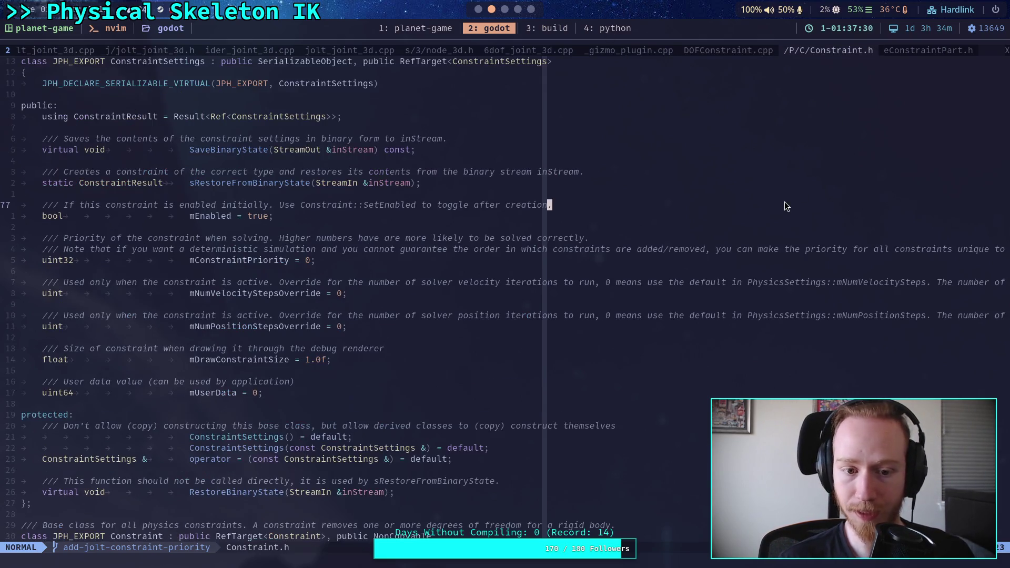
Dismiss the Telescope file finder and switch to the jolt_slider_joint_3d.cpp buffer.
key("space")
key("f")
key("f")
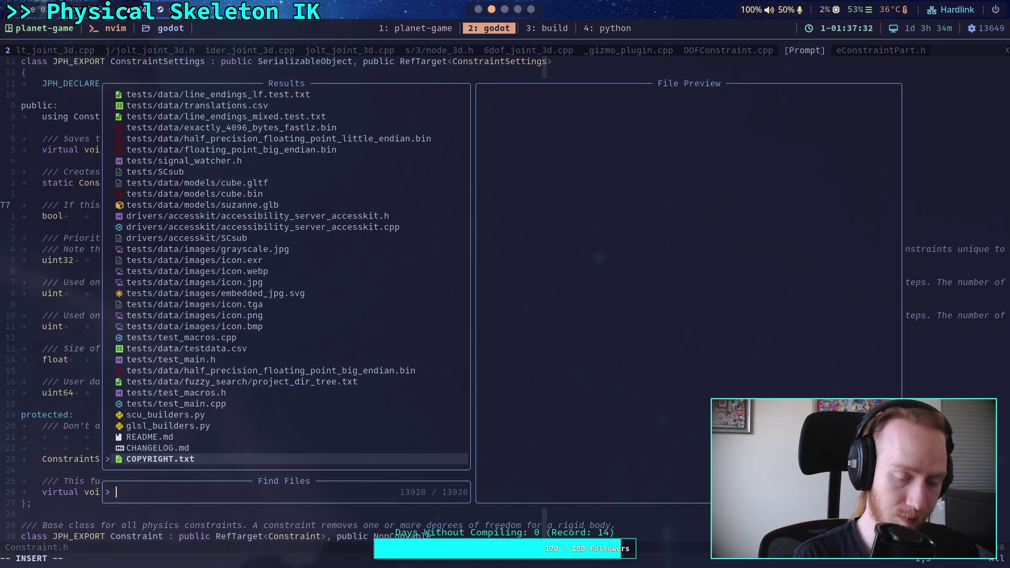
key("Escape")
key("Escape")
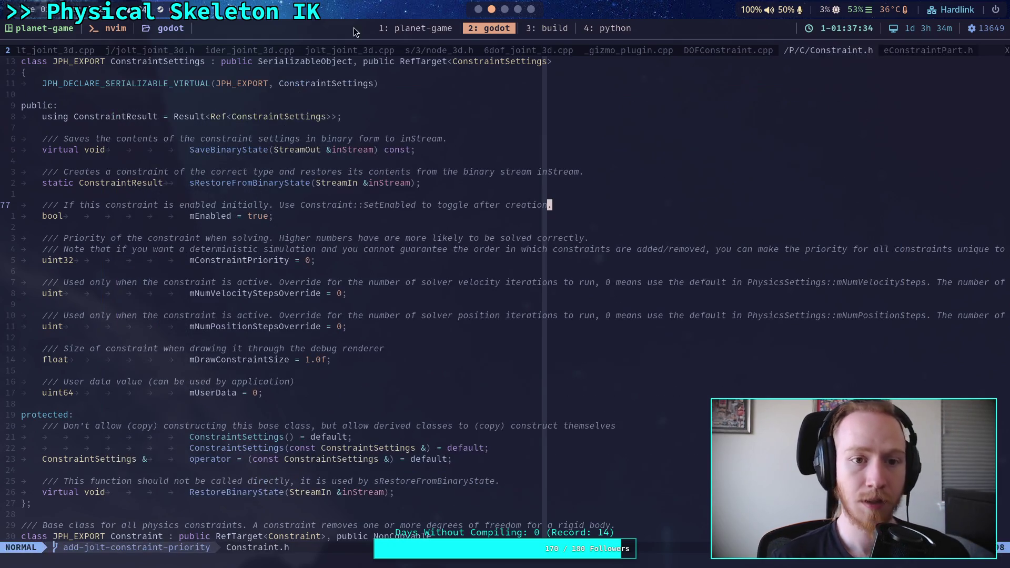
left_click(240, 53)
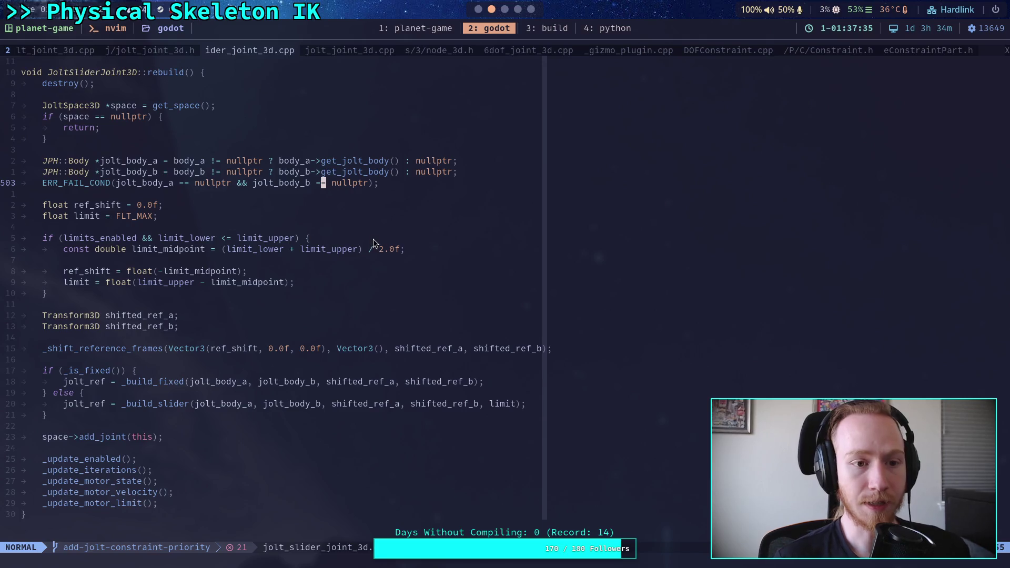
Scroll to JoltSliderJoint3D::get_applied_force and visually select its body.
scroll(373, 243, "up", 7)
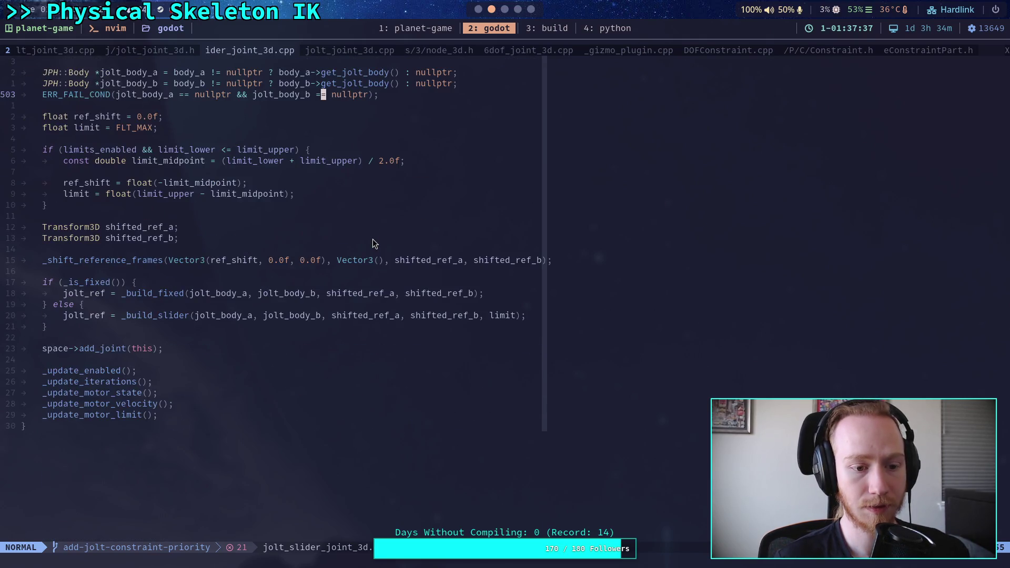
scroll(373, 243, "up", 15)
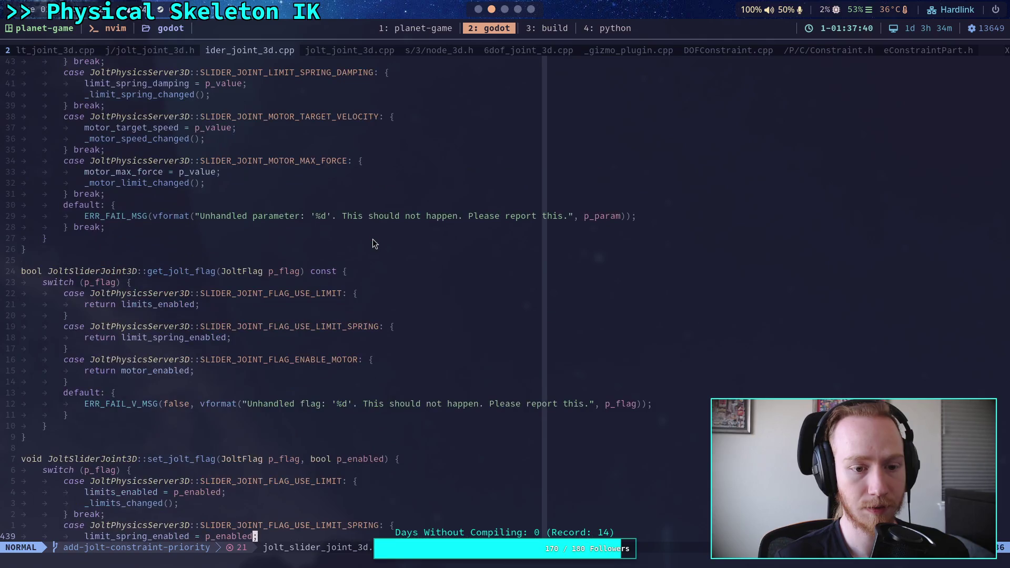
scroll(373, 242, "down", 6)
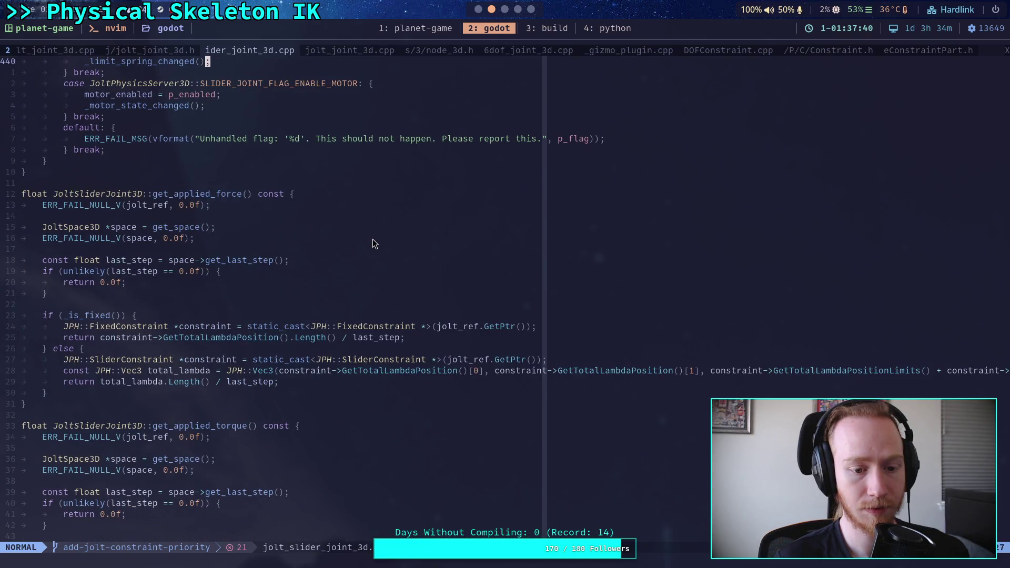
scroll(373, 242, "down", 2)
scroll(372, 239, "down", 1)
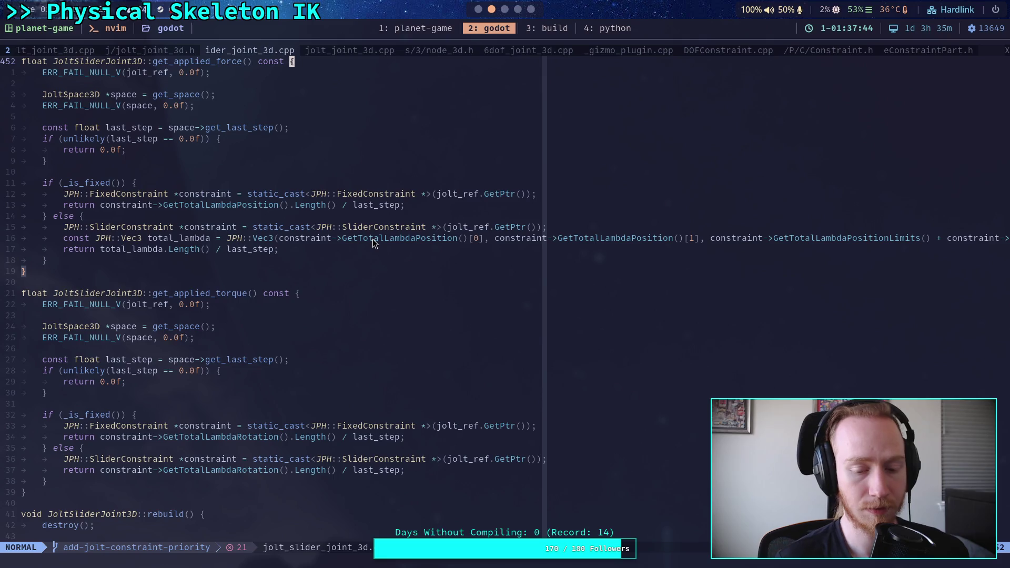
scroll(358, 256, "up", 7)
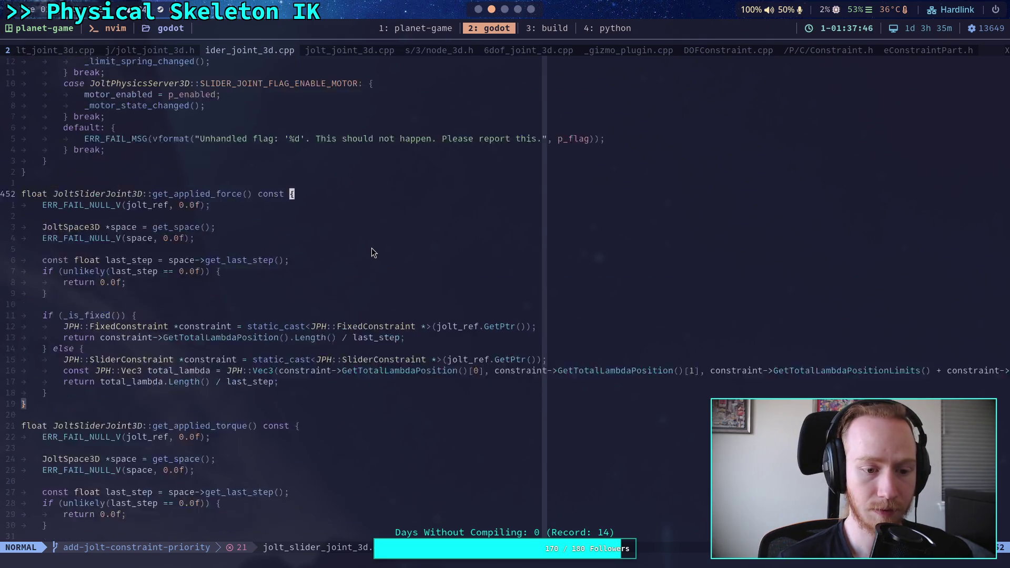
scroll(379, 246, "up", 20)
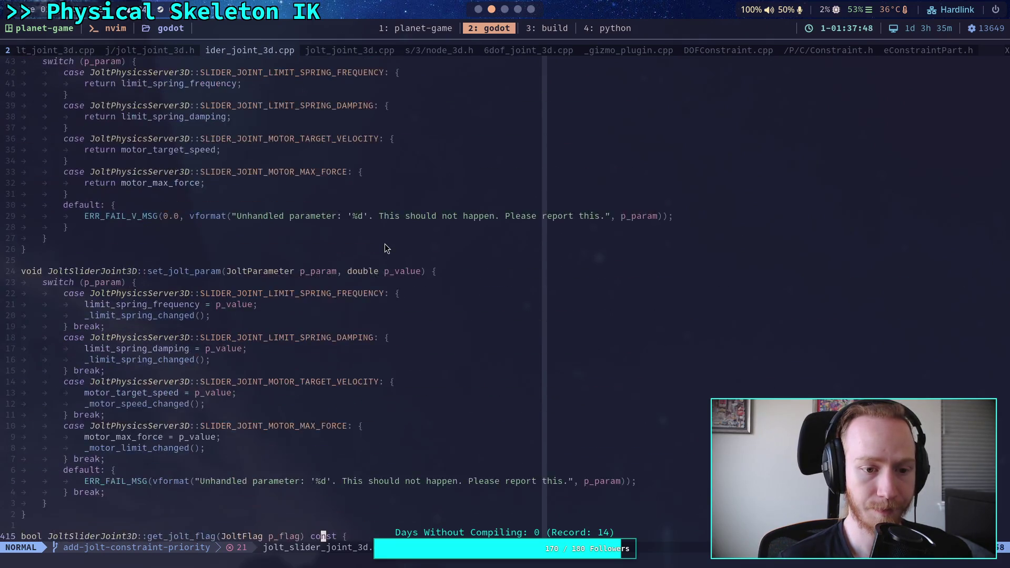
scroll(384, 244, "up", 20)
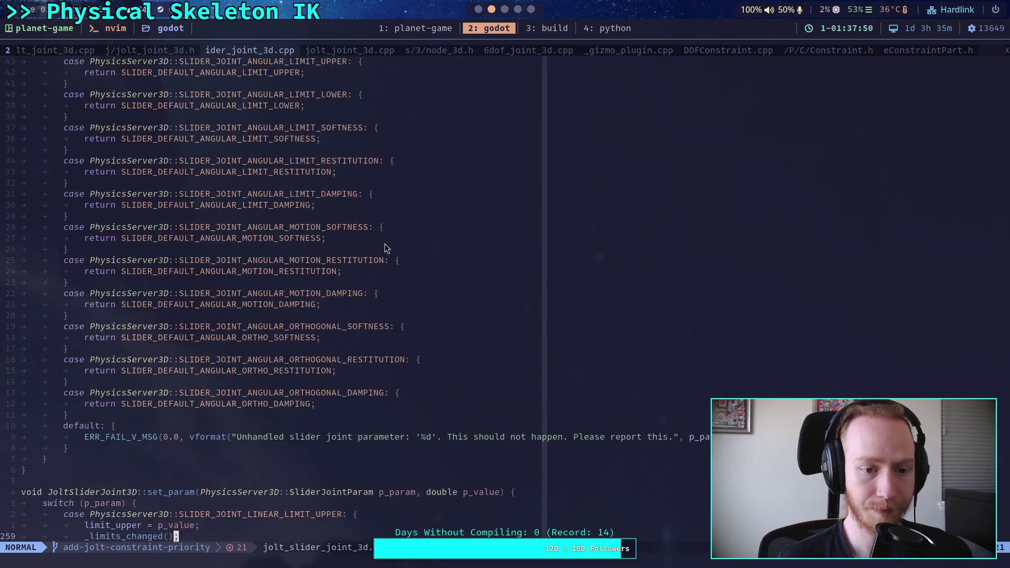
scroll(384, 244, "up", 12)
scroll(384, 245, "down", 20)
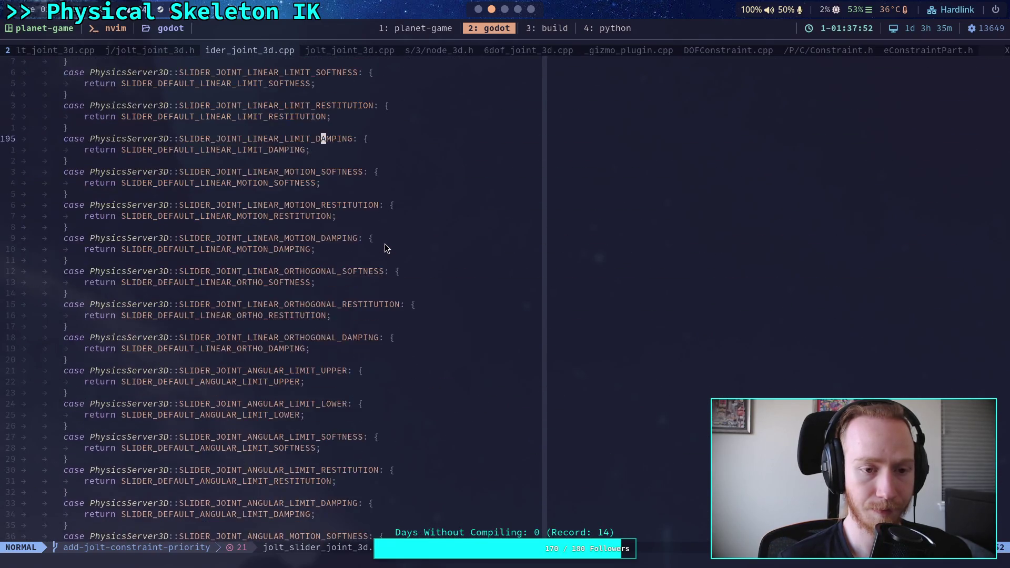
scroll(384, 244, "down", 20)
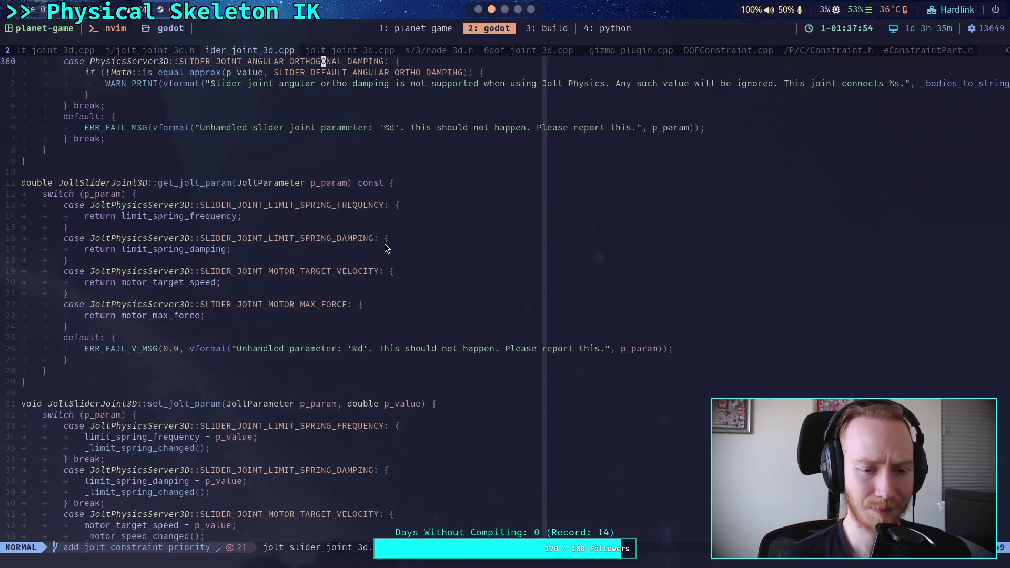
scroll(385, 245, "down", 16)
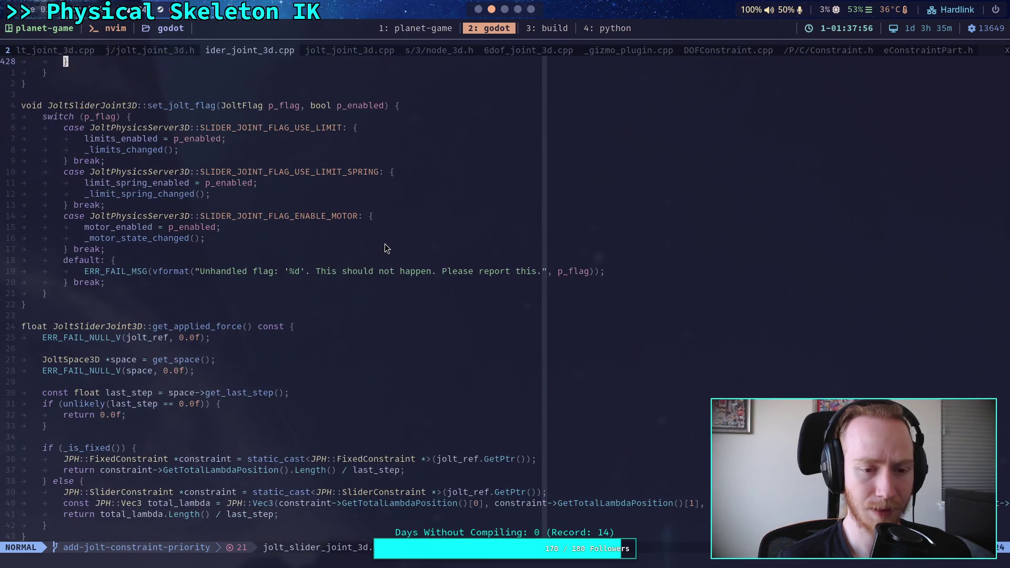
scroll(384, 249, "down", 4)
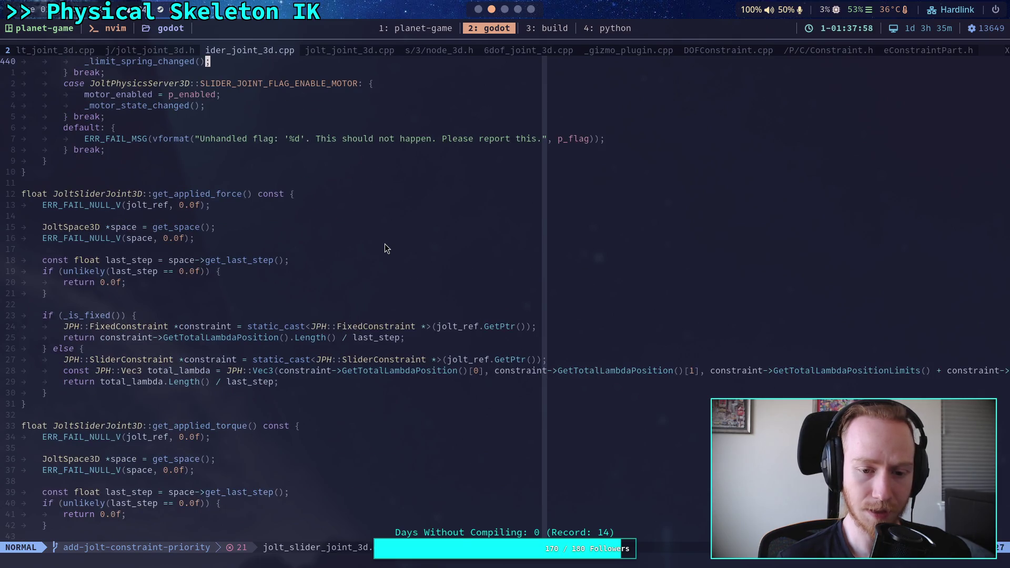
left_click_drag(46, 393, 98, 260)
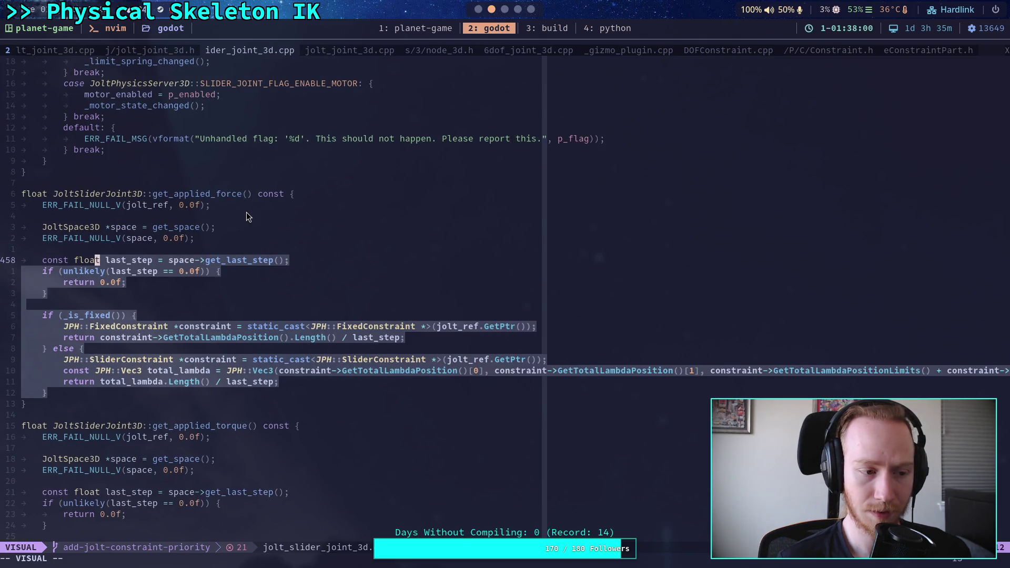
left_click(194, 303)
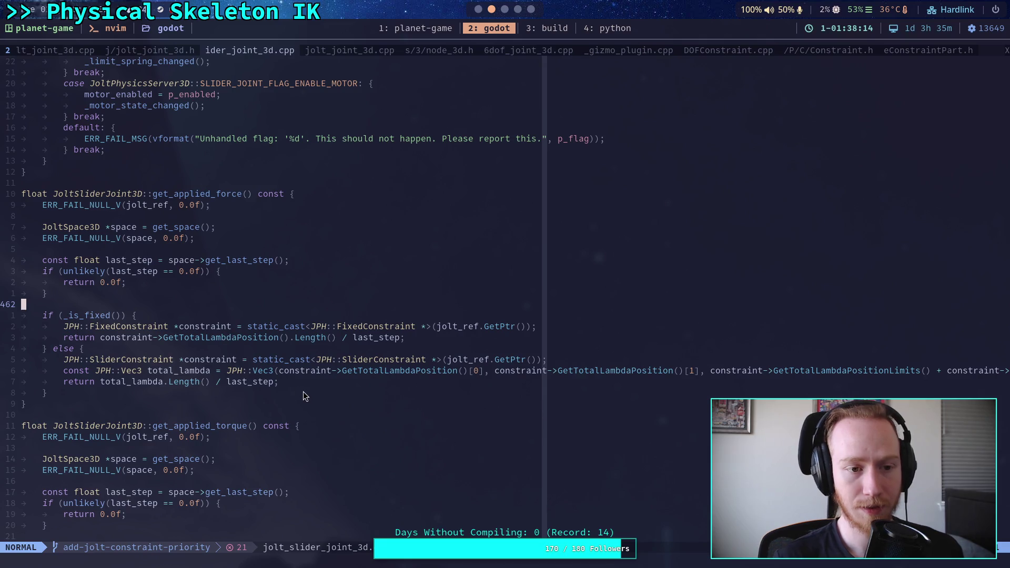
scroll(268, 333, "up", 20)
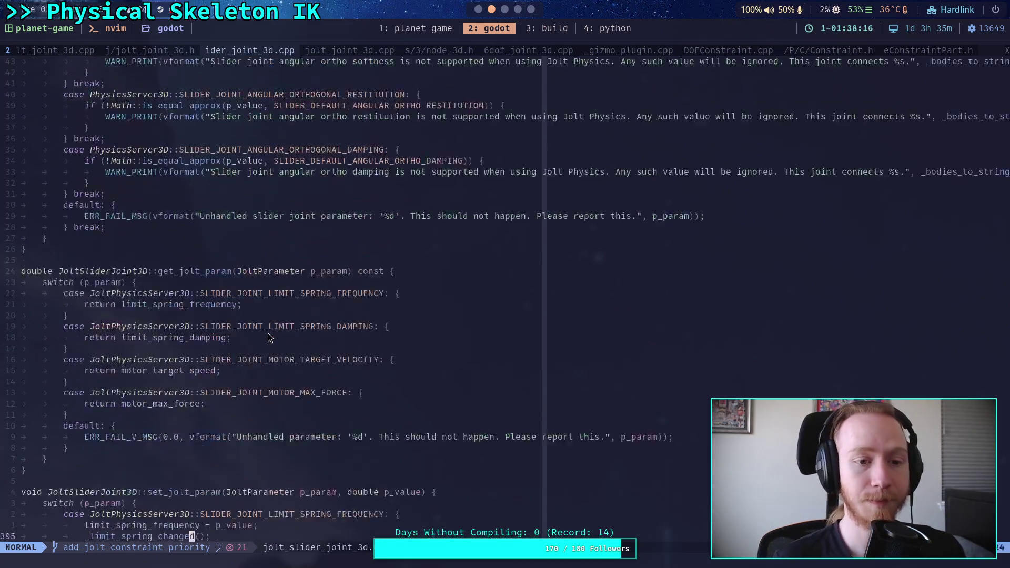
scroll(268, 337, "up", 20)
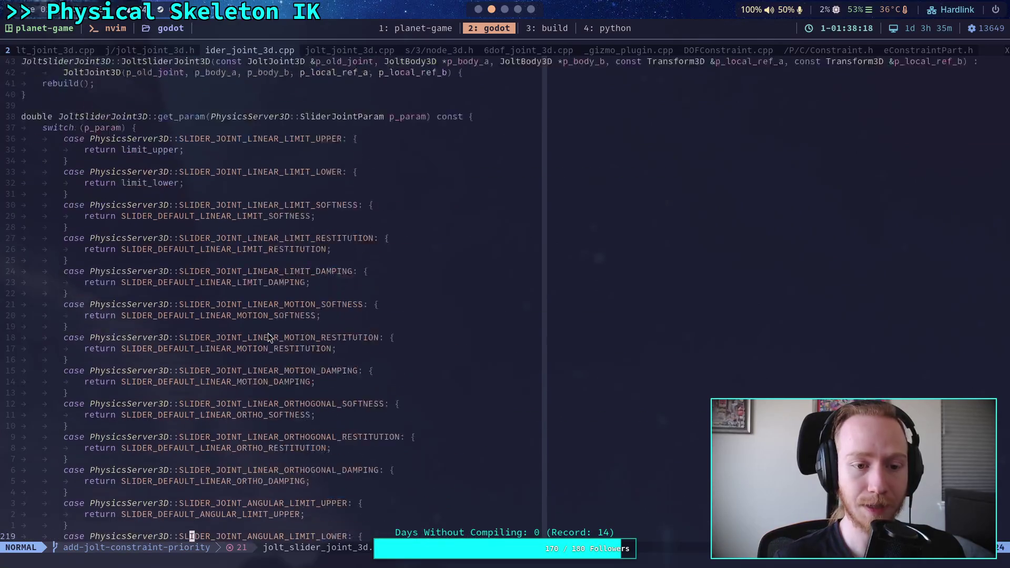
scroll(267, 338, "up", 20)
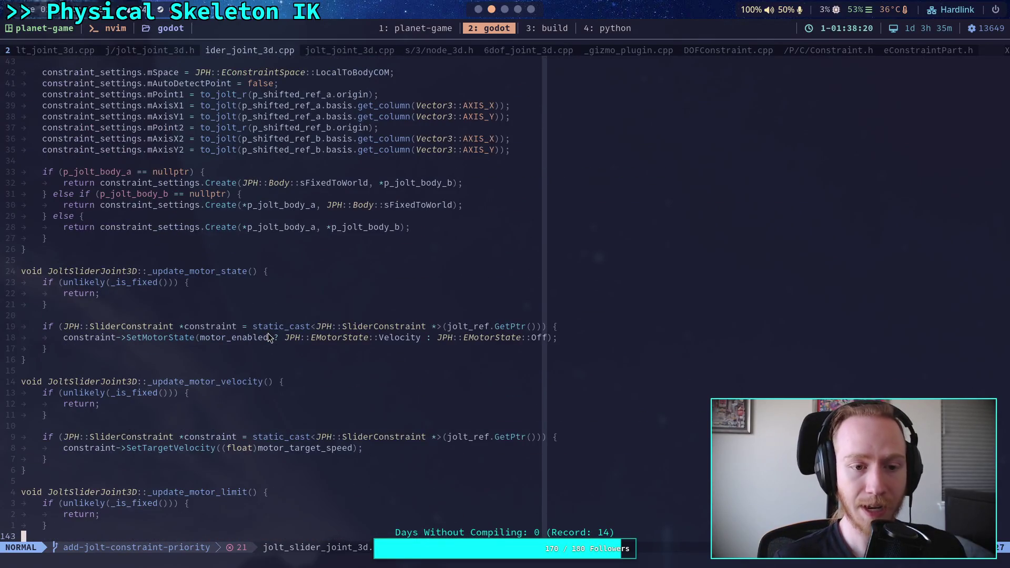
scroll(268, 334, "up", 7)
left_click(236, 274)
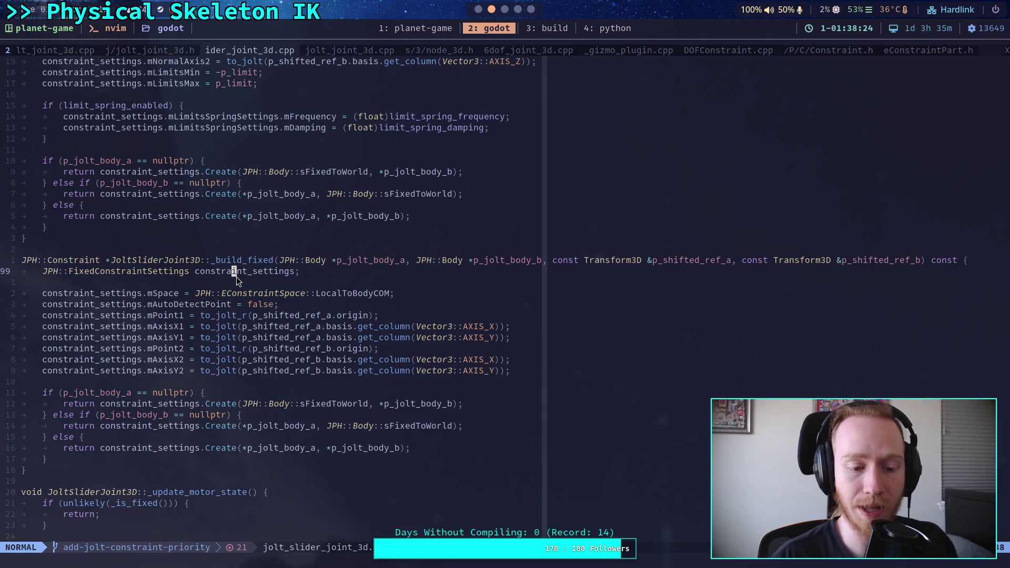
scroll(226, 281, "up", 4)
left_click(119, 377)
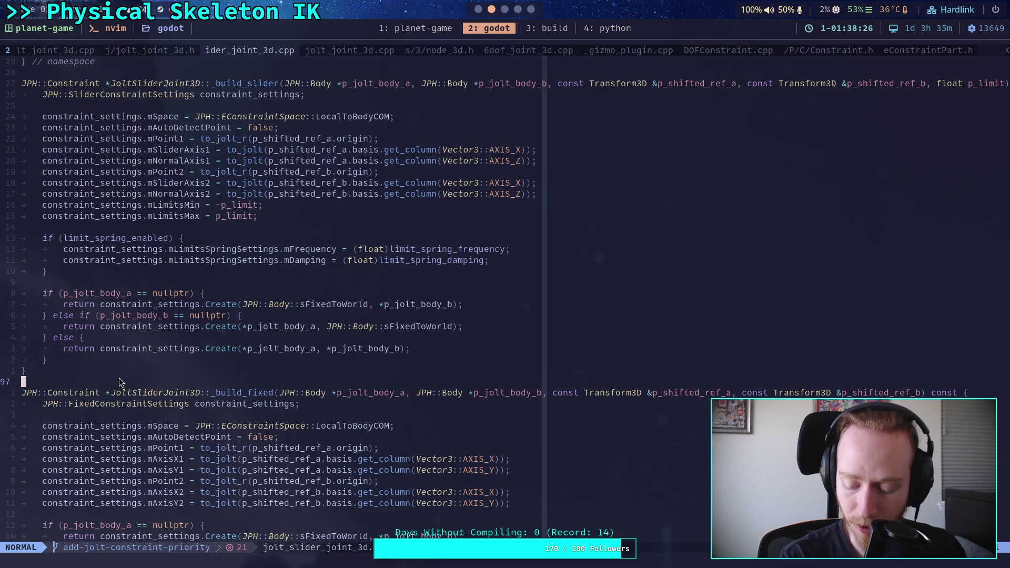
scroll(220, 373, "up", 4)
key("k")
key("k")
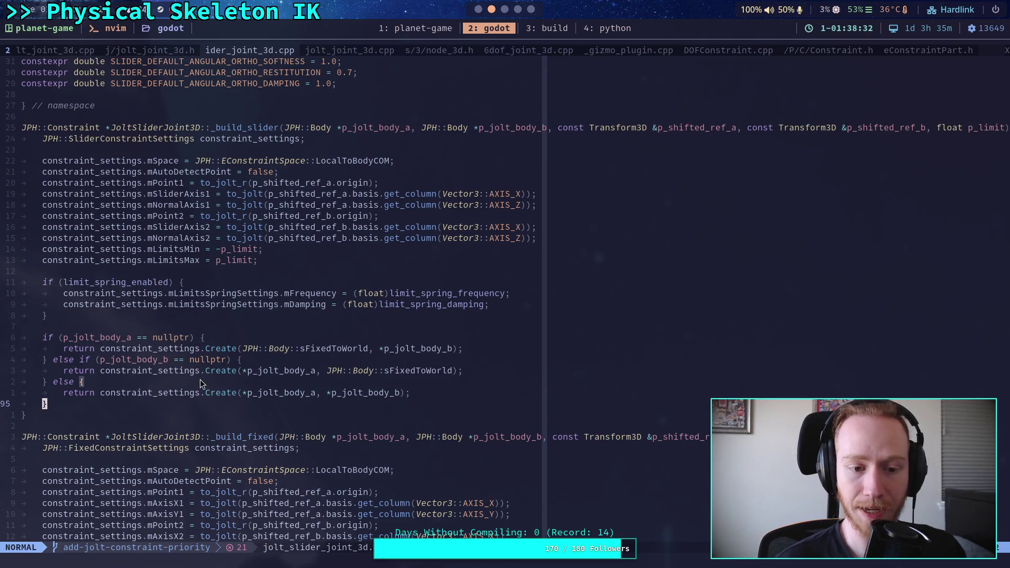
left_click(206, 426)
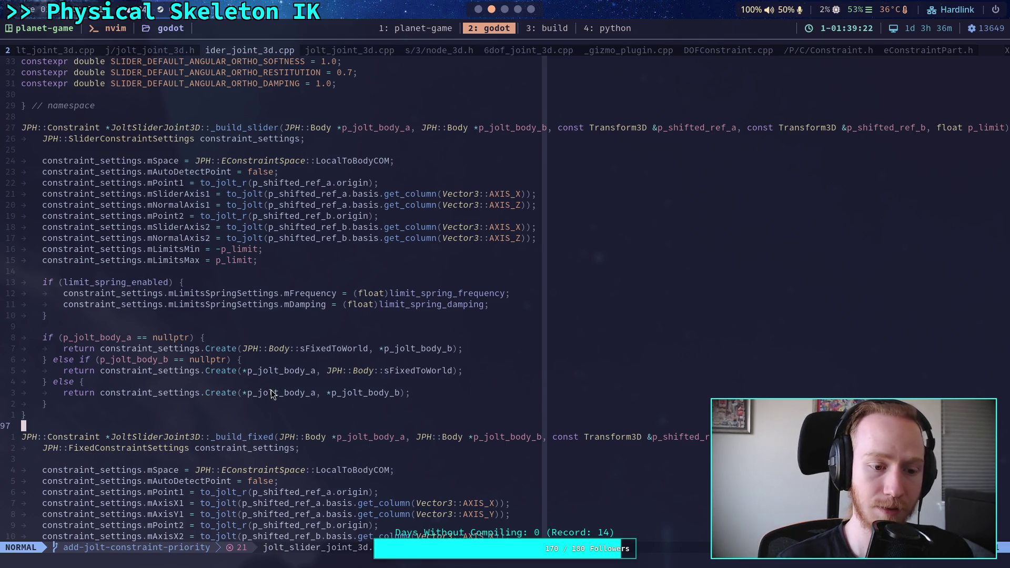
scroll(271, 391, "down", 8)
scroll(272, 391, "up", 8)
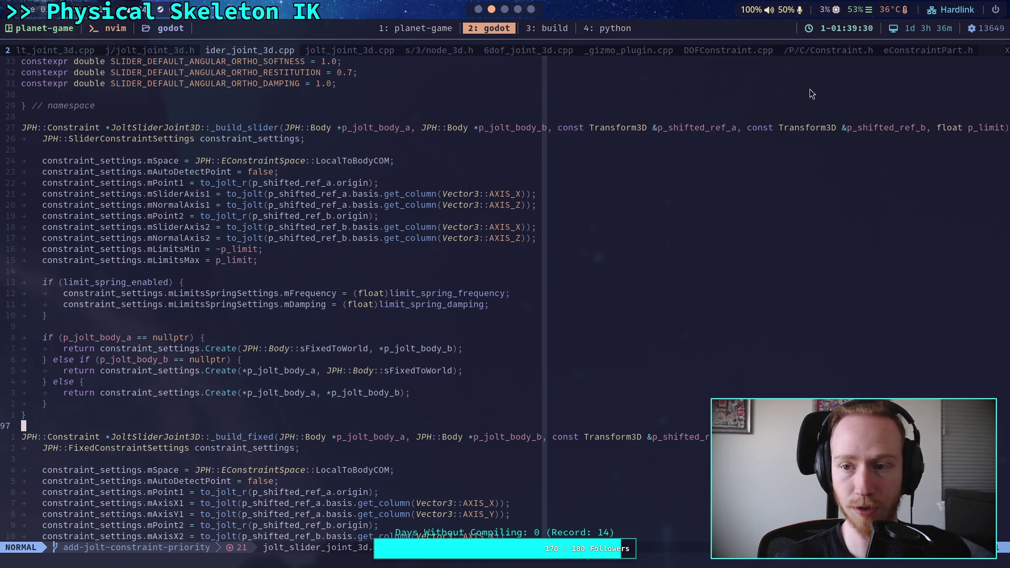
left_click(845, 52)
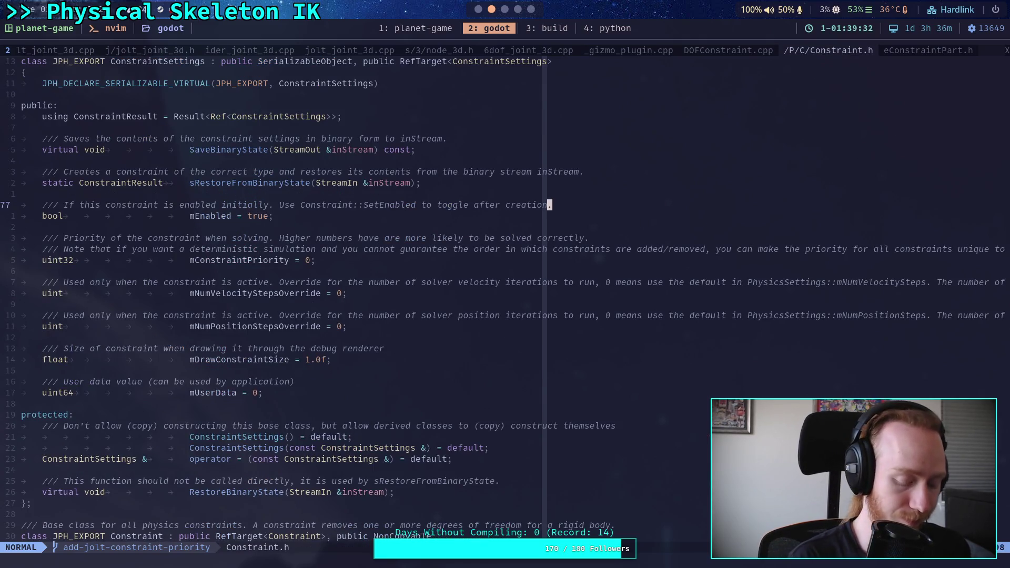
Find and open SliderConstraint.h by searching 'SliderConstraint' in Telescope.
key("space")
key("f")
key("f")
type("slider")
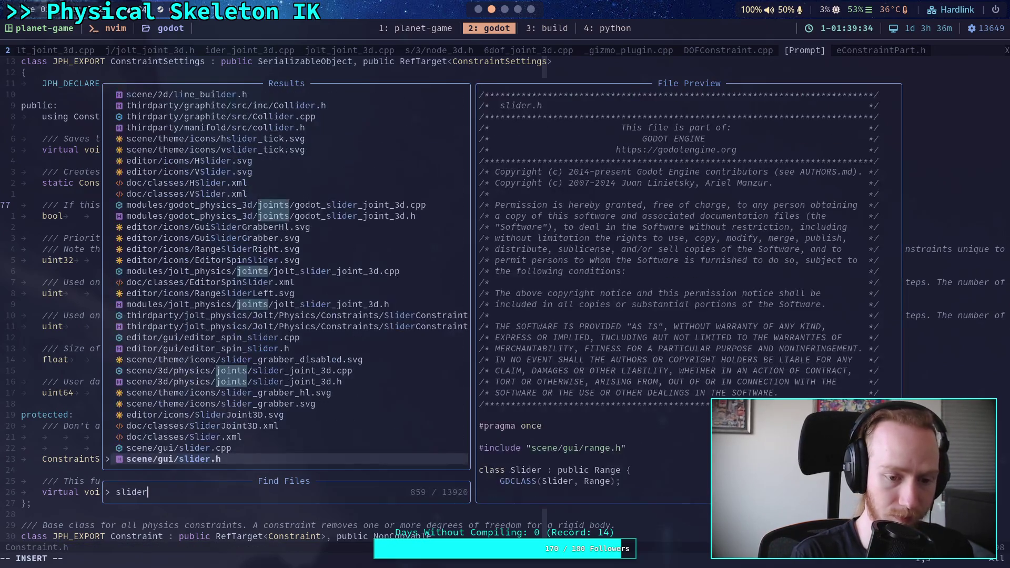
key("BackSpace")
key("BackSpace")
key("BackSpace")
type("Slider")
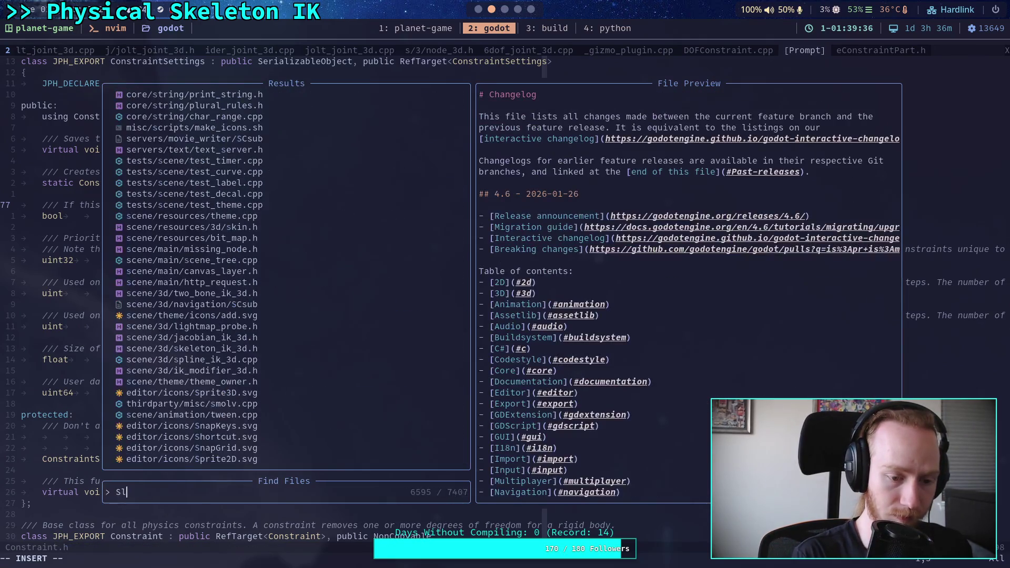
type("Constrai")
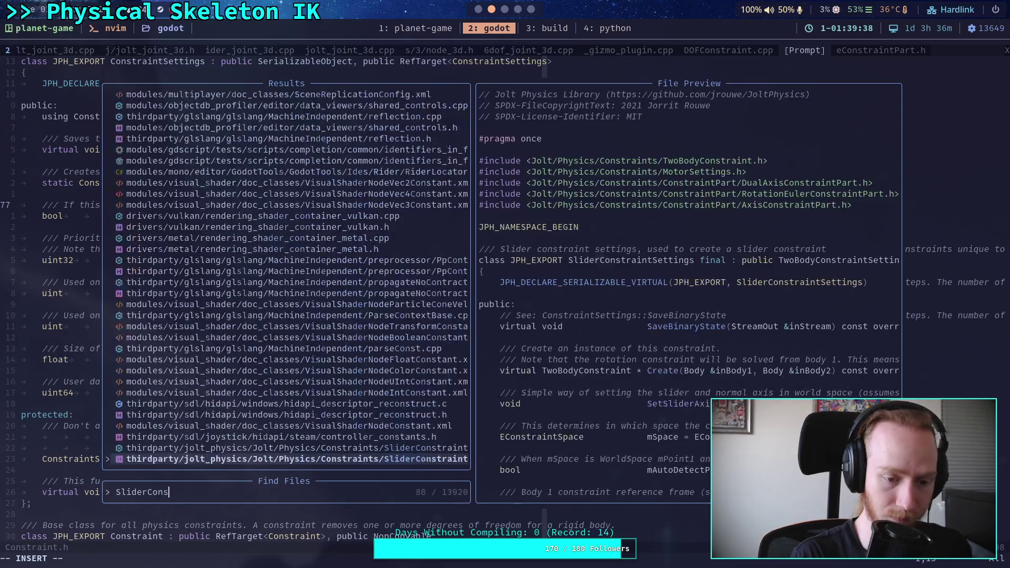
type("nt")
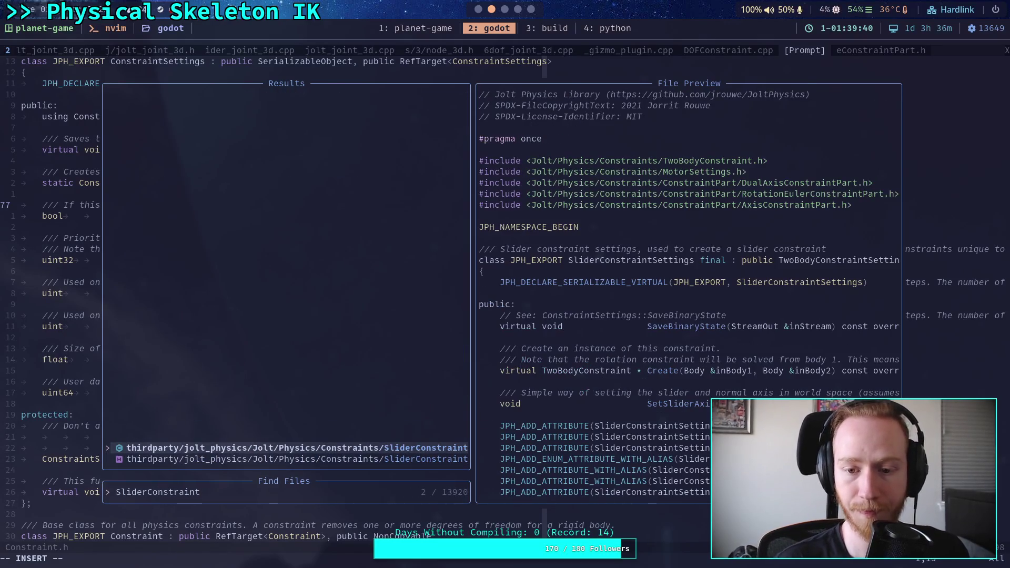
key("Return")
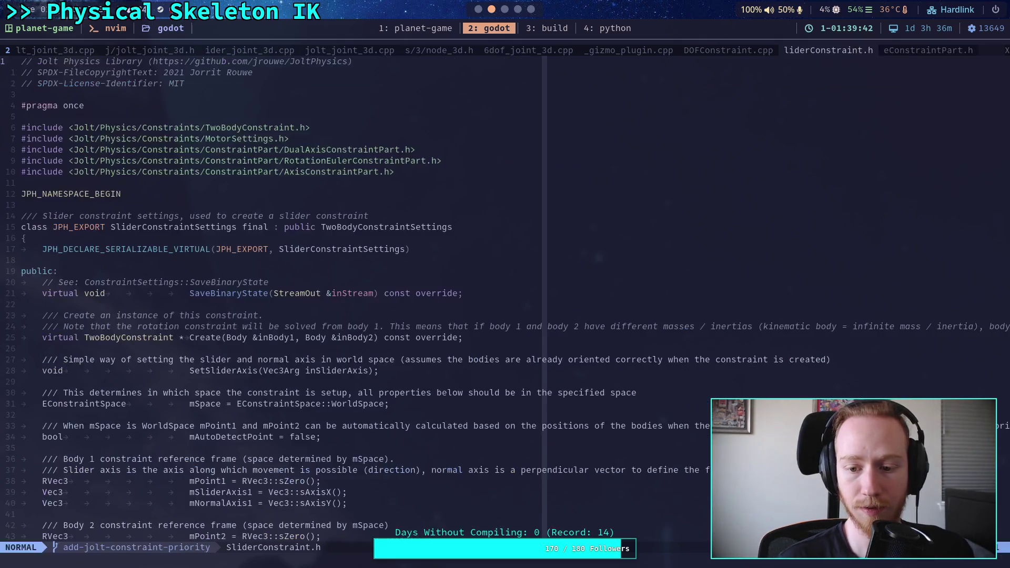
Highlight the mPositionConstraintPart, mPositionLimitsConstraintPart and mD = 0.0f members while reading.
scroll(722, 215, "down", 10)
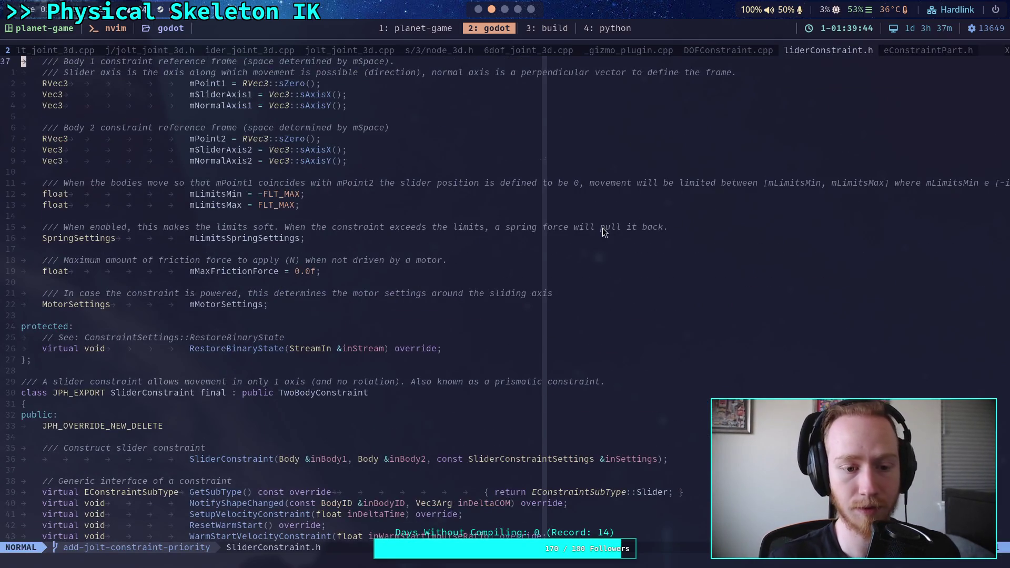
scroll(604, 231, "down", 20)
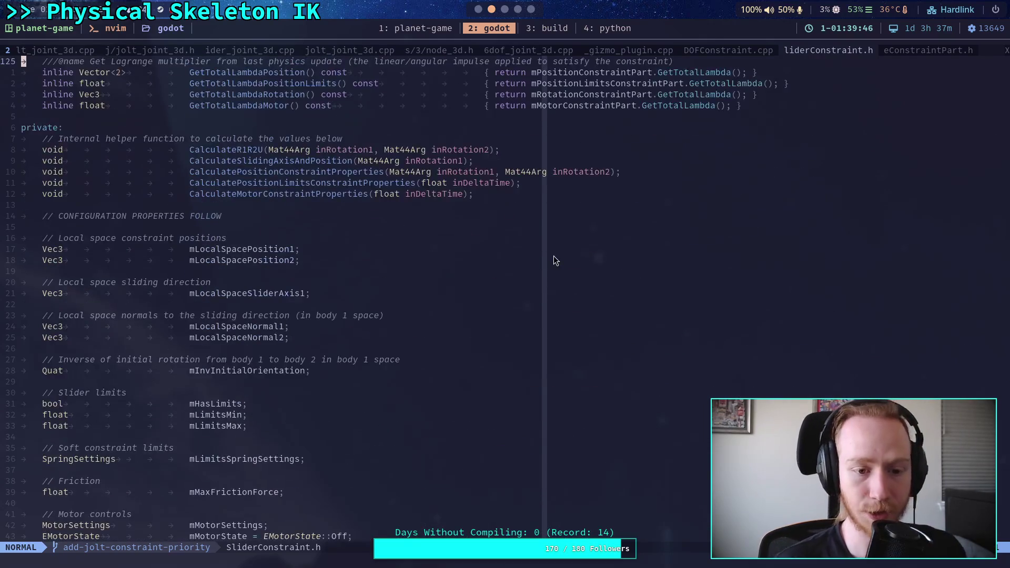
scroll(554, 256, "down", 15)
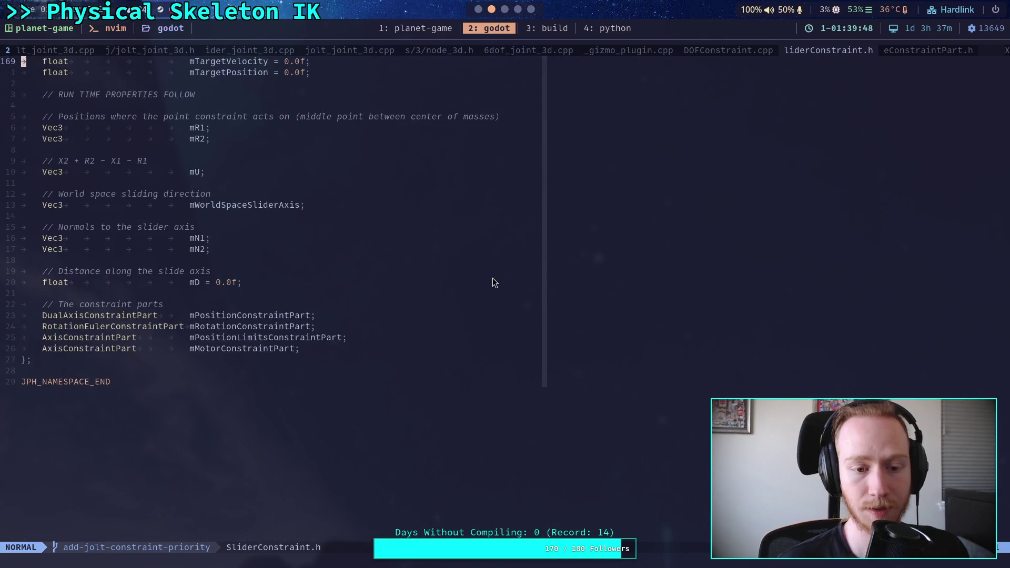
scroll(492, 279, "up", 4)
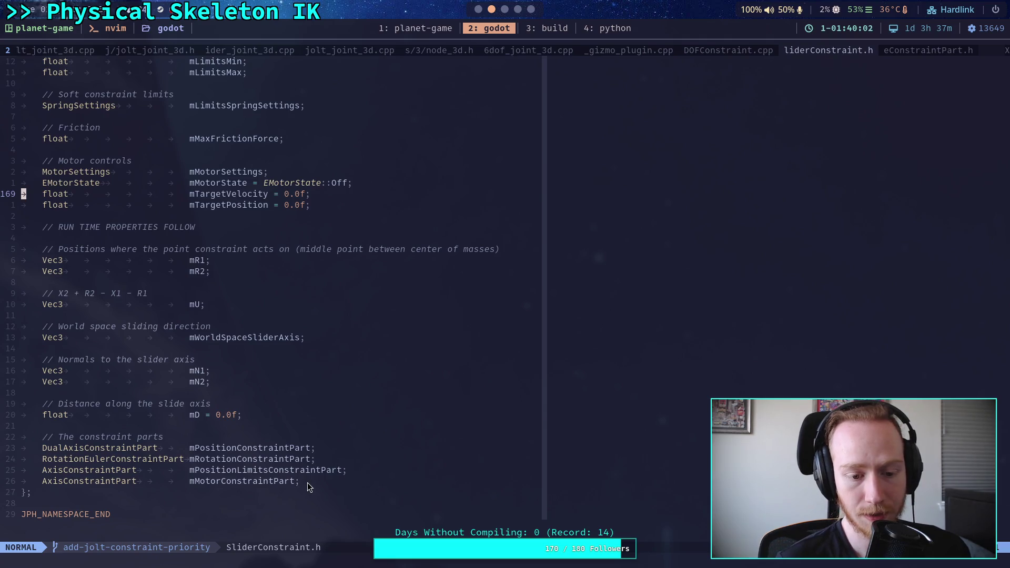
left_click_drag(308, 483, 199, 475)
left_click_drag(345, 470, 191, 472)
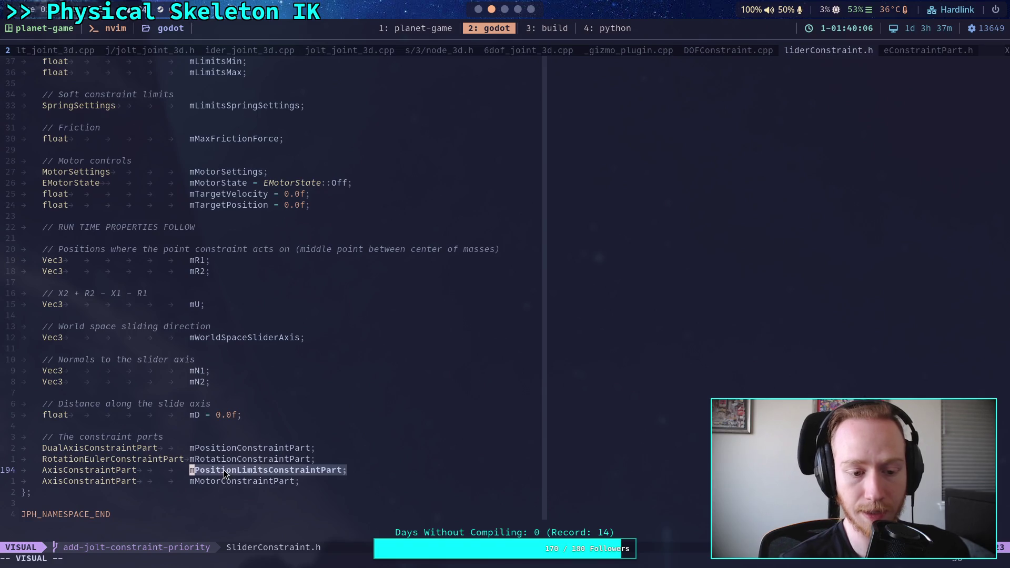
left_click_drag(196, 448, 308, 451)
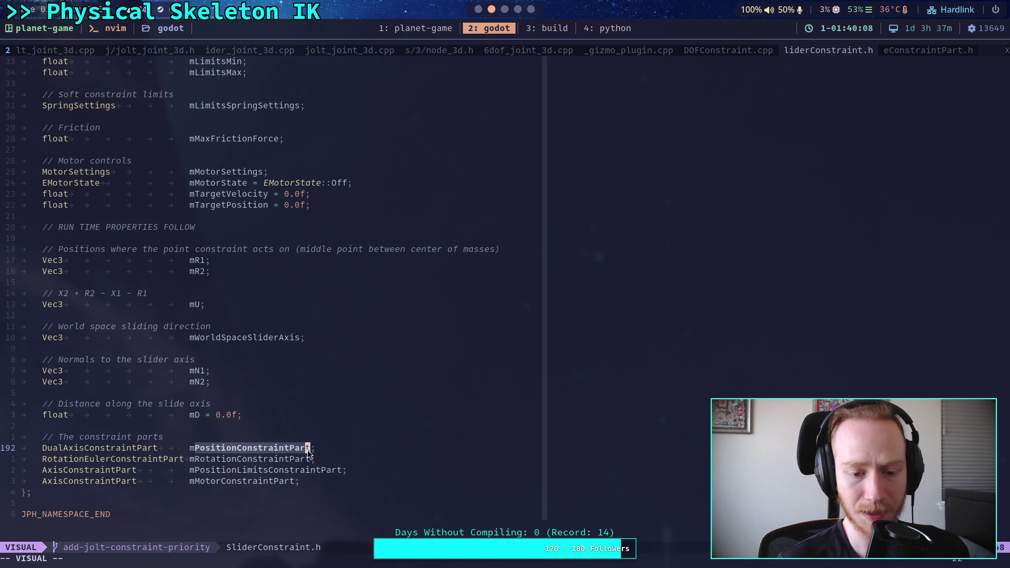
left_click_drag(195, 472, 304, 470)
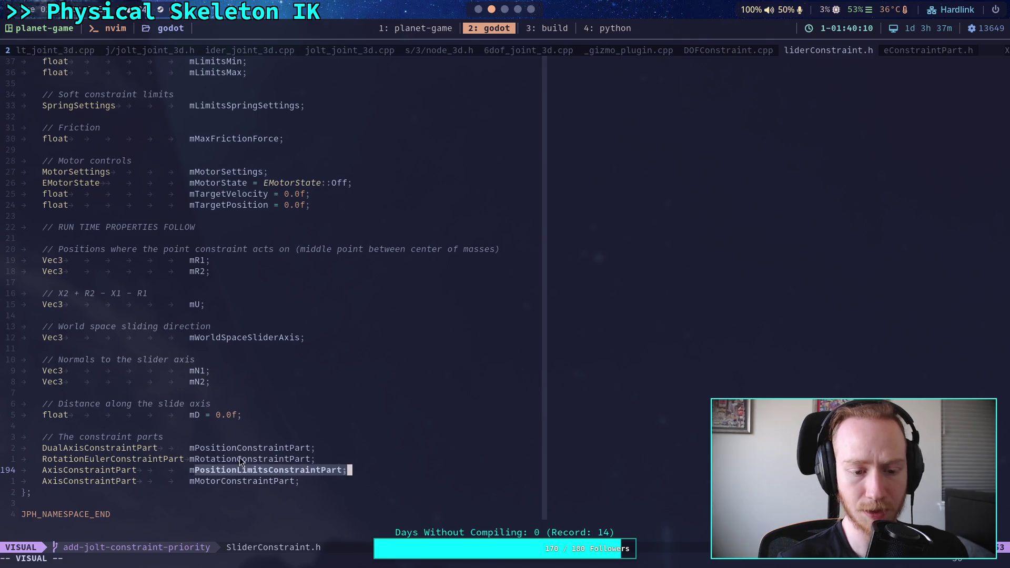
left_click(219, 459)
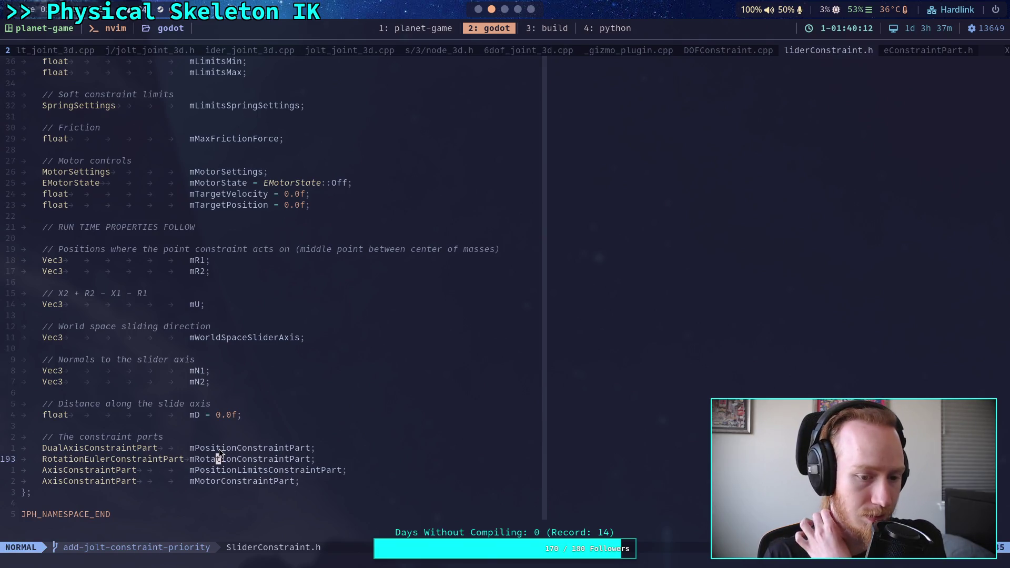
left_click_drag(169, 415, 245, 415)
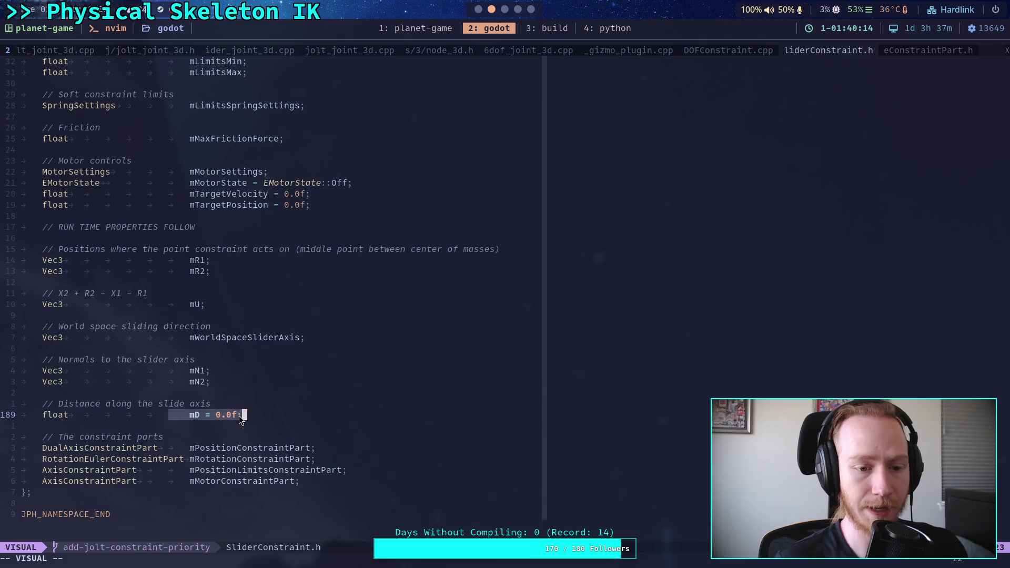
left_click(213, 350)
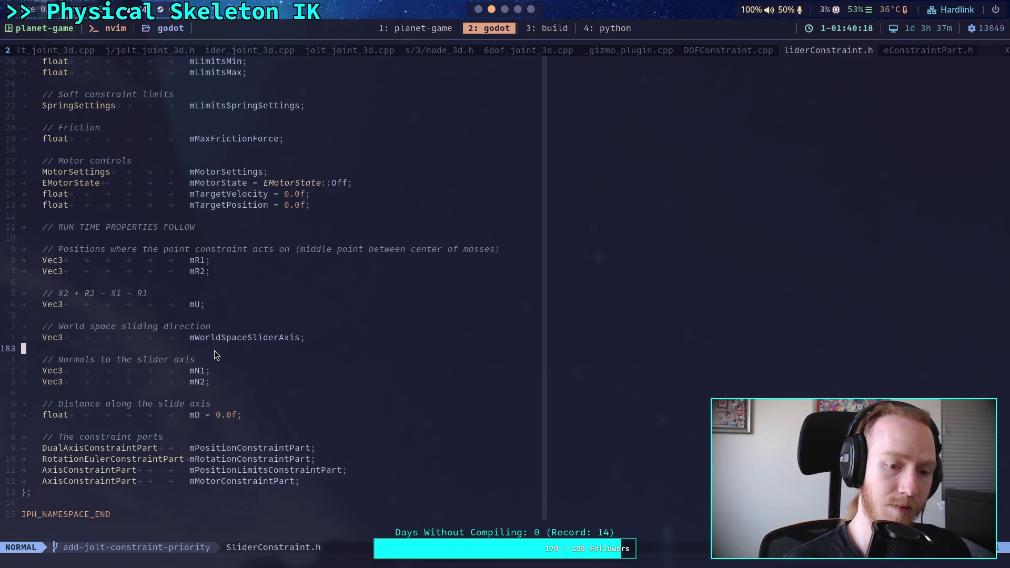
Scroll to the limits, friction and motor settings and centre the mMotorState line.
scroll(214, 351, "up", 5)
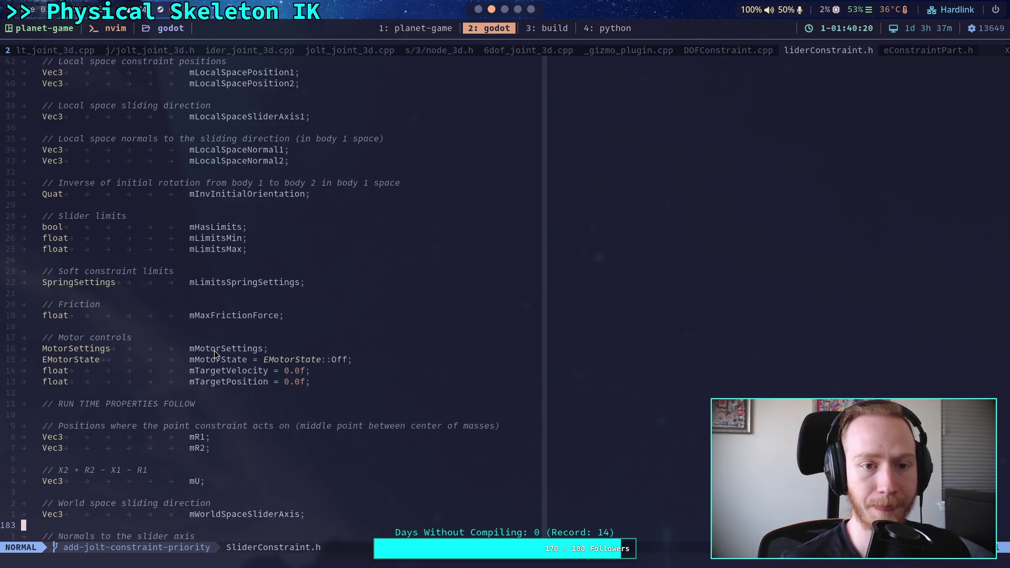
scroll(214, 351, "down", 5)
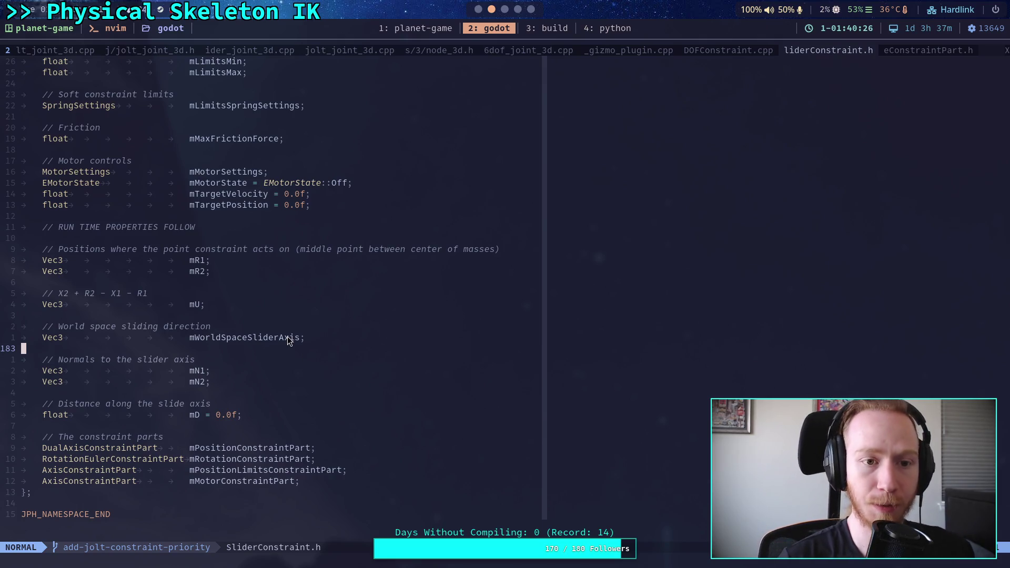
scroll(288, 341, "up", 3)
scroll(287, 336, "up", 8)
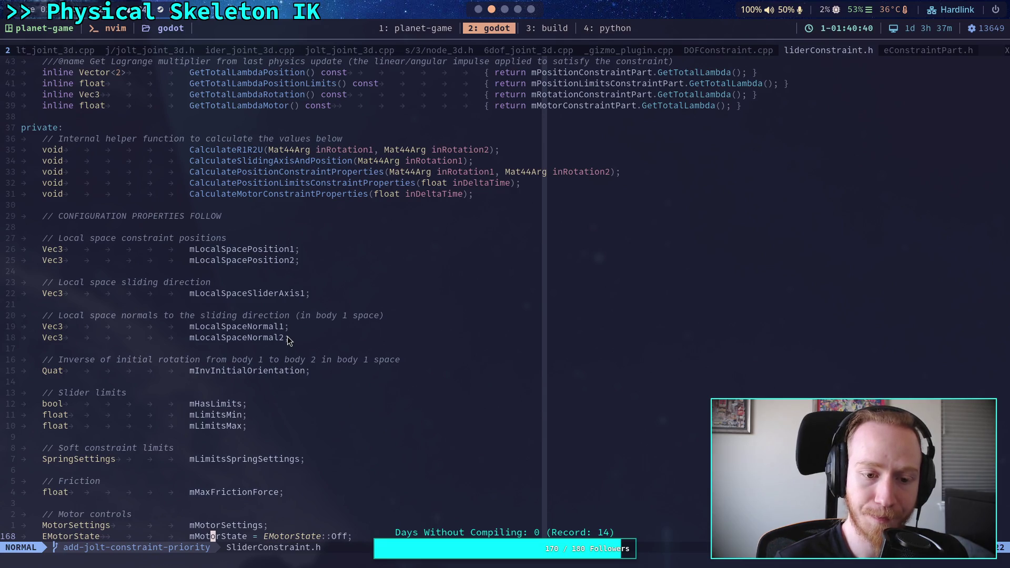
key("z")
key("z")
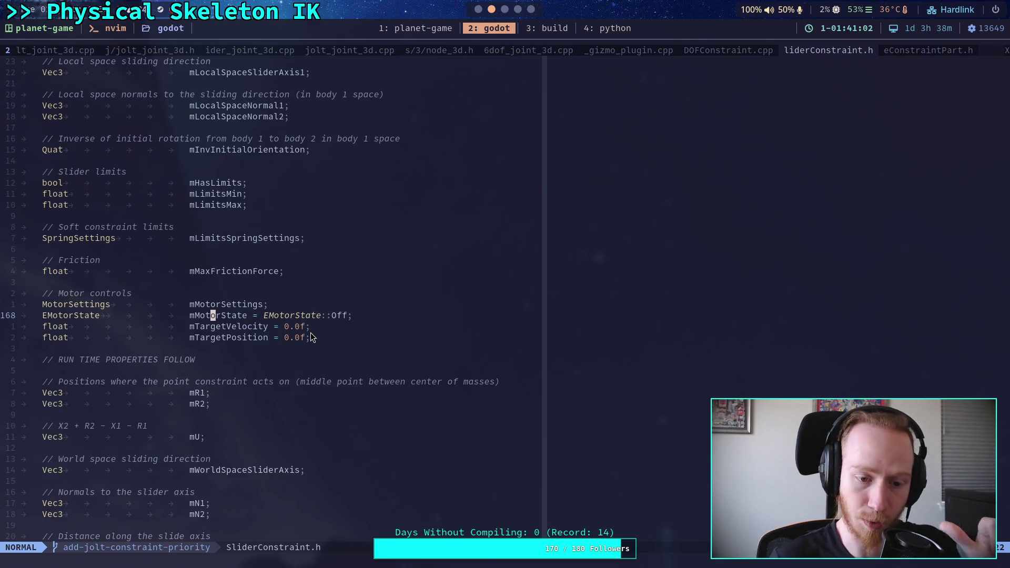
key("super+1")
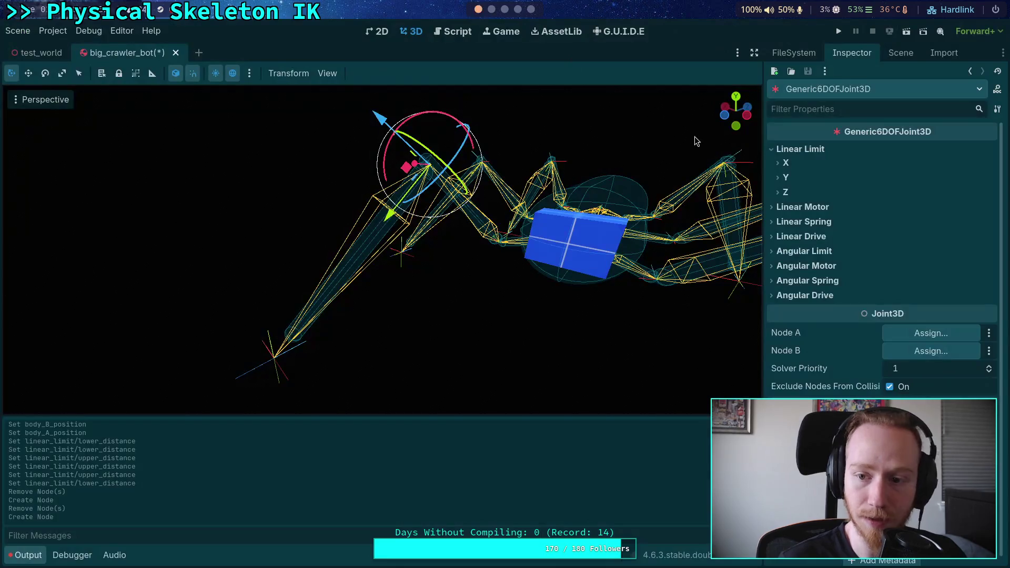
left_click(814, 255)
left_click(814, 254)
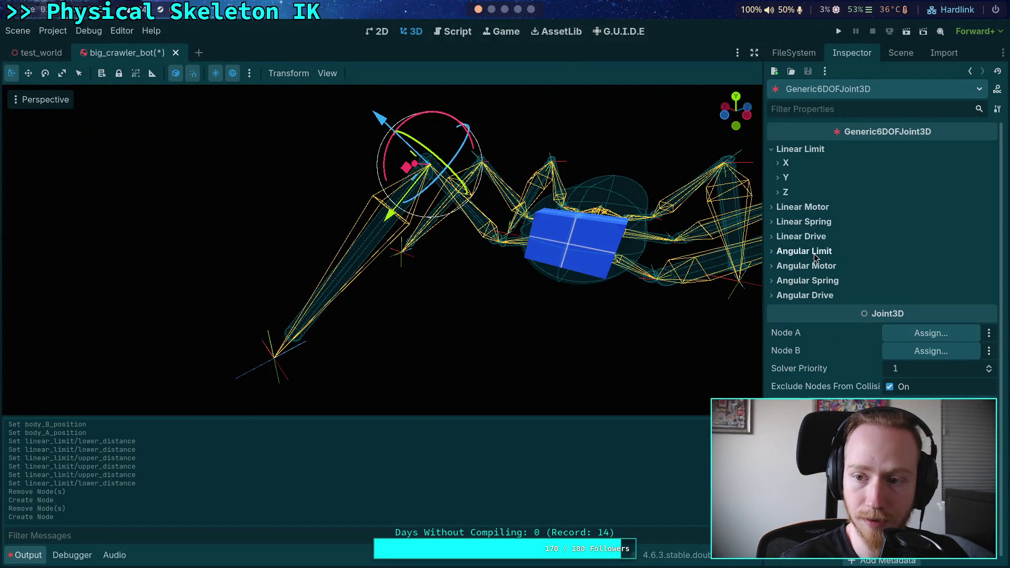
left_click(901, 53)
left_click(493, 10)
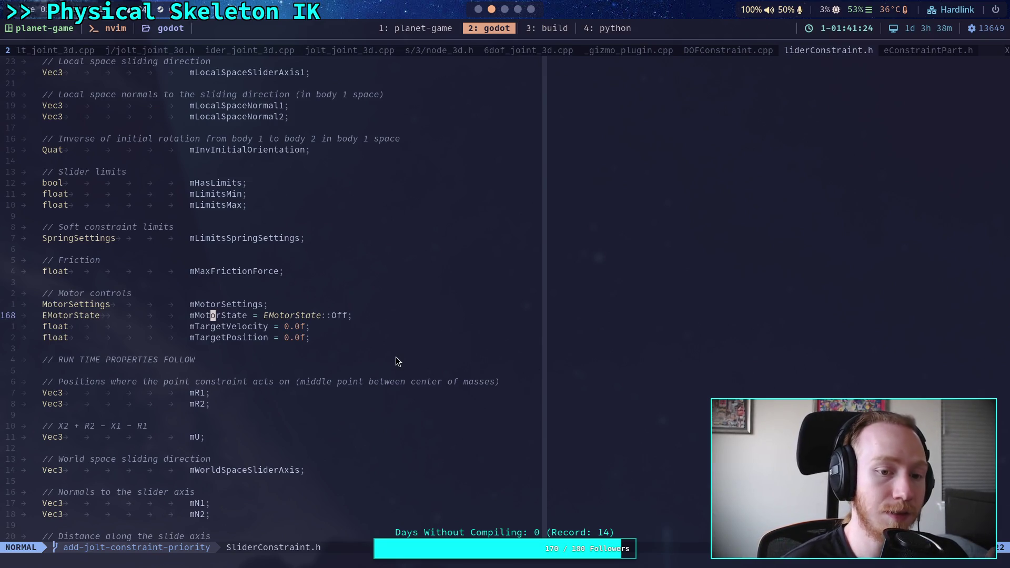
scroll(396, 362, "down", 3)
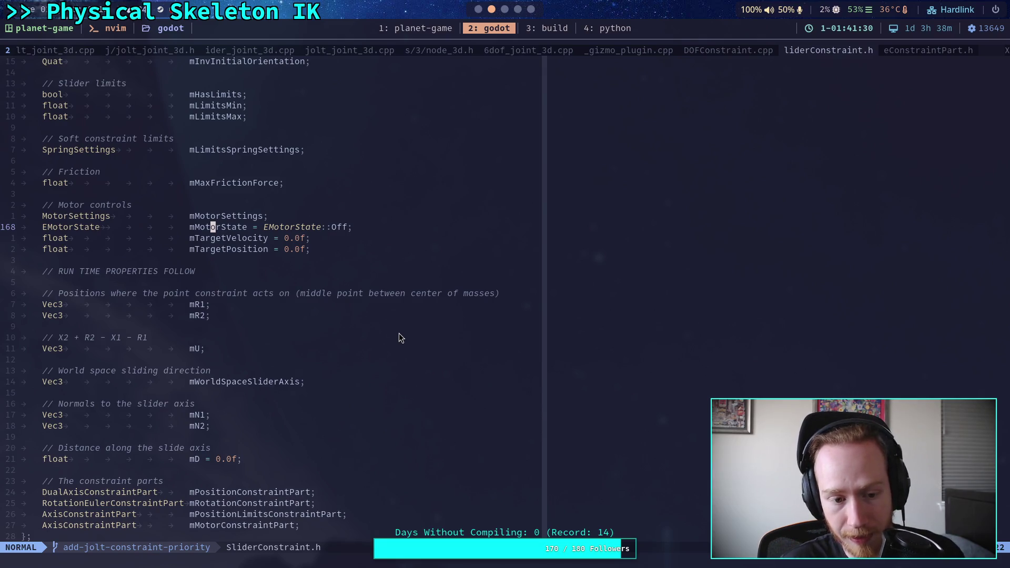
scroll(399, 337, "down", 3)
scroll(405, 328, "up", 20)
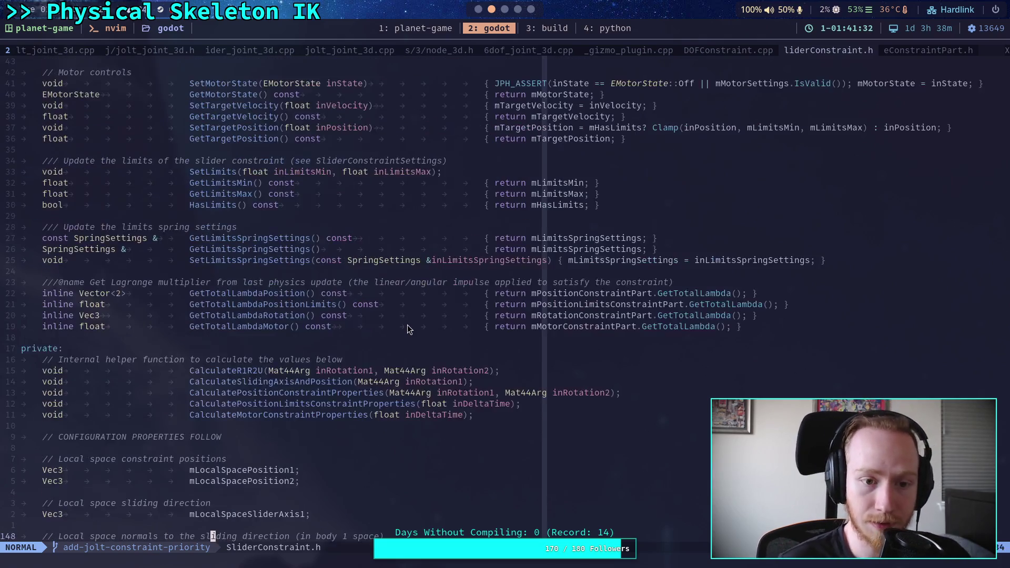
scroll(431, 362, "up", 7)
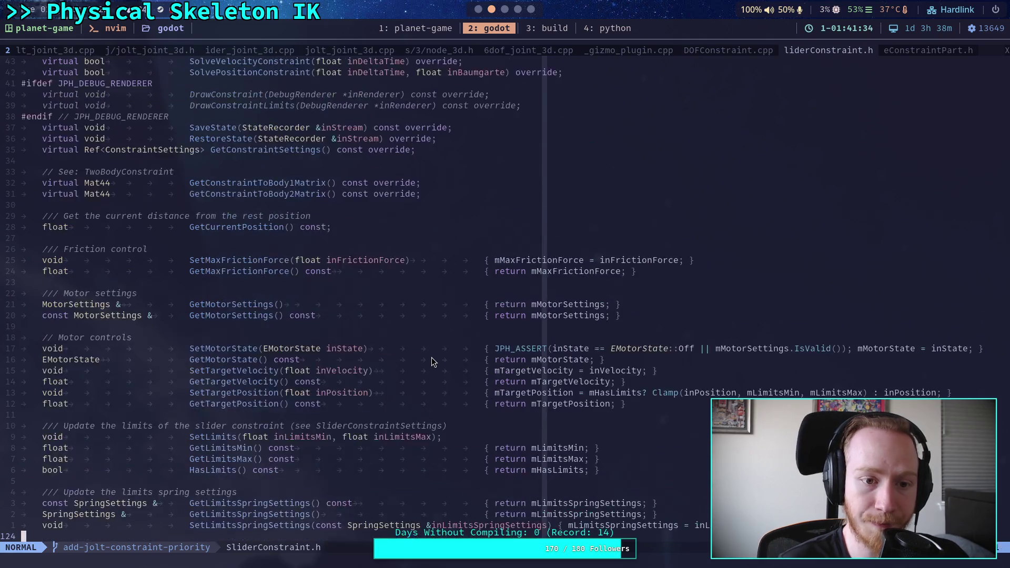
scroll(432, 362, "up", 16)
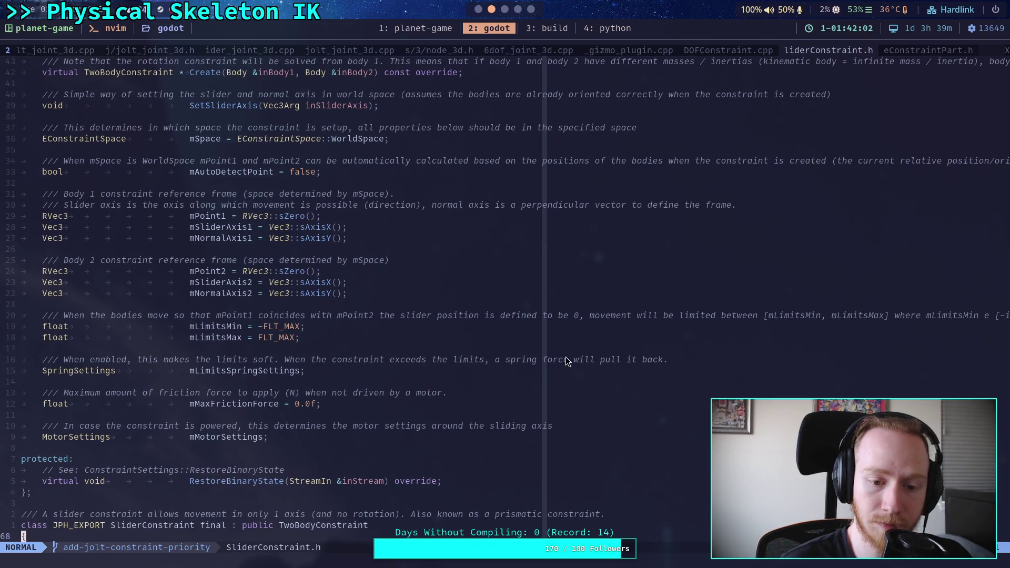
scroll(566, 360, "up", 4)
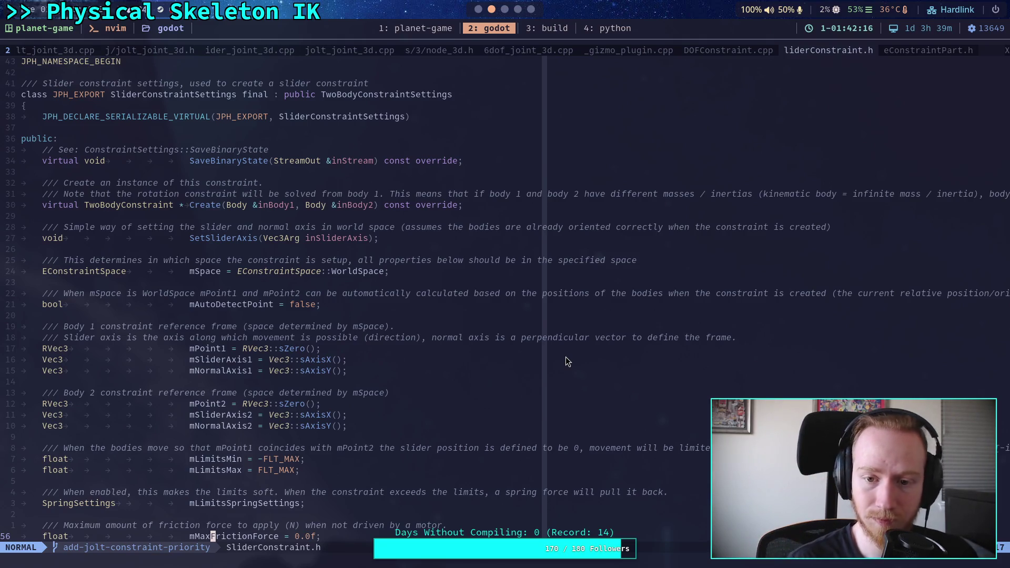
left_click(551, 193)
key("$")
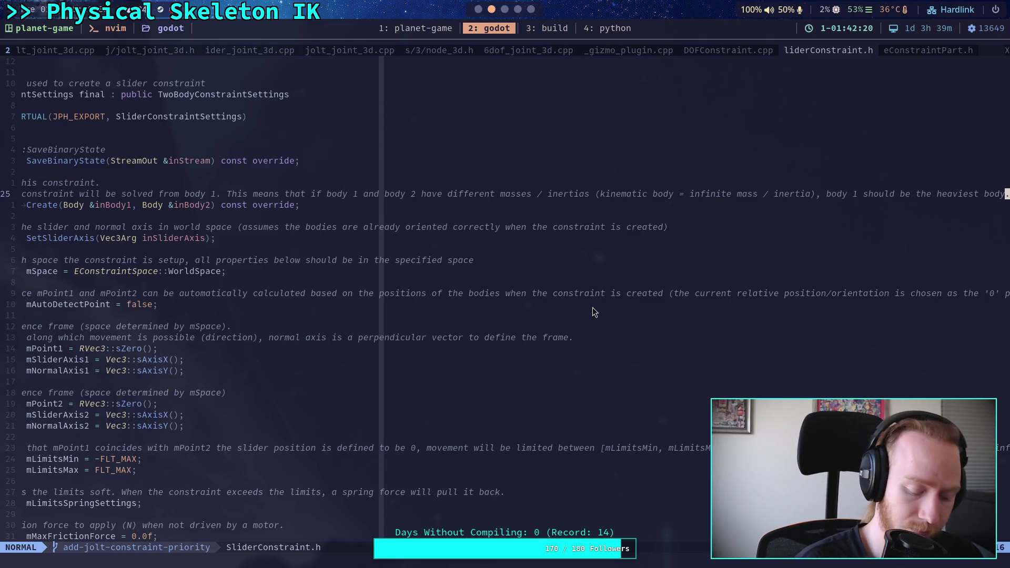
key("0")
left_click(461, 293)
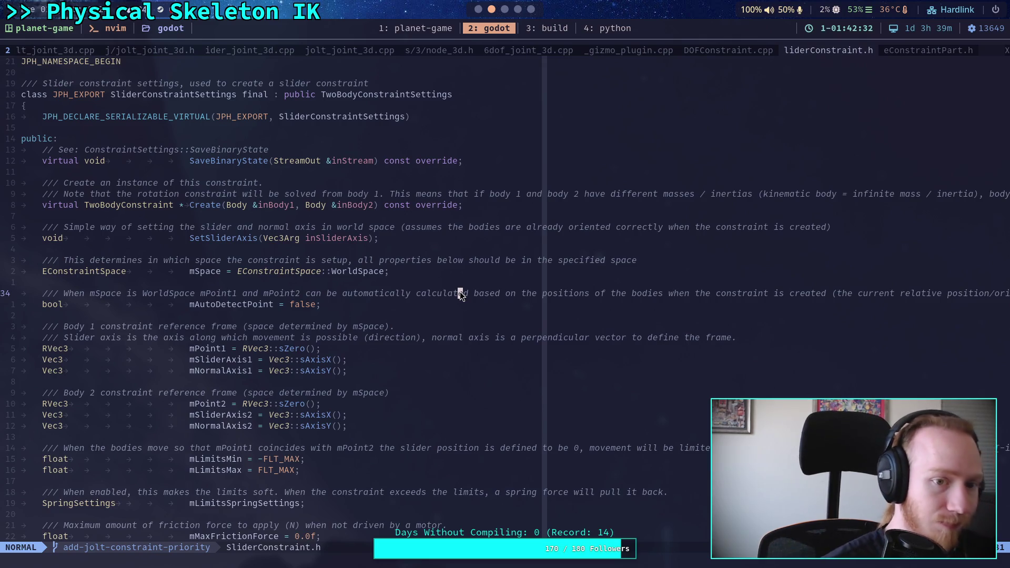
scroll(459, 291, "down", 3)
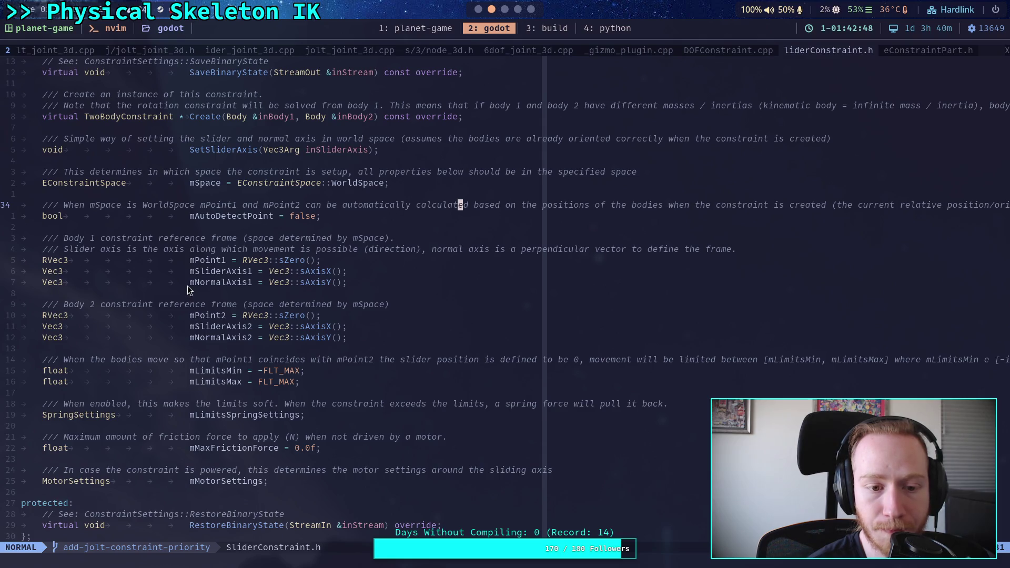
left_click_drag(187, 286, 293, 286)
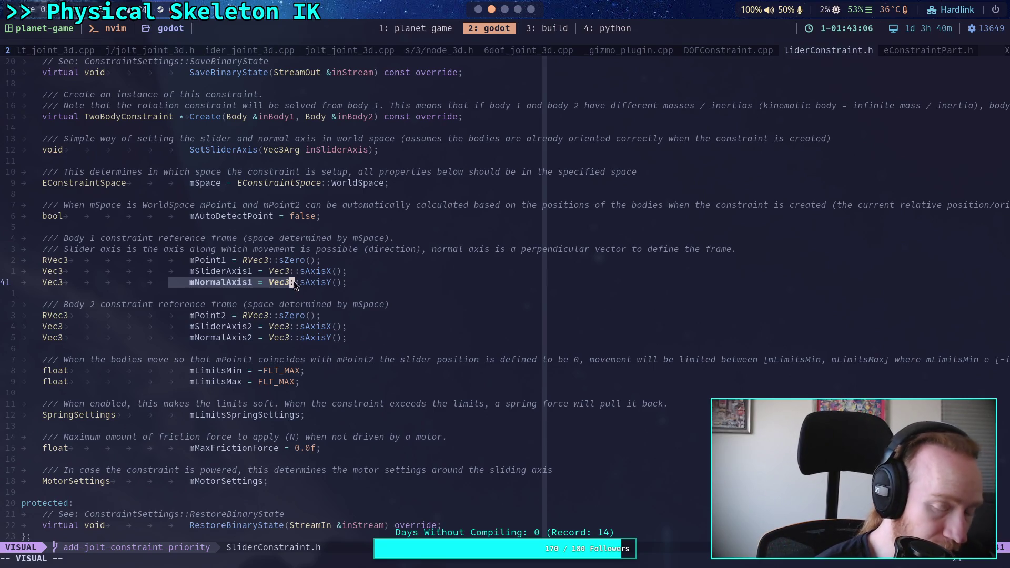
left_click_drag(371, 250, 503, 250)
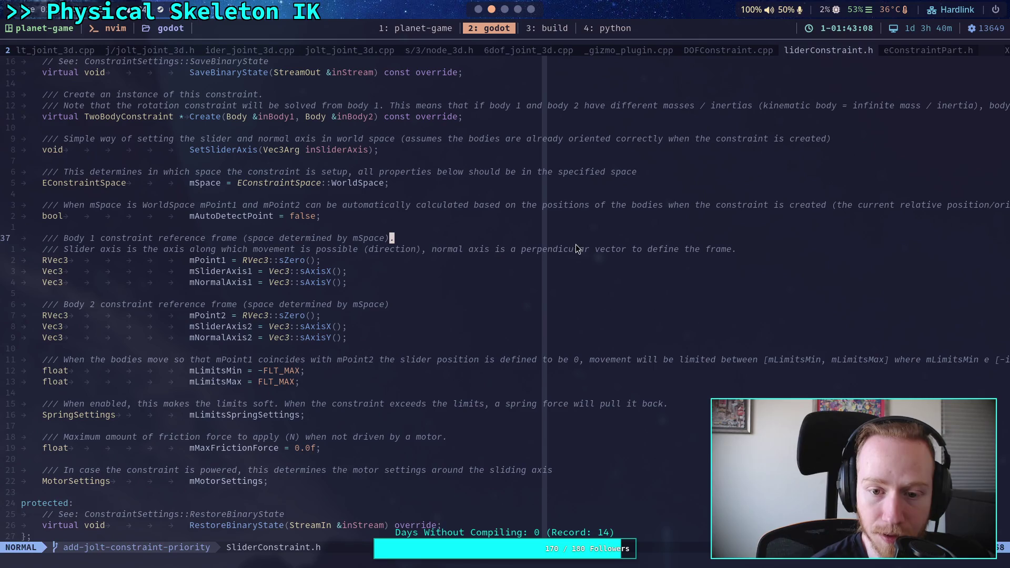
left_click_drag(190, 282, 298, 282)
scroll(372, 313, "down", 1)
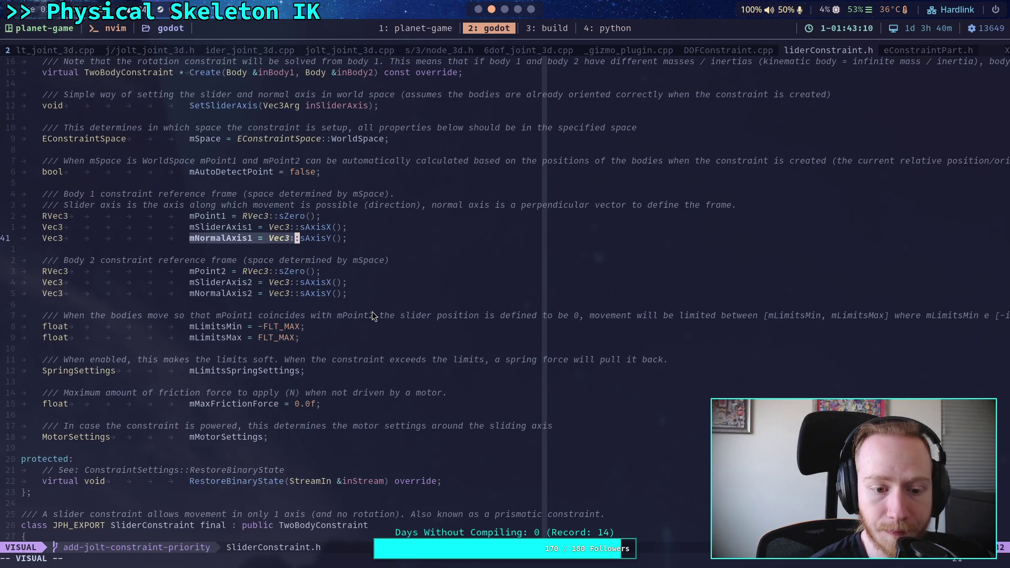
scroll(371, 312, "up", 4)
scroll(371, 312, "down", 4)
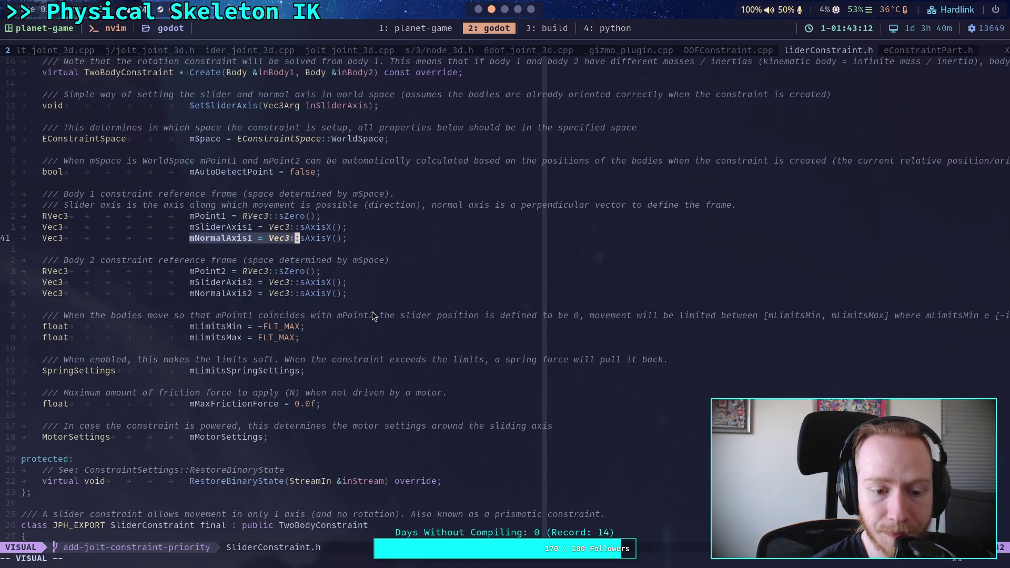
scroll(372, 312, "up", 5)
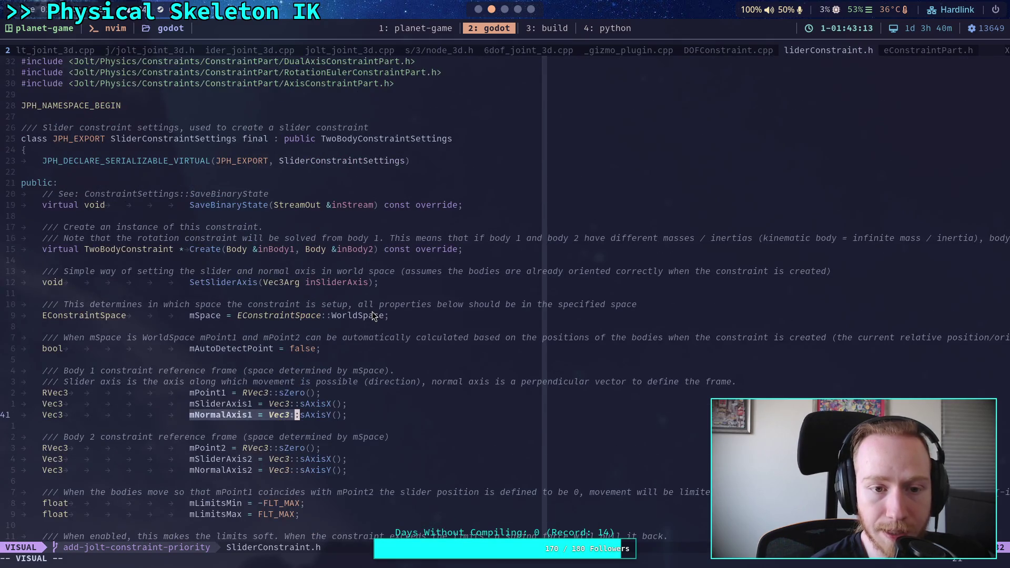
scroll(371, 312, "down", 10)
key("Escape")
scroll(370, 312, "down", 4)
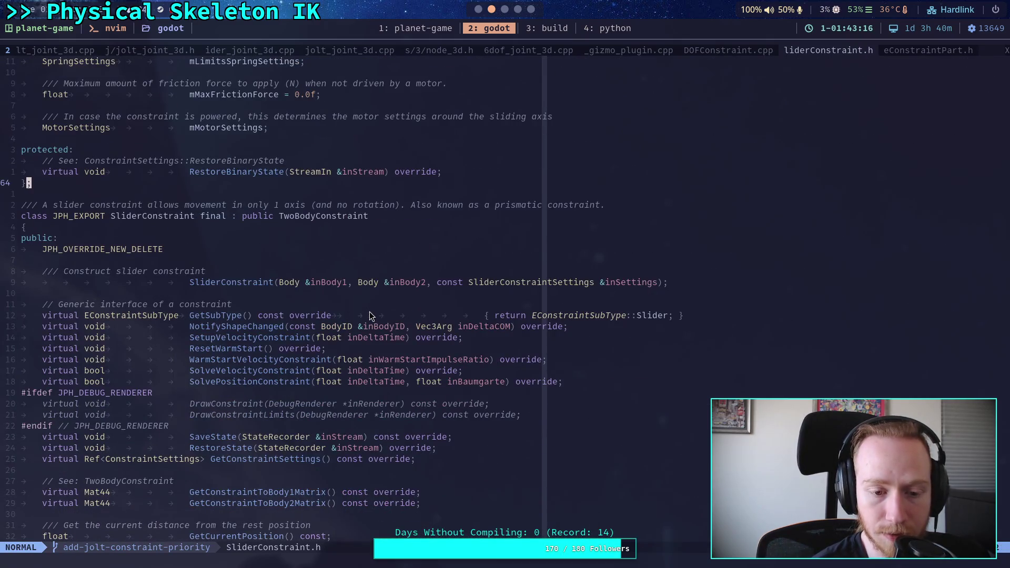
In jolt_slider_joint_3d.cpp, select the unsupported ANGULAR_LIMIT upper and lower cases.
left_click(171, 51)
left_click(227, 50)
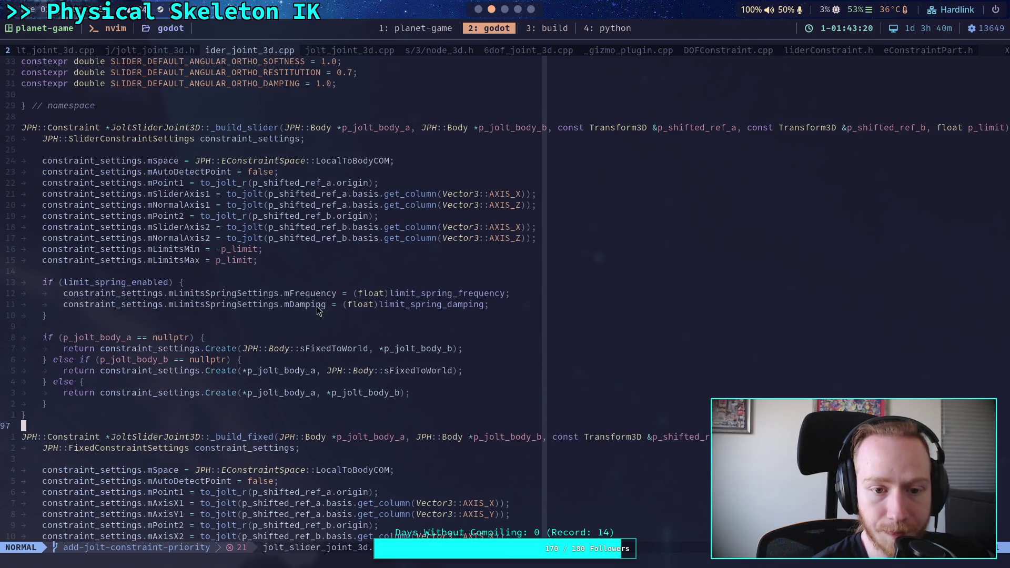
scroll(319, 307, "down", 17)
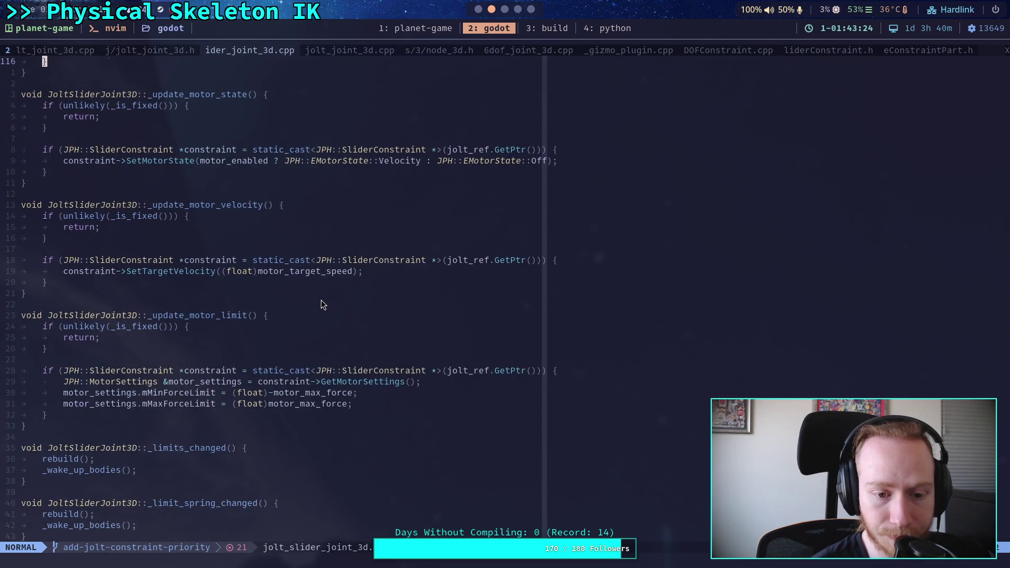
scroll(321, 304, "down", 15)
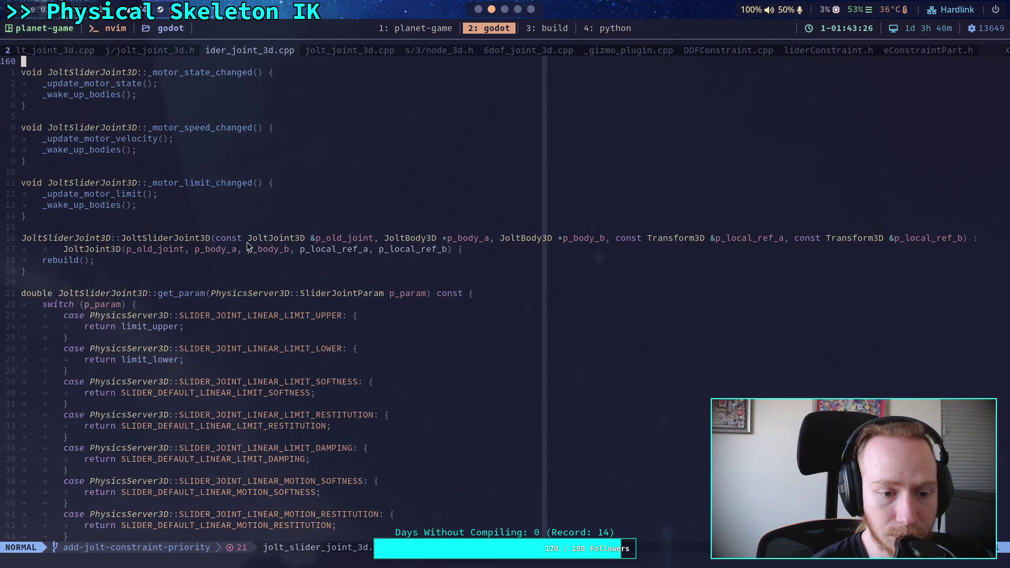
scroll(278, 319, "down", 20)
scroll(278, 319, "down", 12)
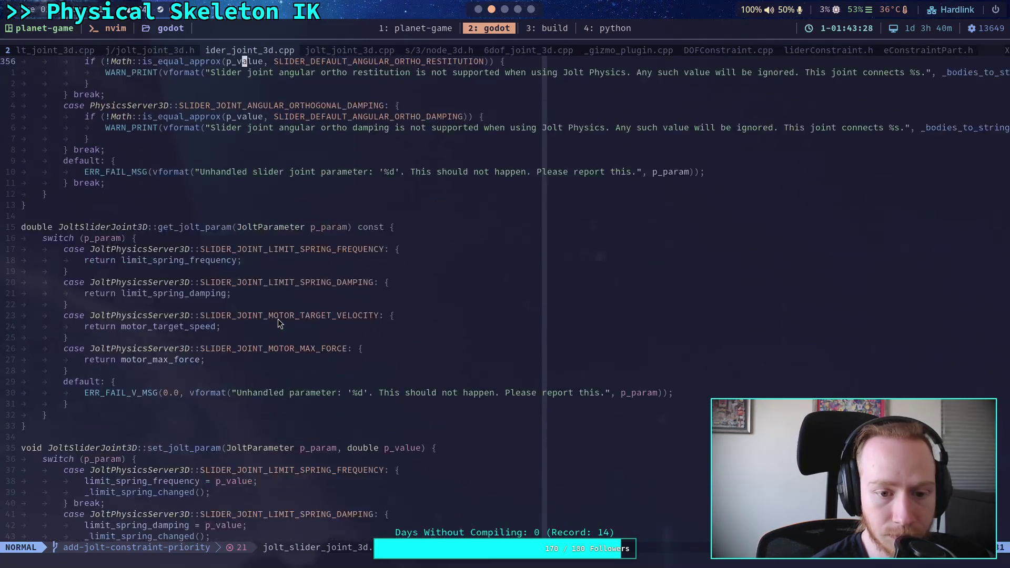
scroll(278, 319, "up", 12)
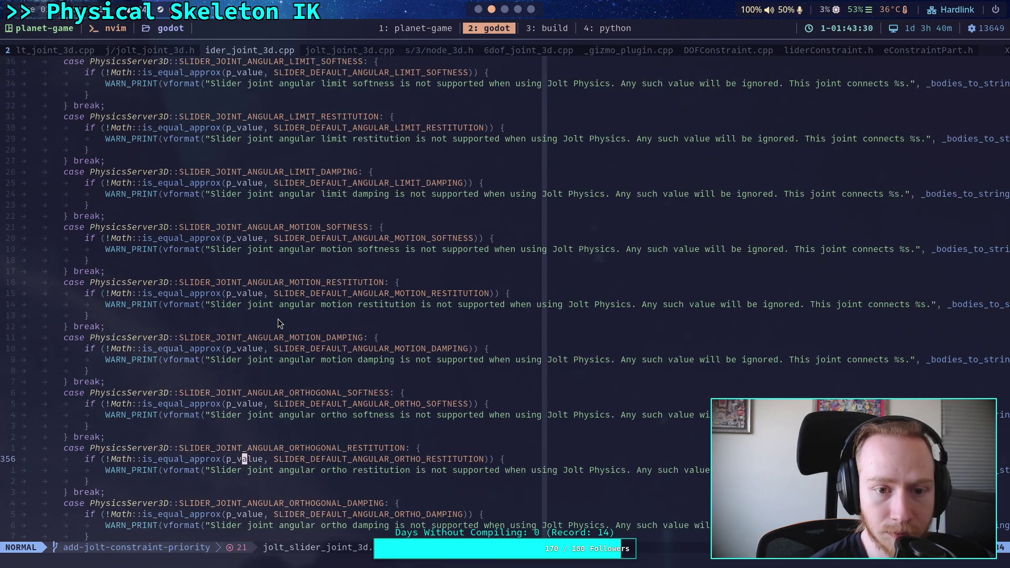
scroll(278, 319, "up", 5)
left_click_drag(192, 128, 302, 216)
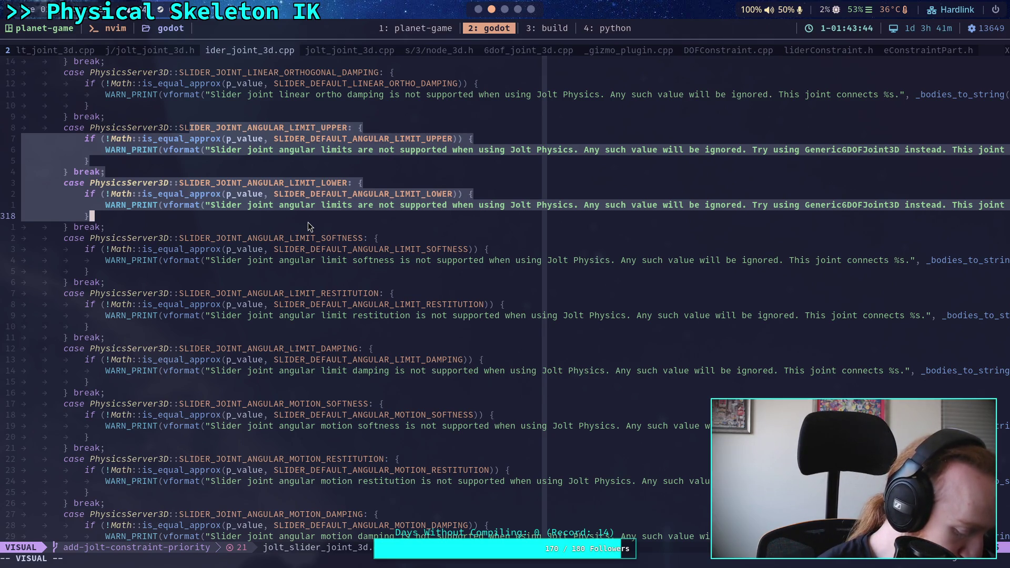
left_click(308, 222)
Move to the blank line after set_jolt_param, then return to the Godot editor.
scroll(308, 222, "down", 16)
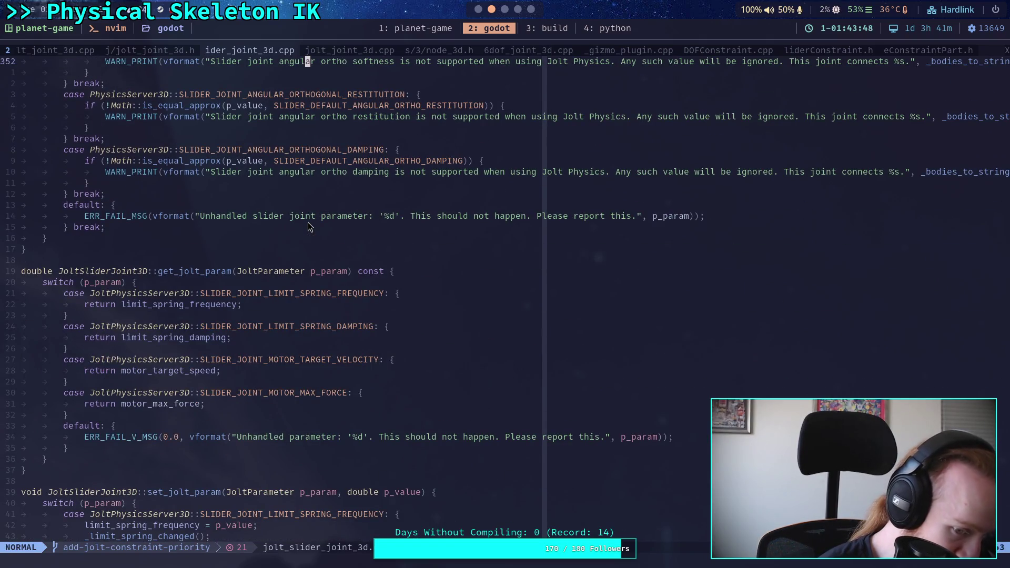
scroll(307, 222, "down", 8)
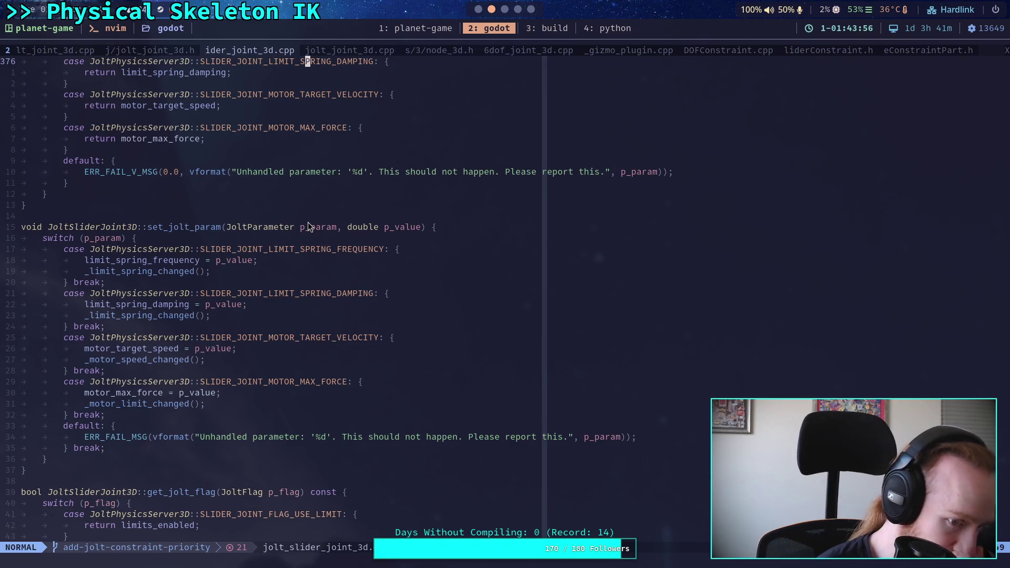
scroll(308, 222, "down", 5)
left_click(301, 304)
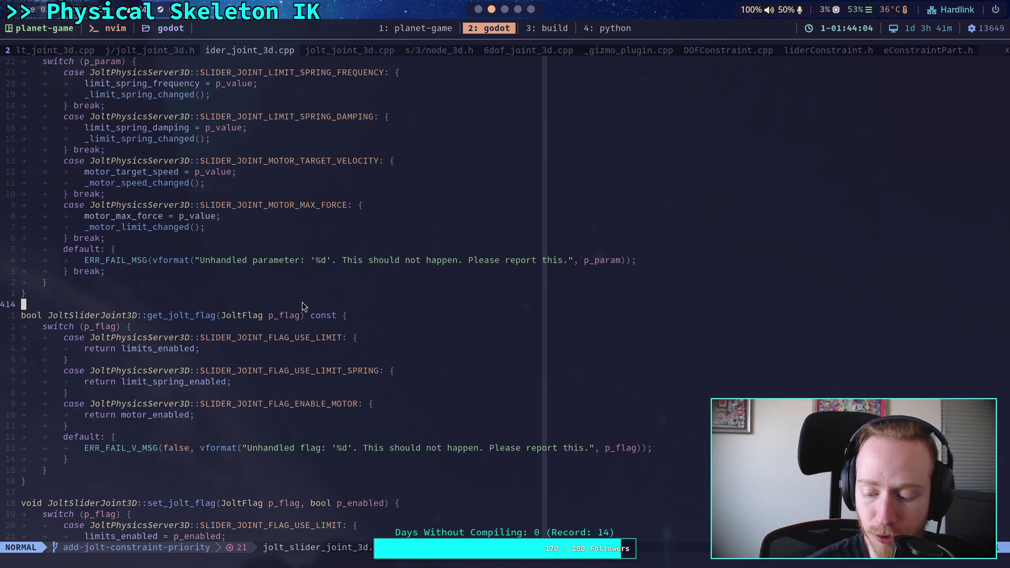
key("super+1")
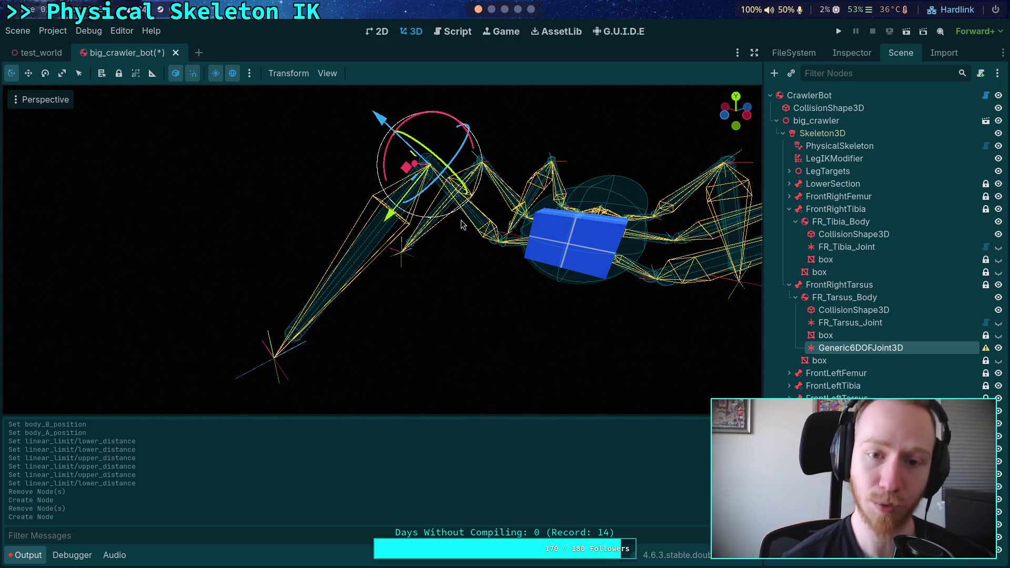
Change the Generic6DOFJoint3D's type to BeamJoint3D and open beam_joint.gd in the script editor.
right_click(891, 367)
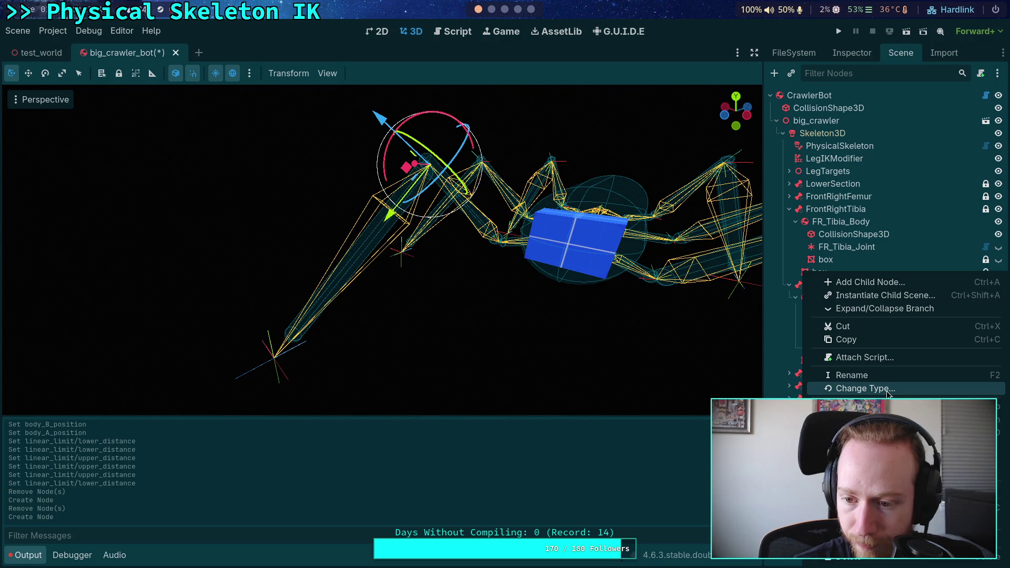
left_click(888, 389)
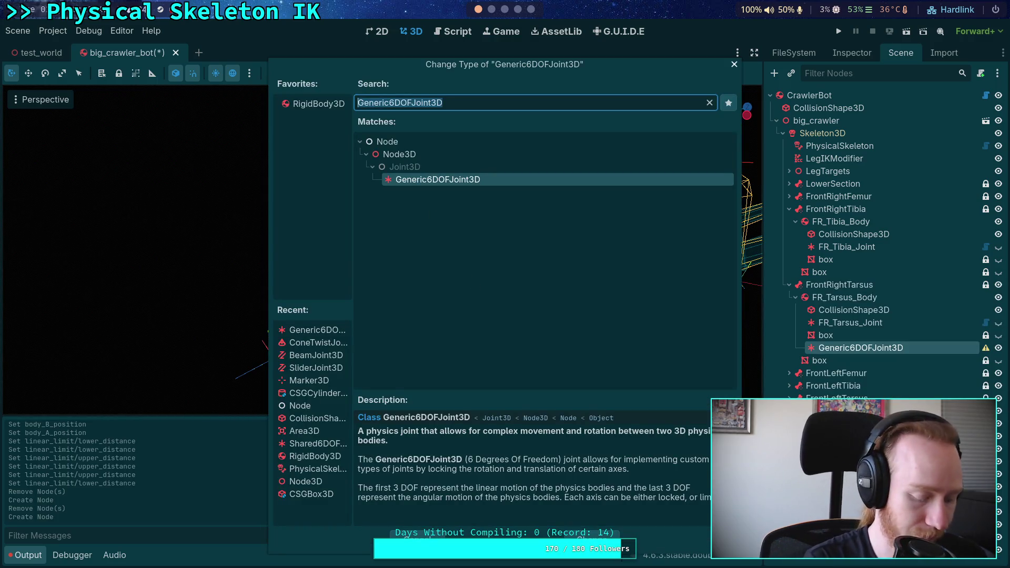
type("Beam")
double_click(426, 191)
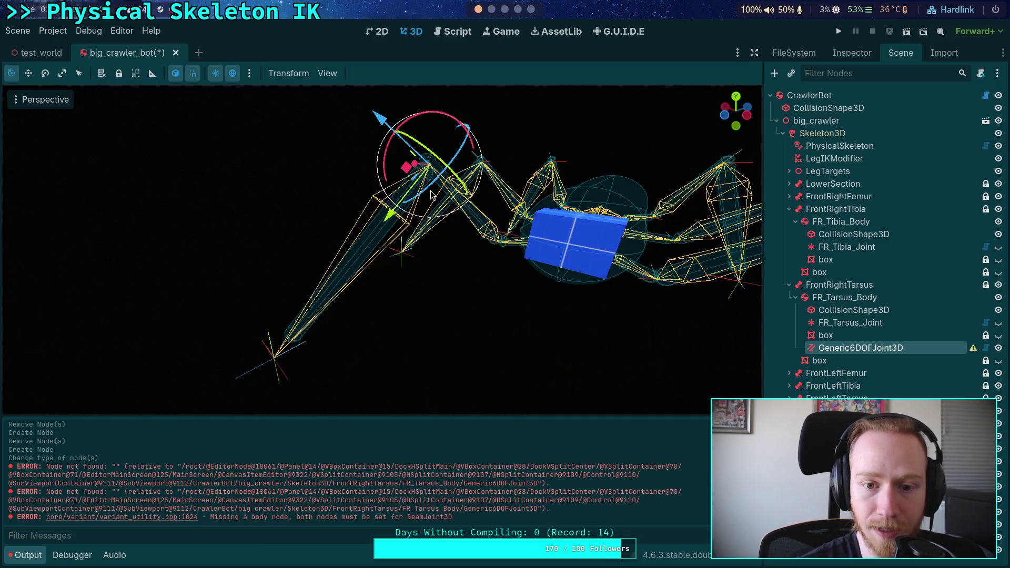
left_click(453, 32)
Change BeamJoint3D's base class from SliderJoint3D to Generic6DOFJoint3D in beam_joint.gd and save.
scroll(320, 151, "up", 7)
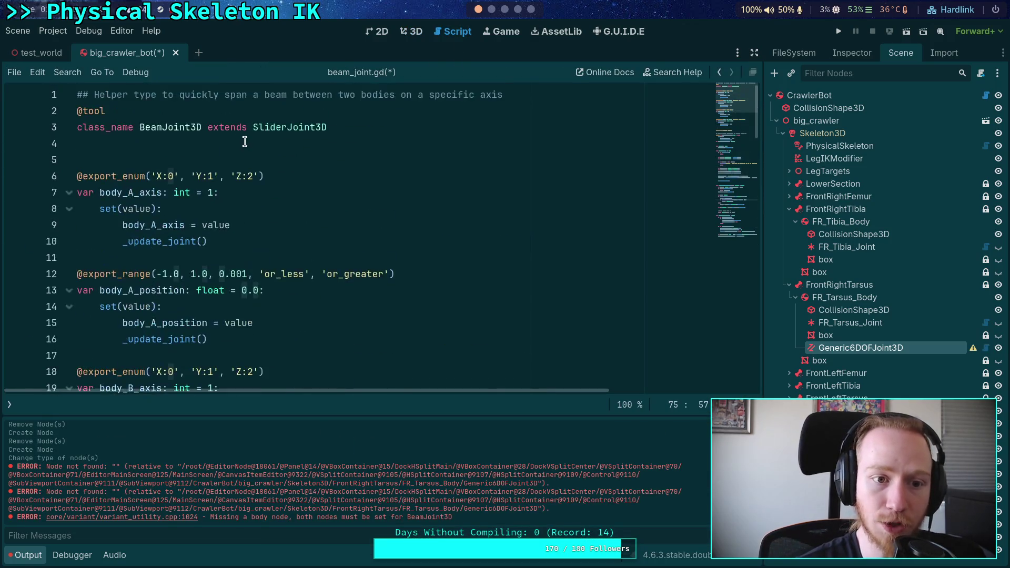
left_click_drag(329, 127, 250, 132)
type("Gen")
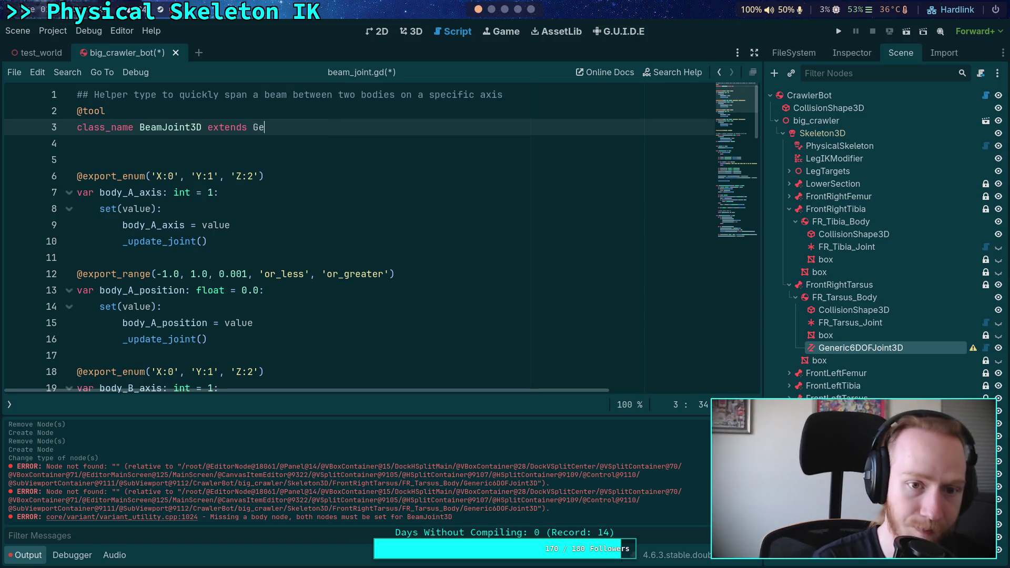
key("Return")
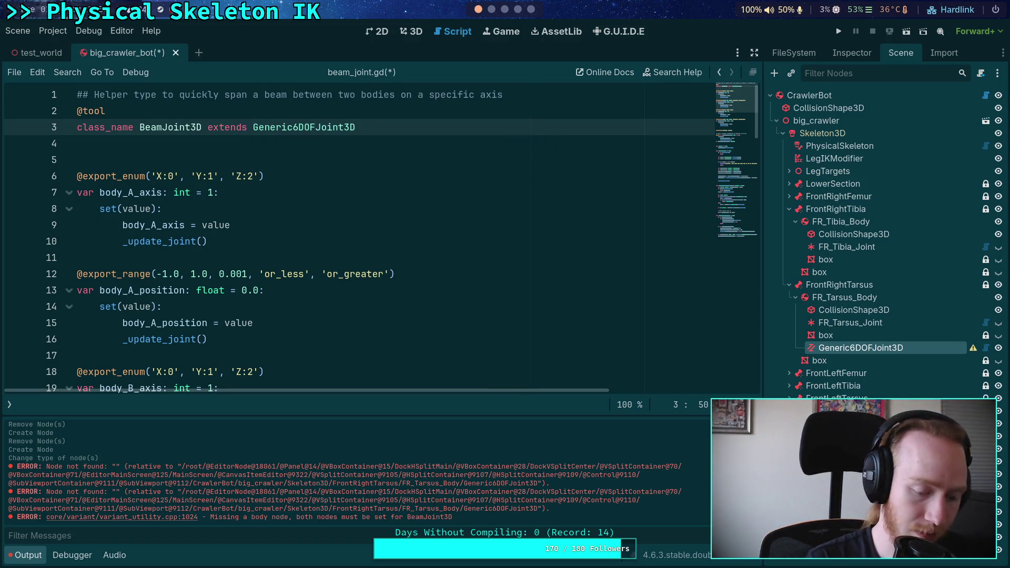
key("ctrl+s")
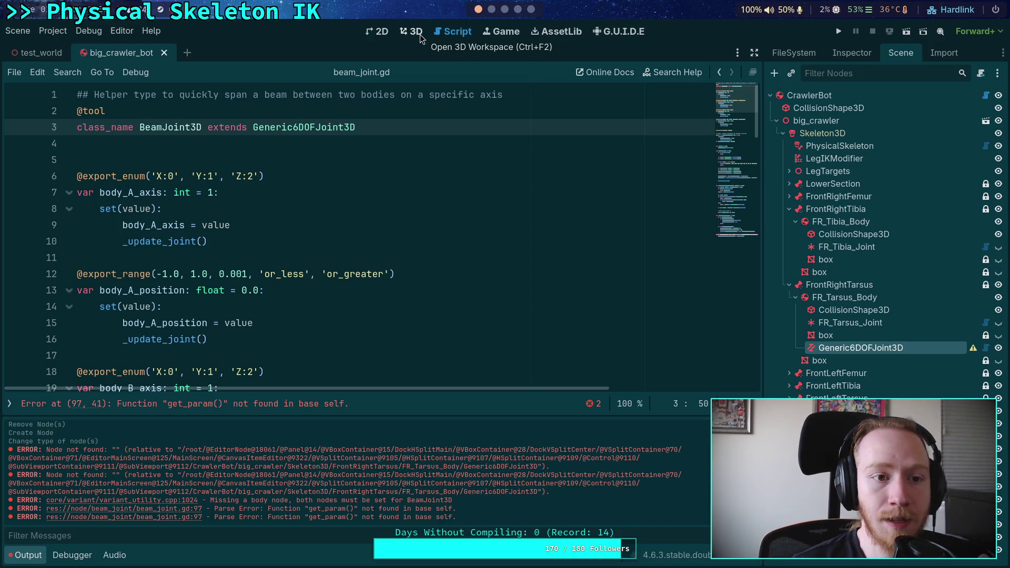
left_click(9, 404)
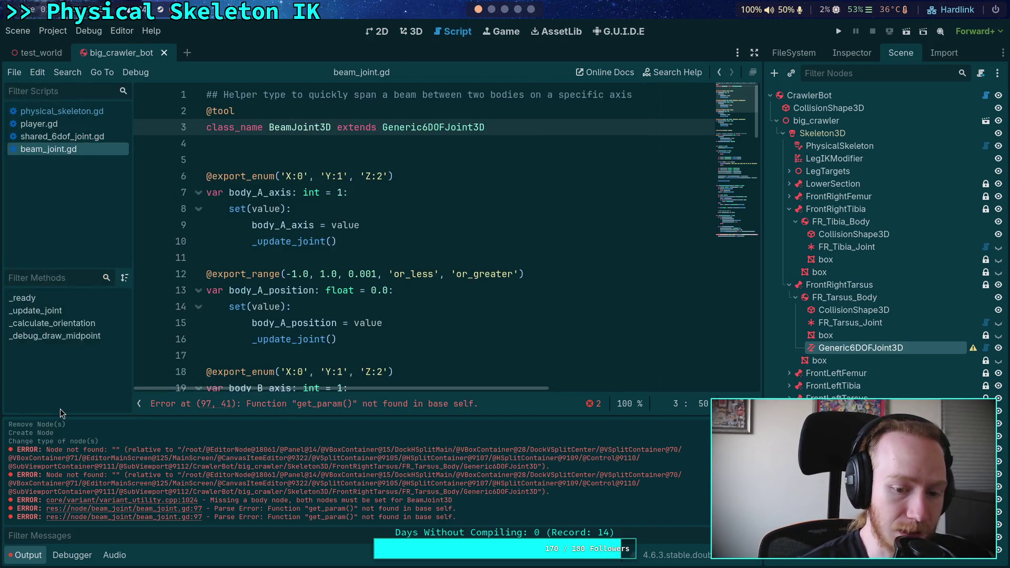
Switch to physical_skeleton.gd and hide the output log.
left_click(66, 109)
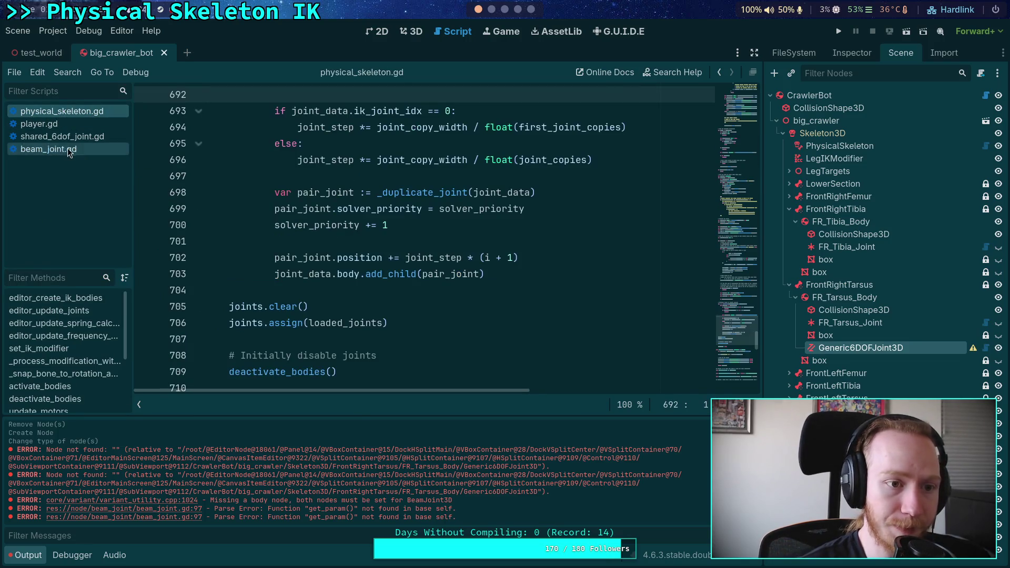
scroll(250, 181, "up", 6)
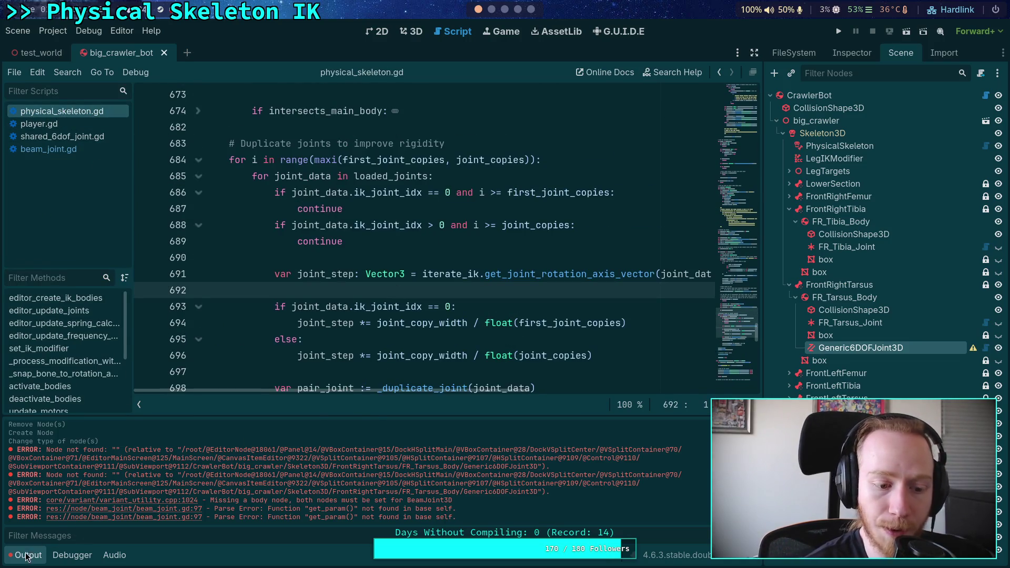
left_click(25, 555)
scroll(484, 343, "up", 15)
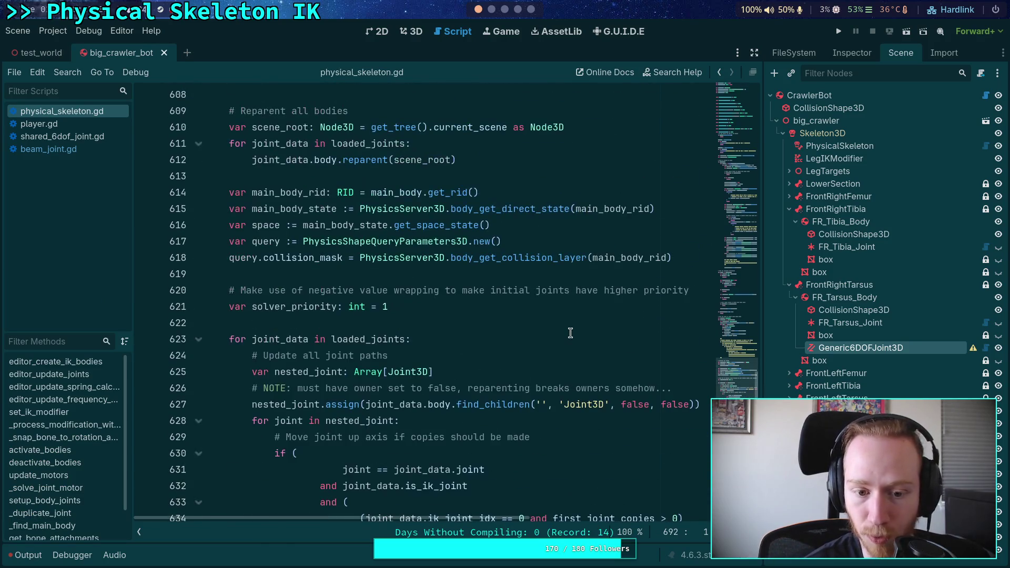
scroll(571, 333, "up", 5)
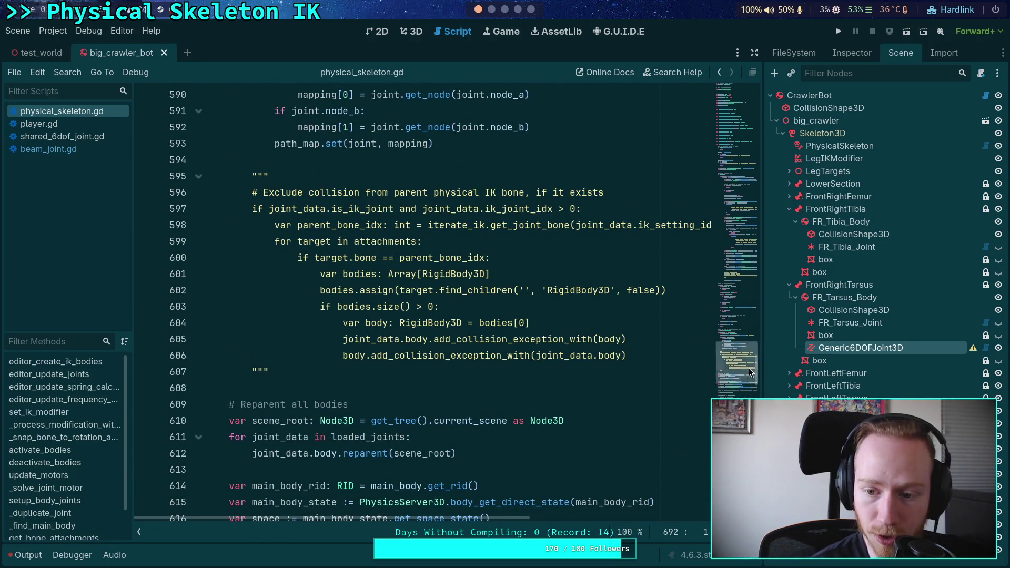
scroll(691, 346, "down", 10)
scroll(421, 300, "down", 20)
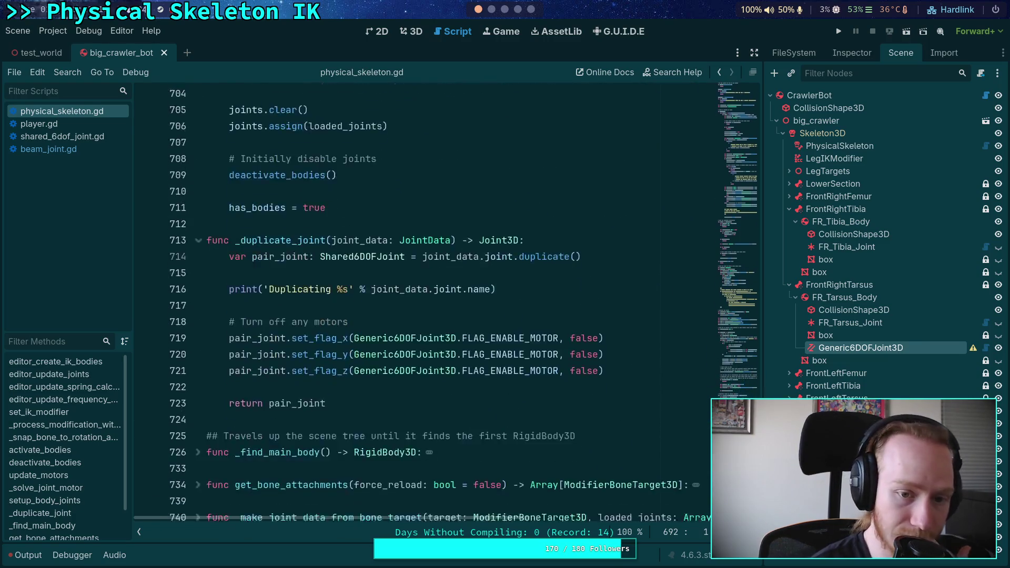
scroll(421, 300, "down", 6)
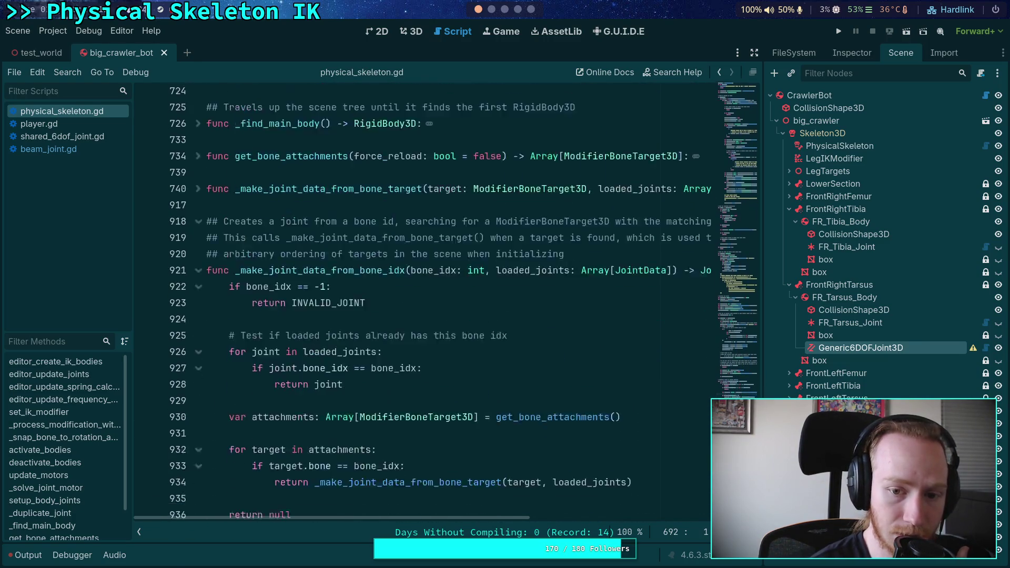
scroll(559, 388, "up", 10)
Search for Generic6DOFJoint3D to reach the joint-count check and select its != on line 770.
left_click(559, 388)
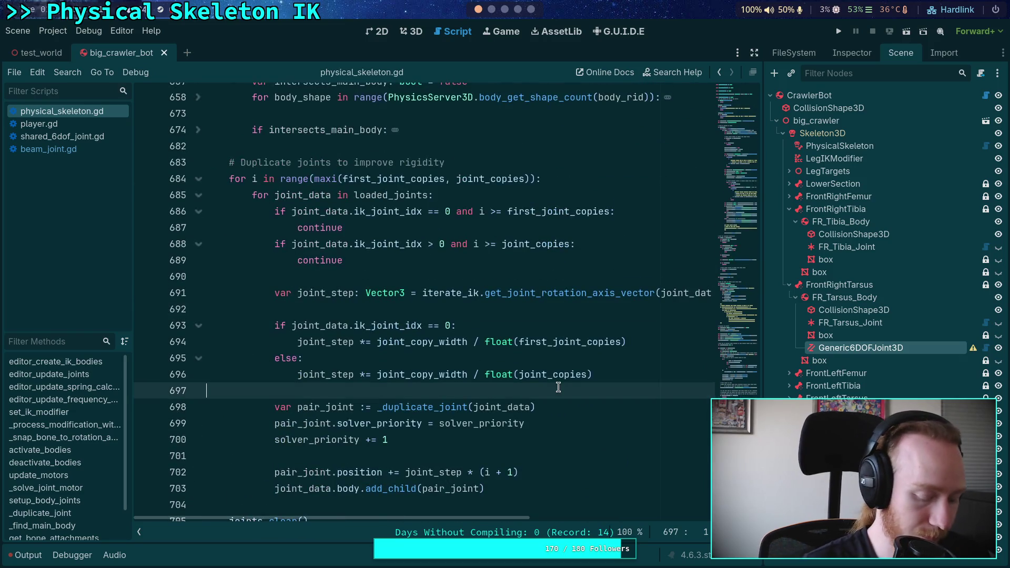
key("ctrl+f")
type("Generic")
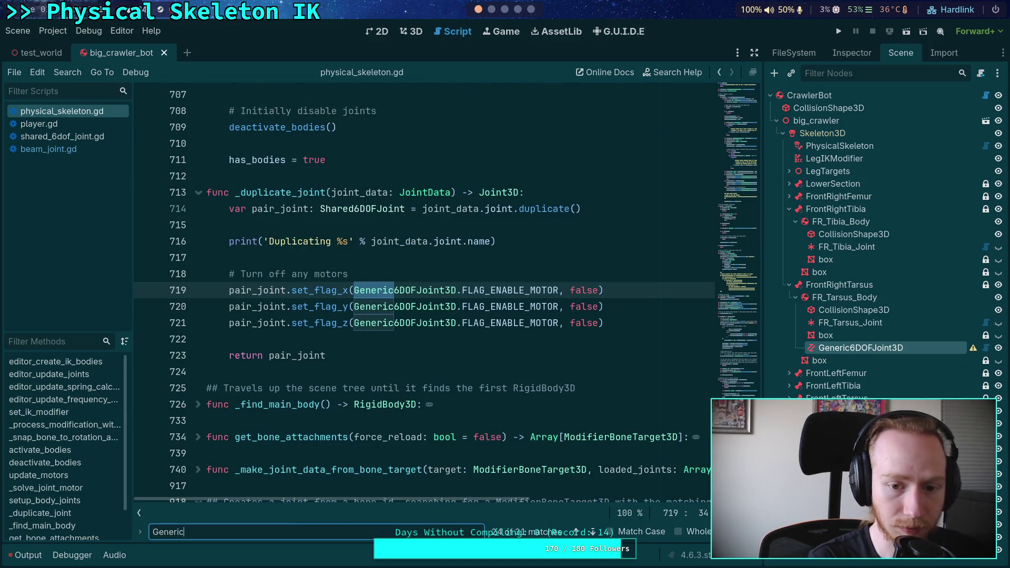
type("6DOYF")
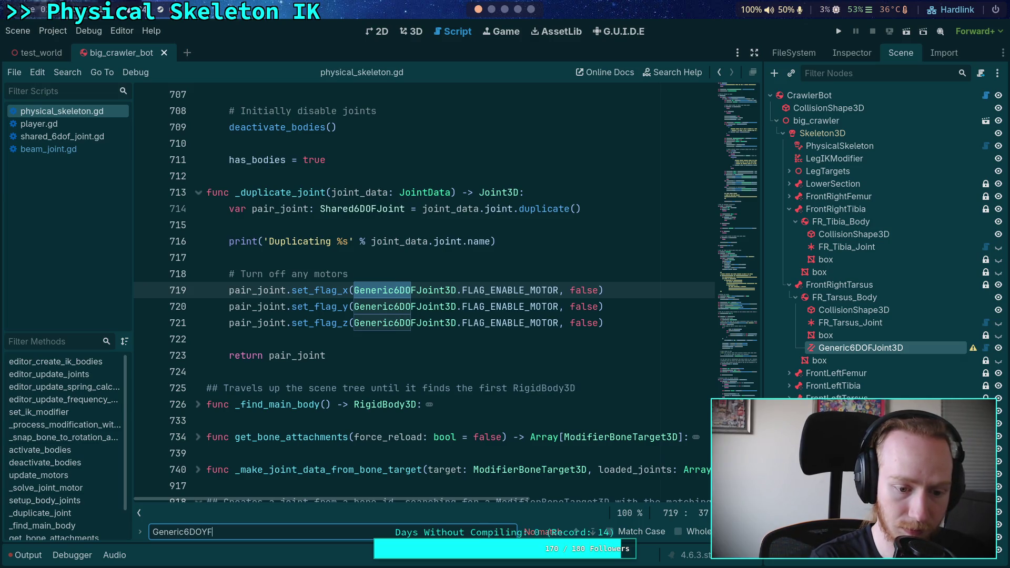
key("BackSpace")
type("F")
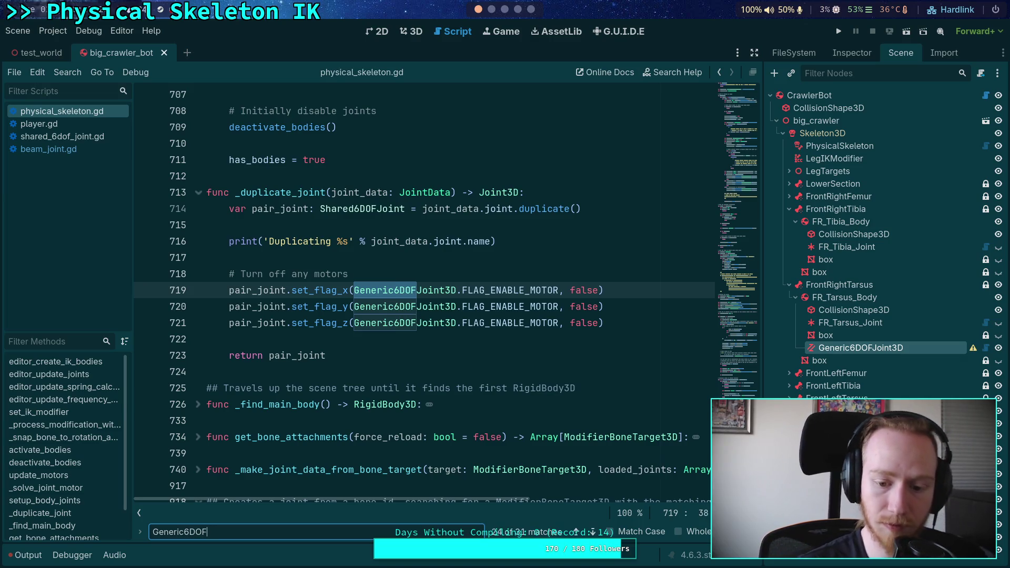
type("Joi")
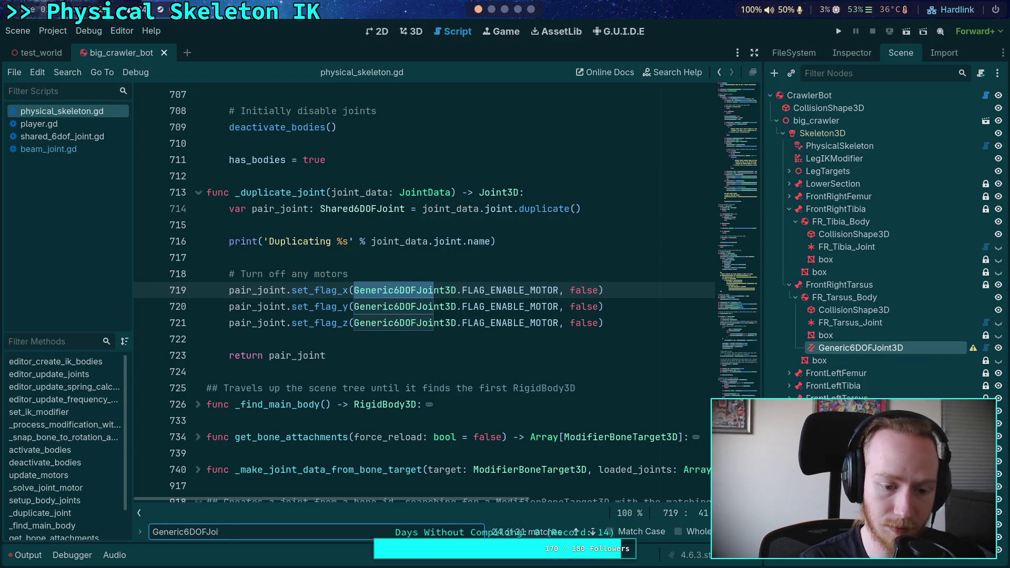
left_click(592, 532)
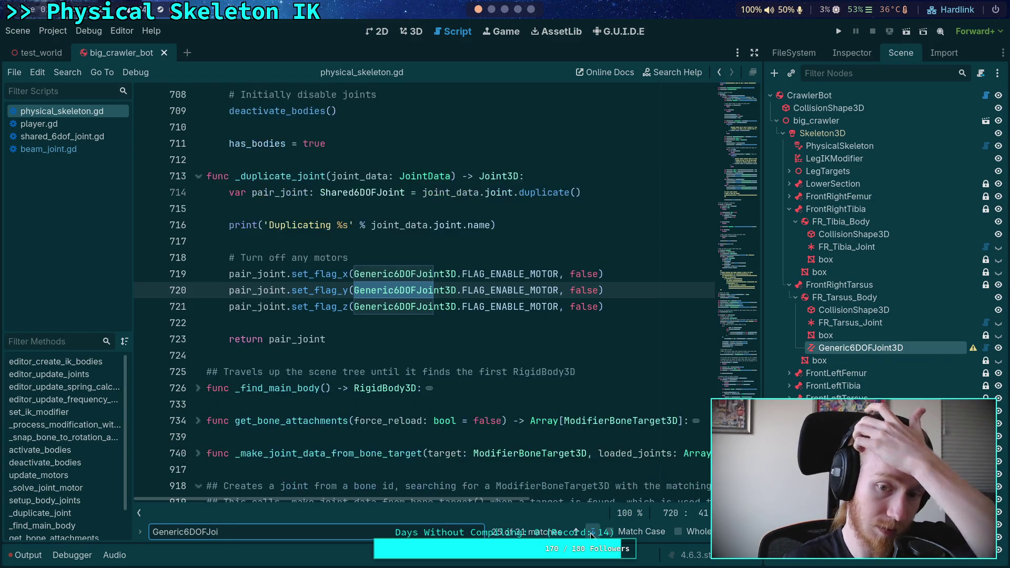
left_click(592, 532)
left_click(593, 532)
scroll(453, 365, "down", 2)
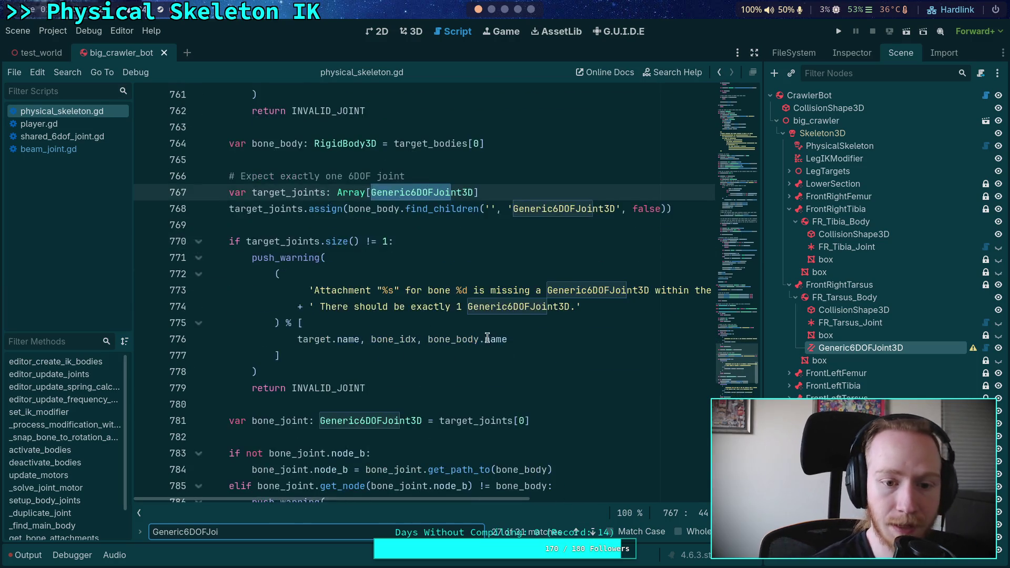
double_click(368, 241)
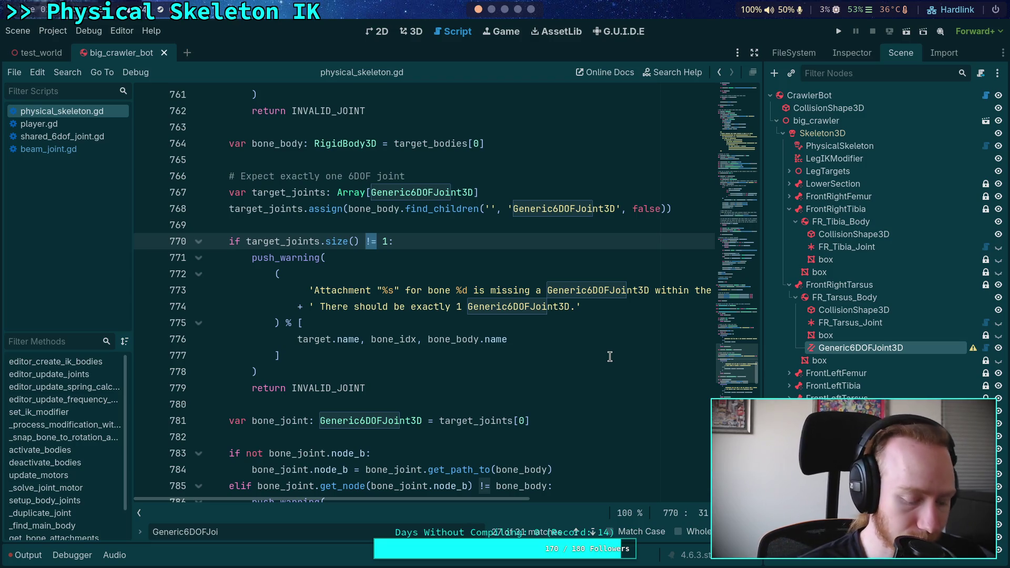
Change the joint check from != to < and the warning's 'exactly' to 'at least'.
type("<")
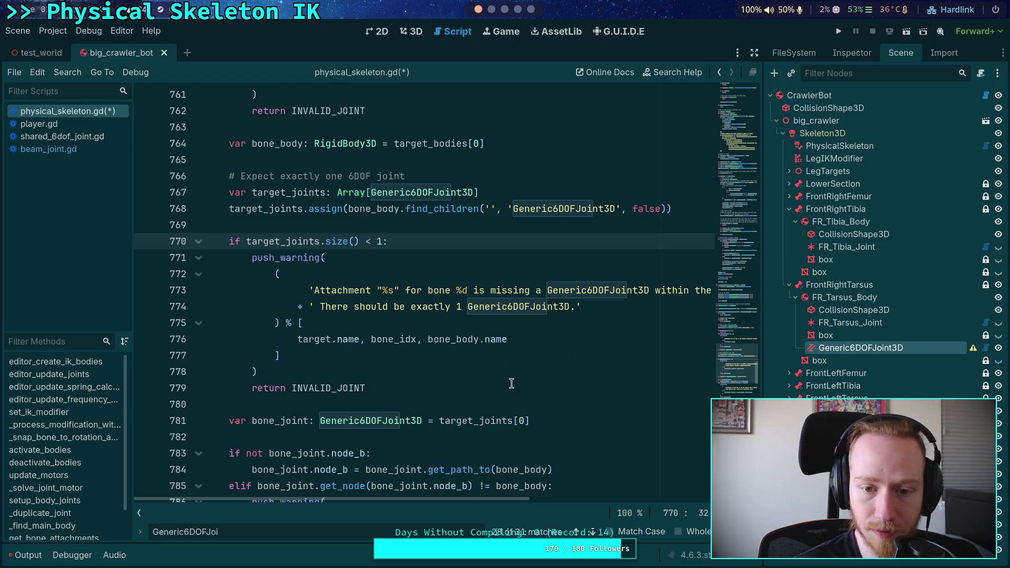
scroll(485, 500, "right", 4)
scroll(486, 500, "left", 4)
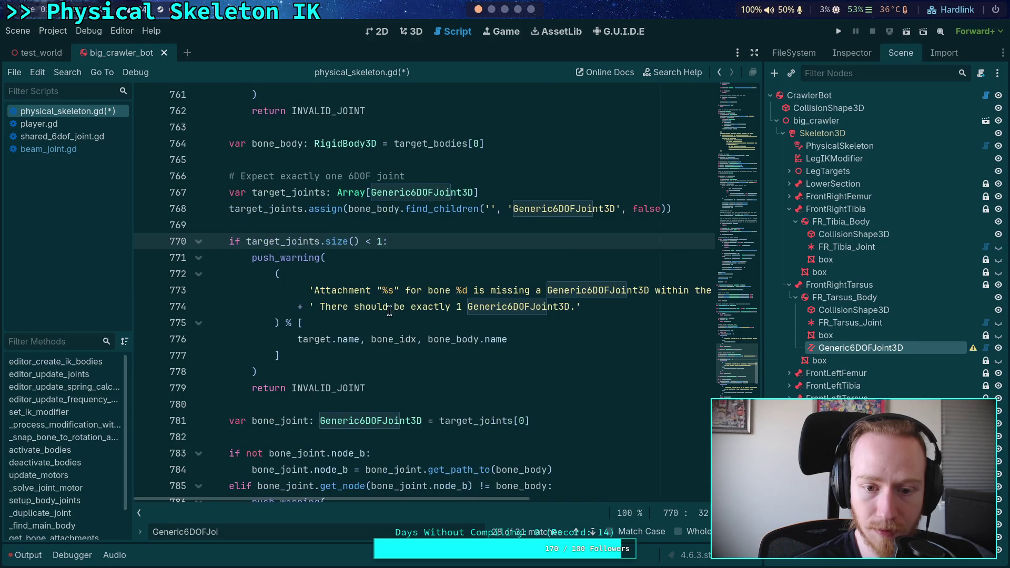
left_click_drag(410, 308, 450, 309)
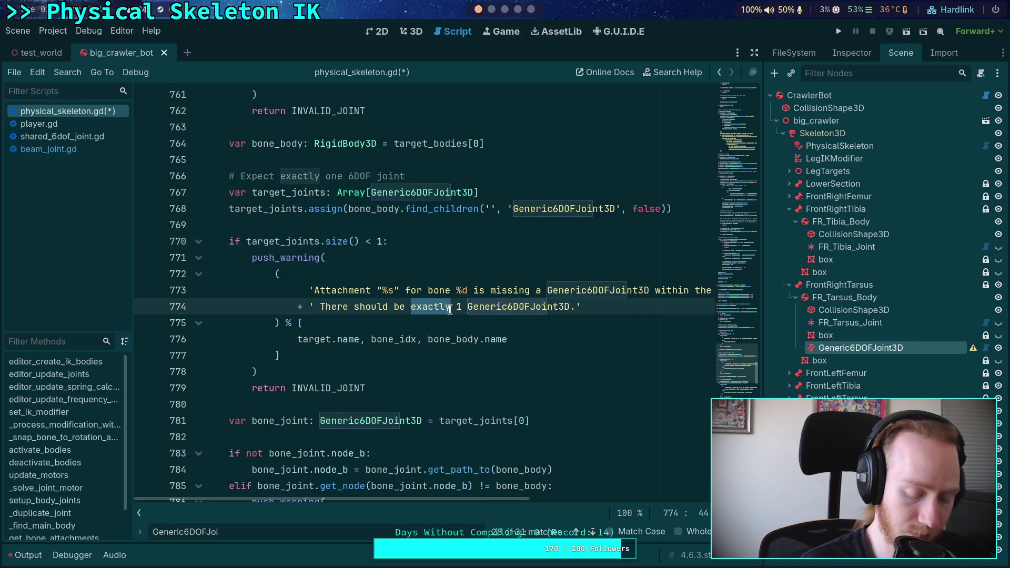
type("at least")
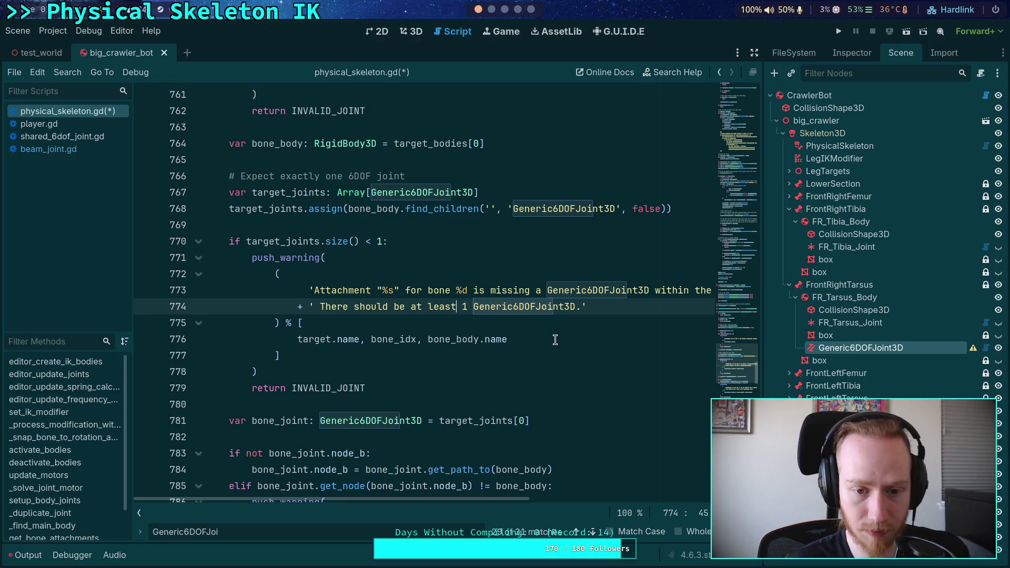
Close the search, save physical_skeleton.gd, and fold _make_joint_data_from_bone_target.
left_click(555, 352)
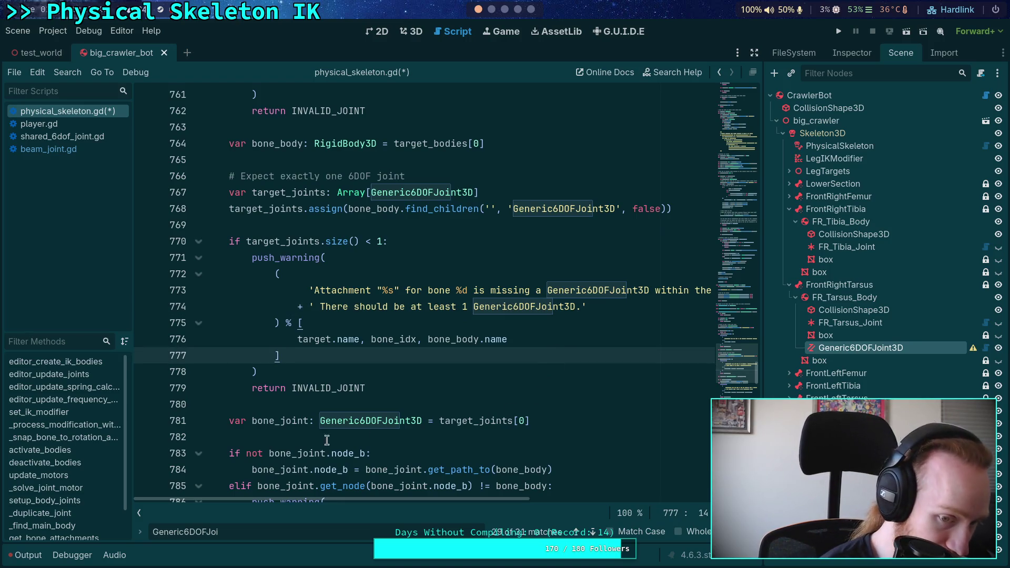
double_click(279, 421)
scroll(527, 369, "down", 2)
scroll(566, 394, "up", 1)
scroll(567, 394, "up", 3)
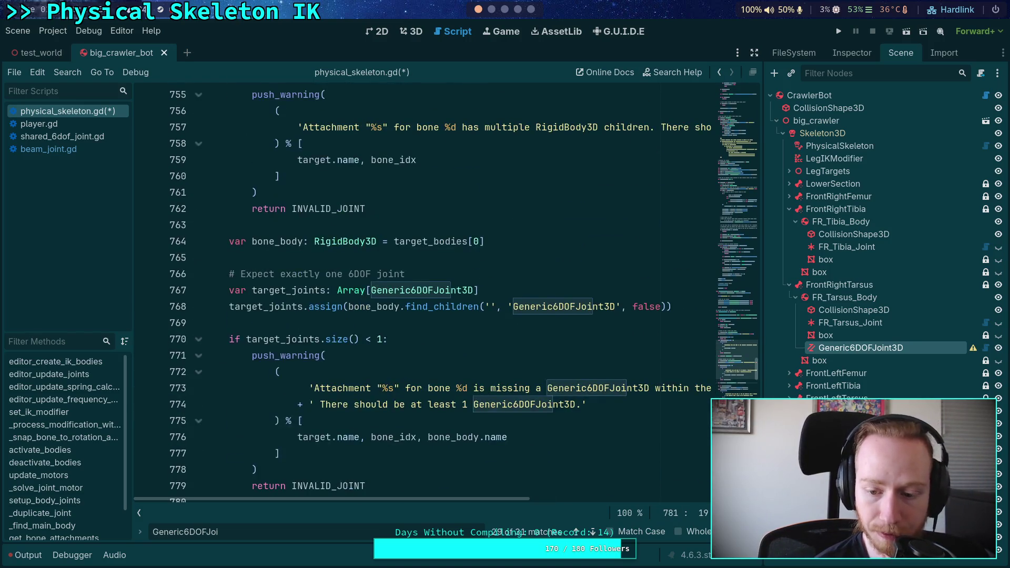
key("Escape")
scroll(368, 415, "up", 2)
left_click(368, 420)
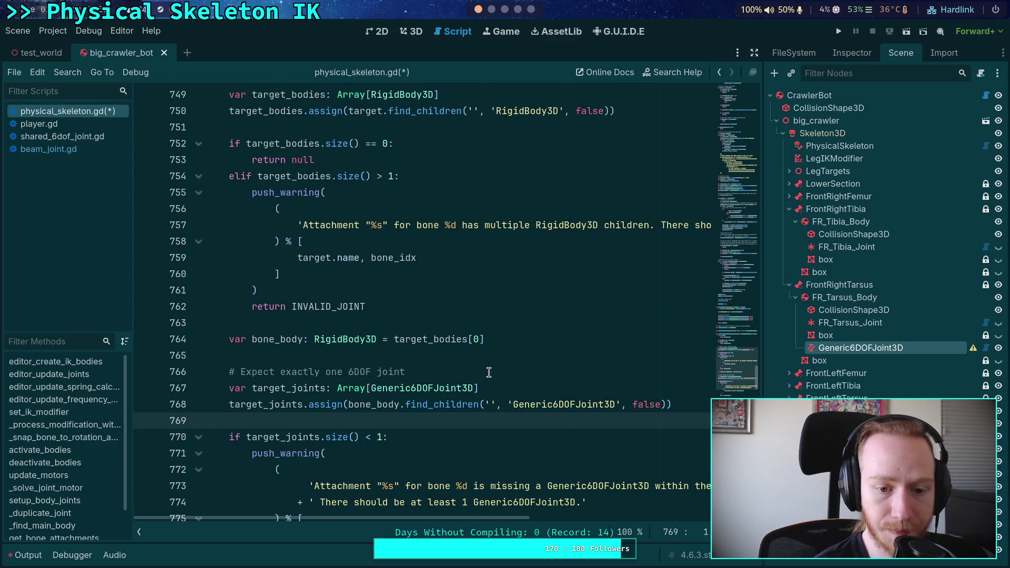
key("ctrl+s")
scroll(405, 368, "up", 9)
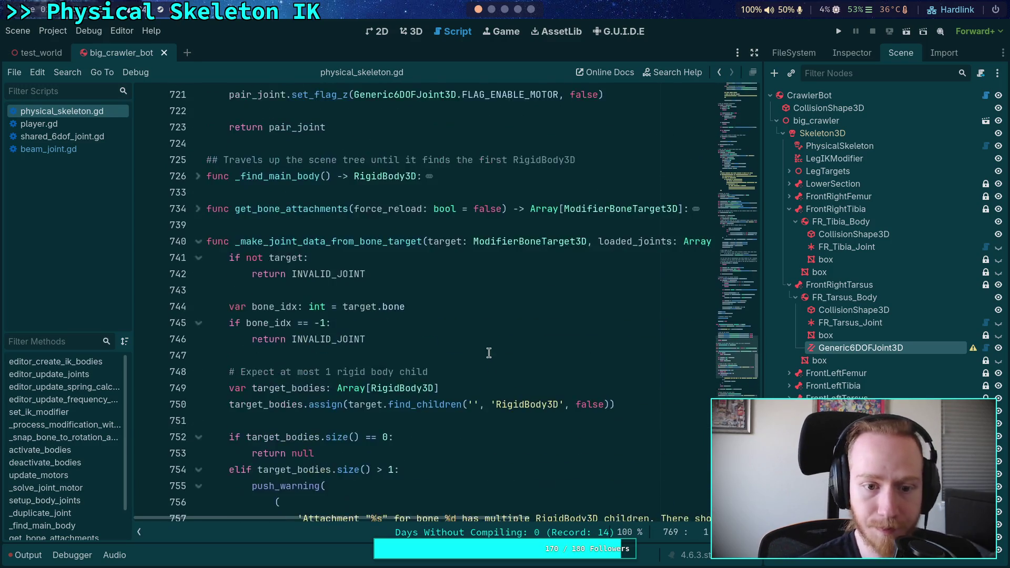
left_click(198, 389)
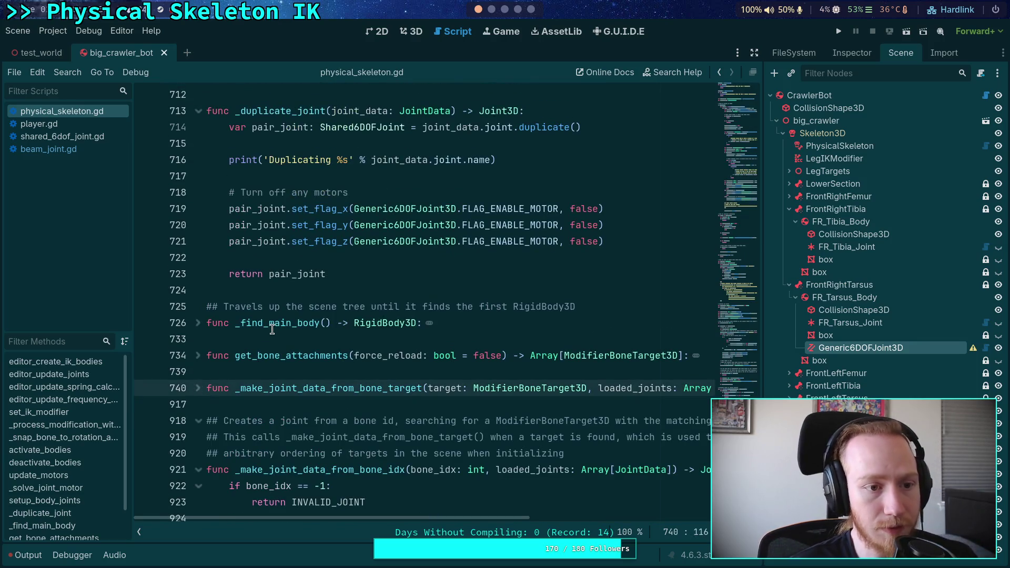
Close player.gd and shared_6dof_joint.gd, then place the caret in beam_joint.gd.
right_click(77, 124)
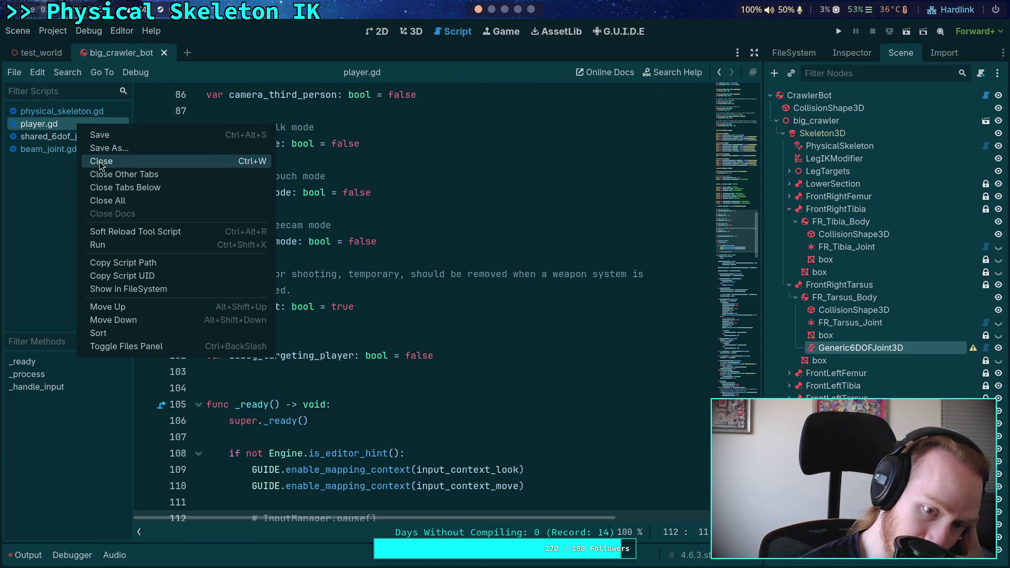
left_click(100, 162)
left_click(68, 126)
left_click(74, 138)
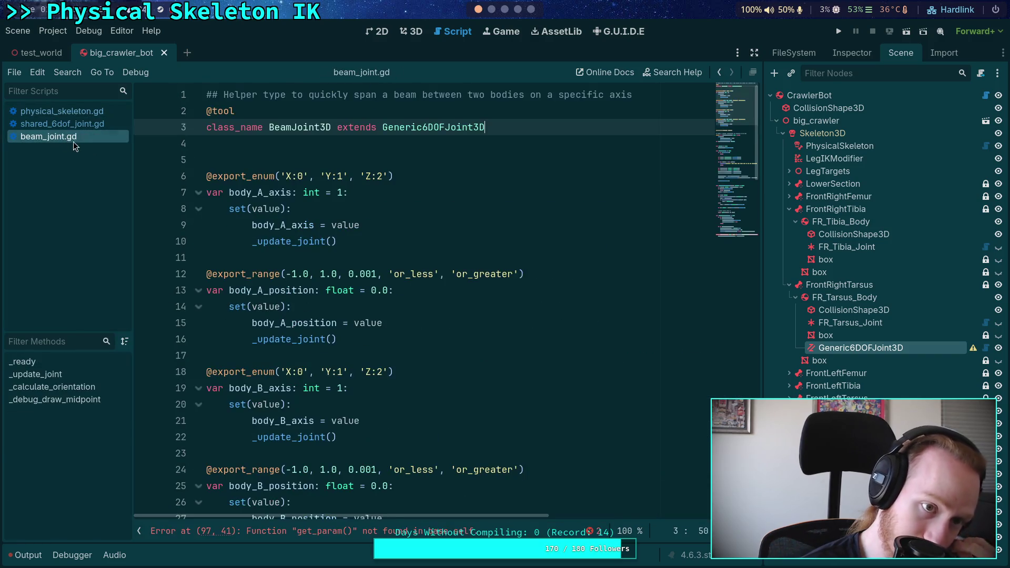
left_click(85, 125)
right_click(80, 127)
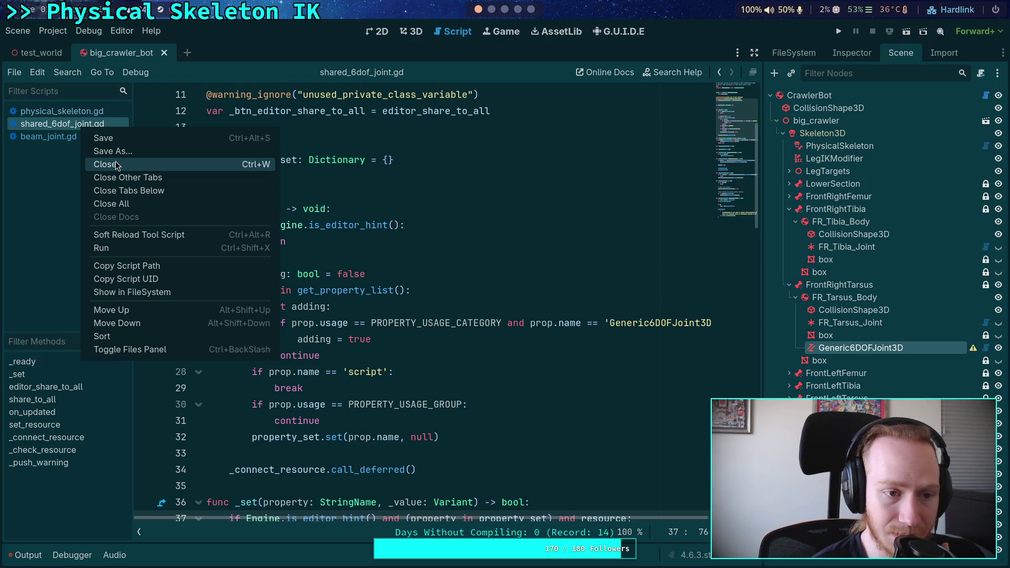
left_click(117, 165)
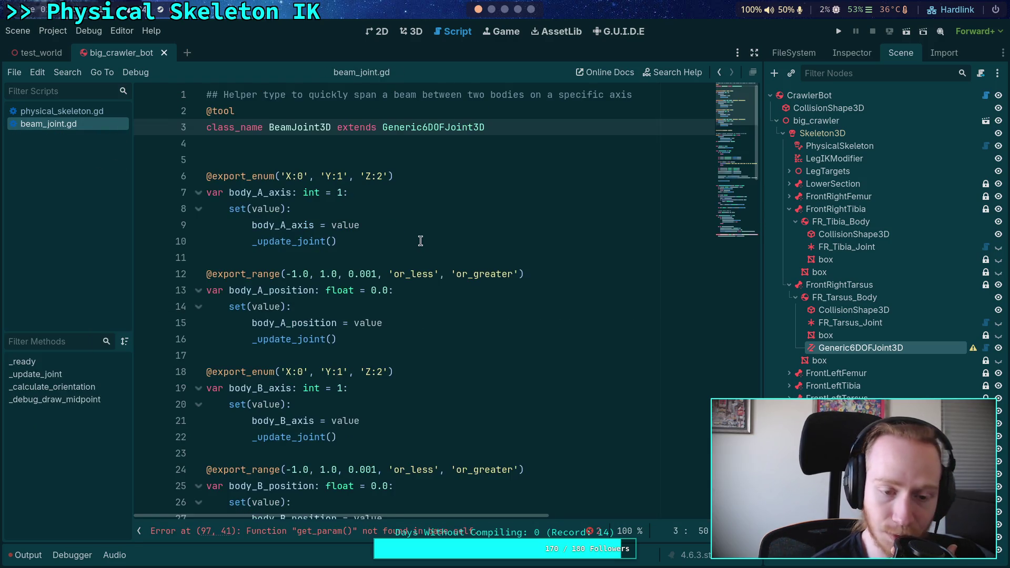
left_click(365, 245)
left_click(356, 260)
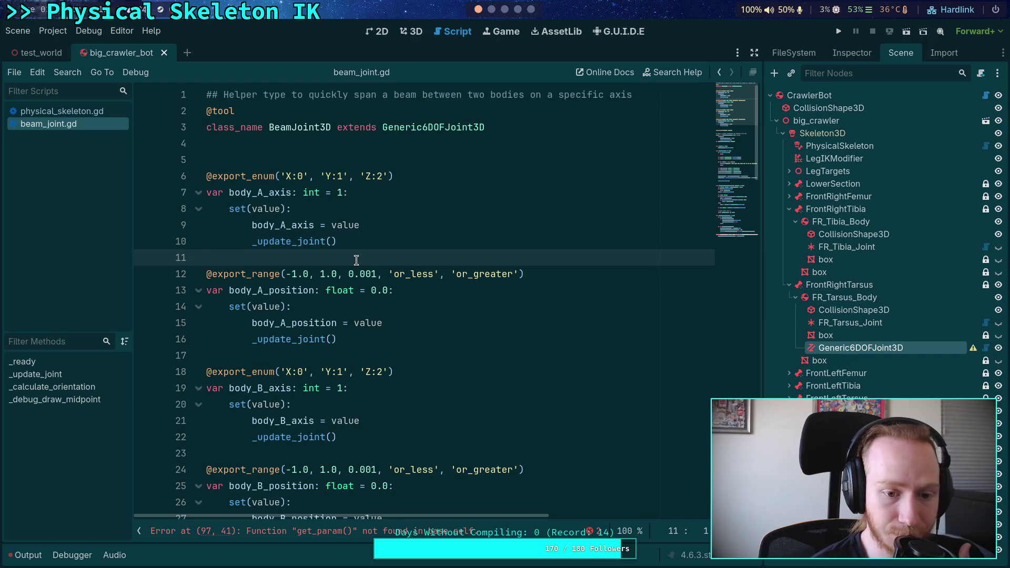
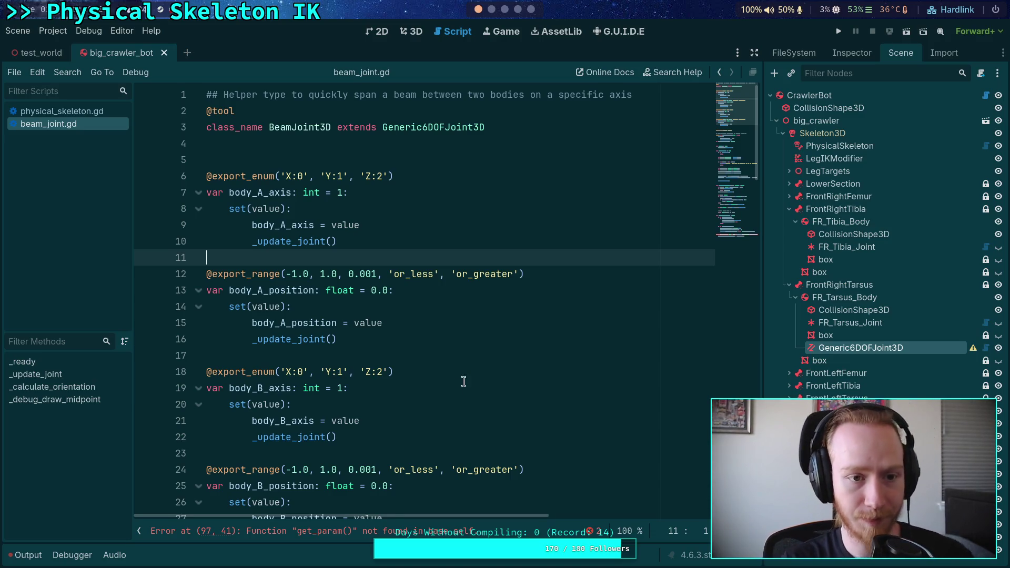
Widen the beam_joint.gd code area by dragging the Scene dock border right.
left_click(395, 354)
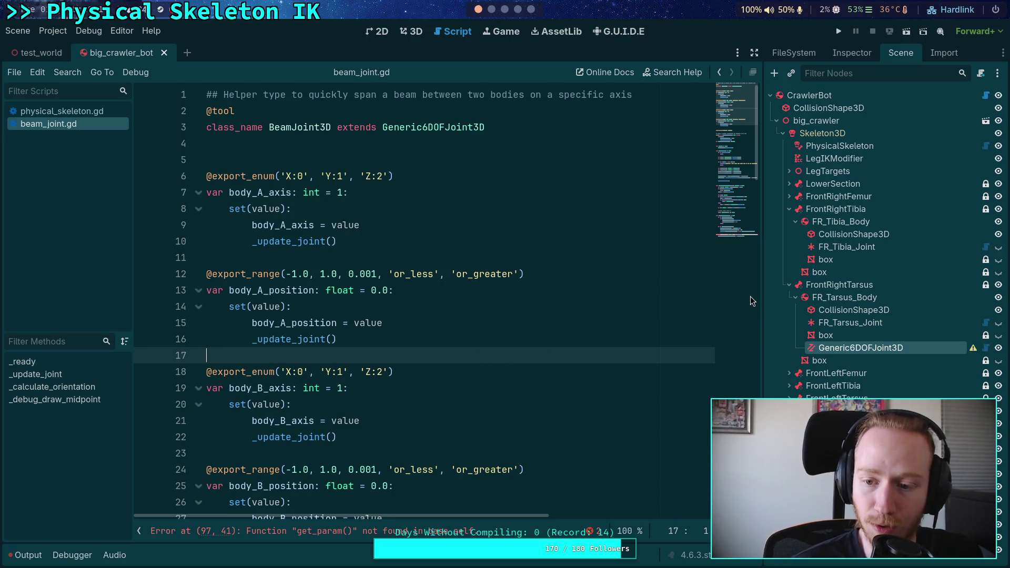
left_click_drag(764, 292, 801, 291)
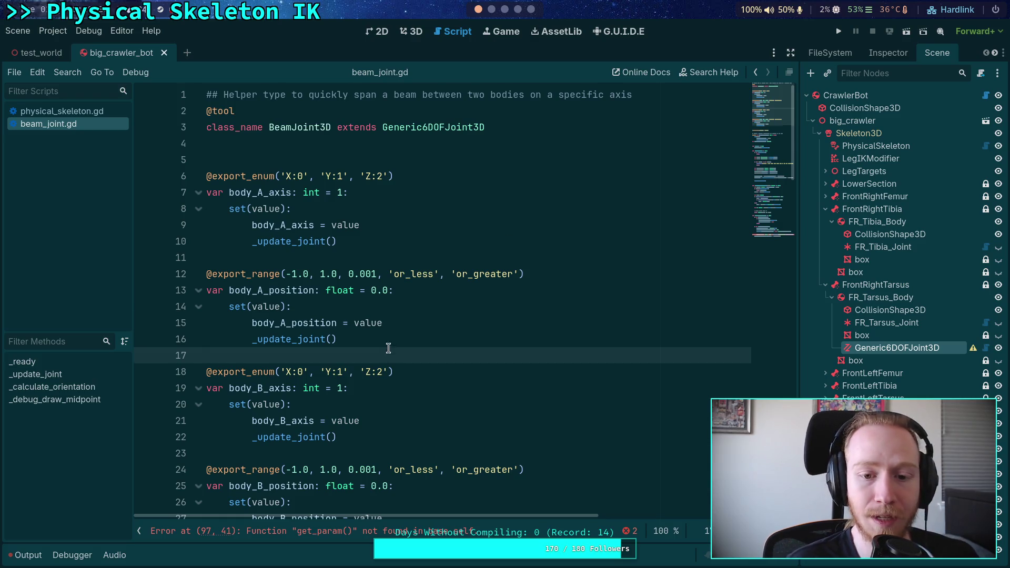
scroll(394, 353, "down", 4)
Review beam_joint.gd from line 29 down to after _debug_draw_midpoint at line 65.
left_click(322, 368)
left_click(362, 359)
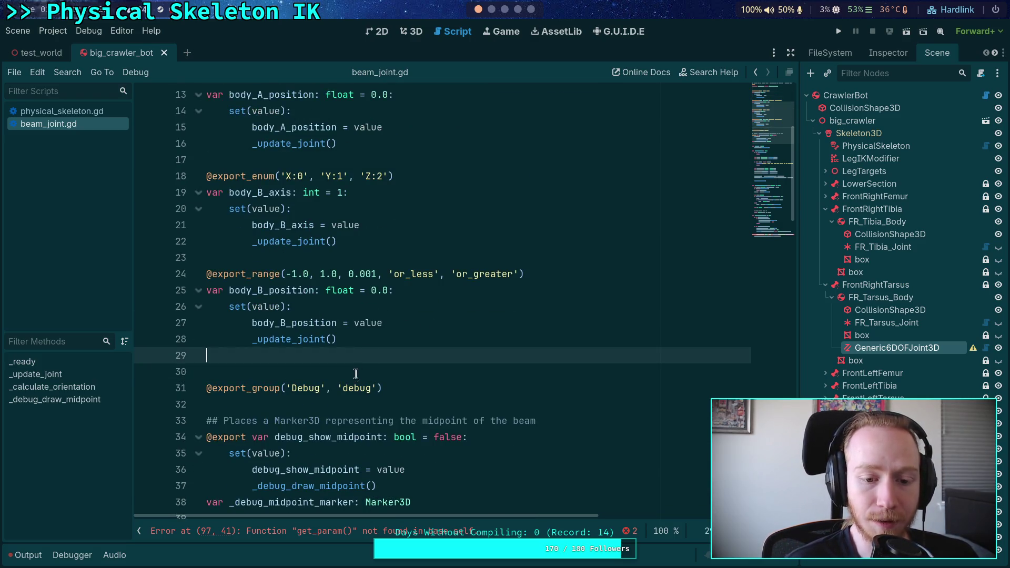
left_click(355, 374)
scroll(369, 368, "down", 9)
left_click(478, 321)
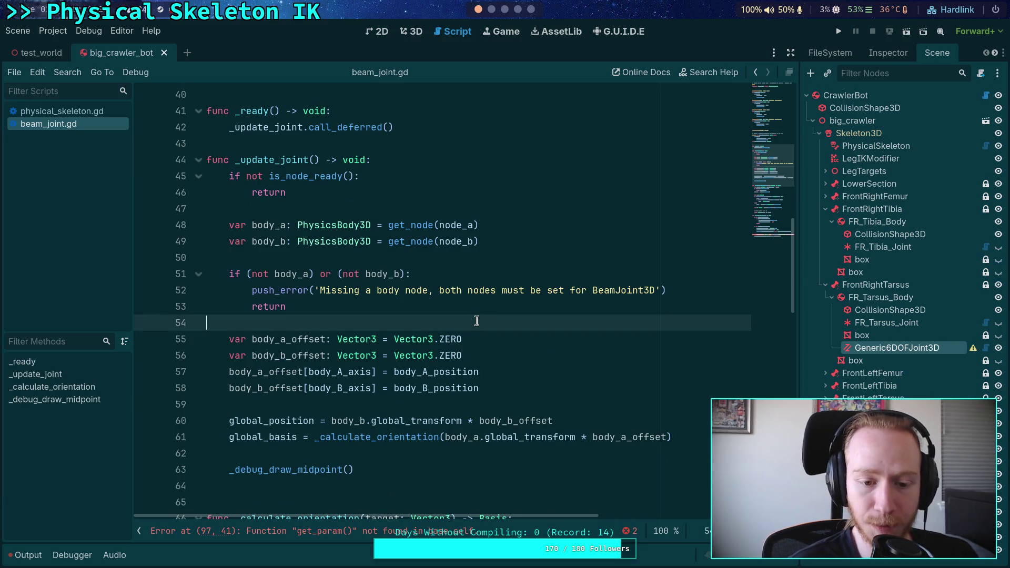
scroll(477, 321, "down", 3)
left_click(443, 258)
left_click(462, 357)
left_click(474, 341)
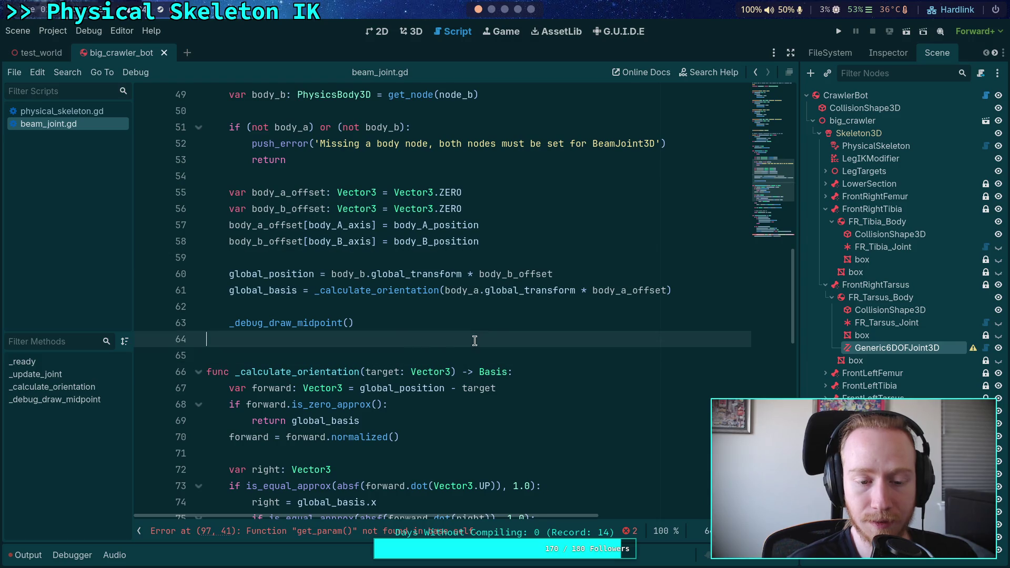
left_click(475, 356)
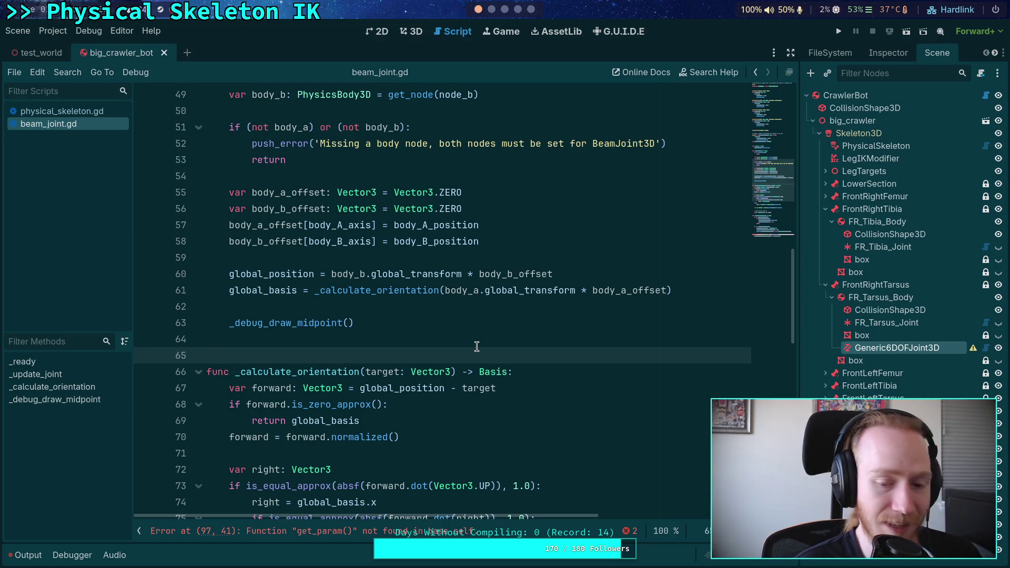
scroll(476, 346, "down", 3)
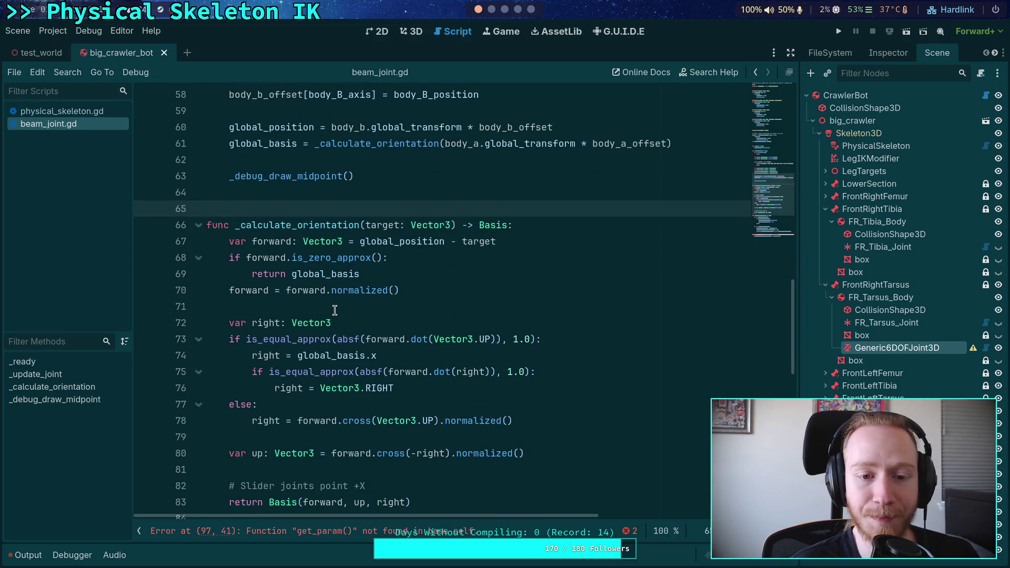
scroll(454, 358, "down", 5)
scroll(474, 353, "down", 4)
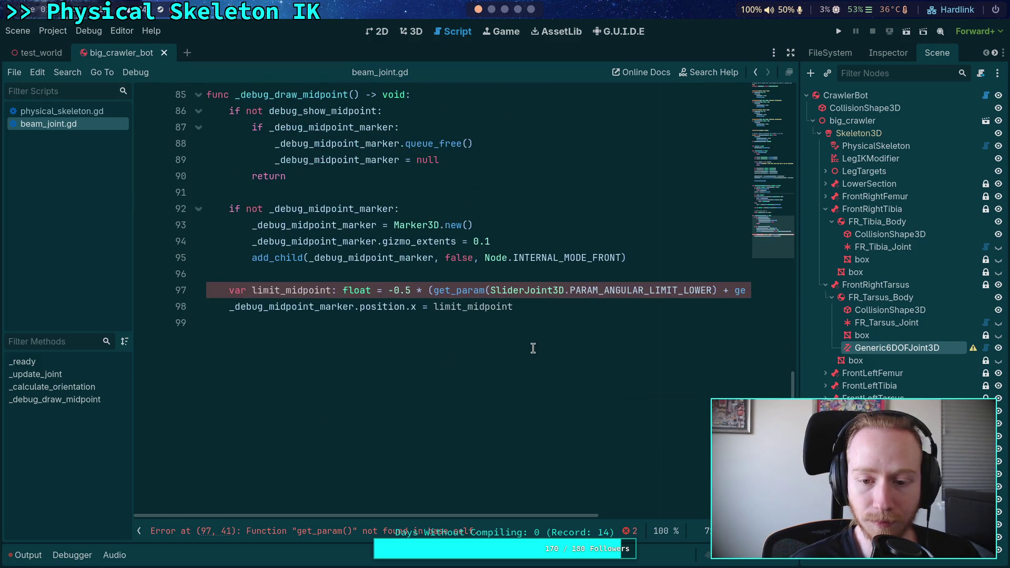
scroll(532, 350, "up", 2)
left_click(557, 373)
scroll(626, 363, "up", 19)
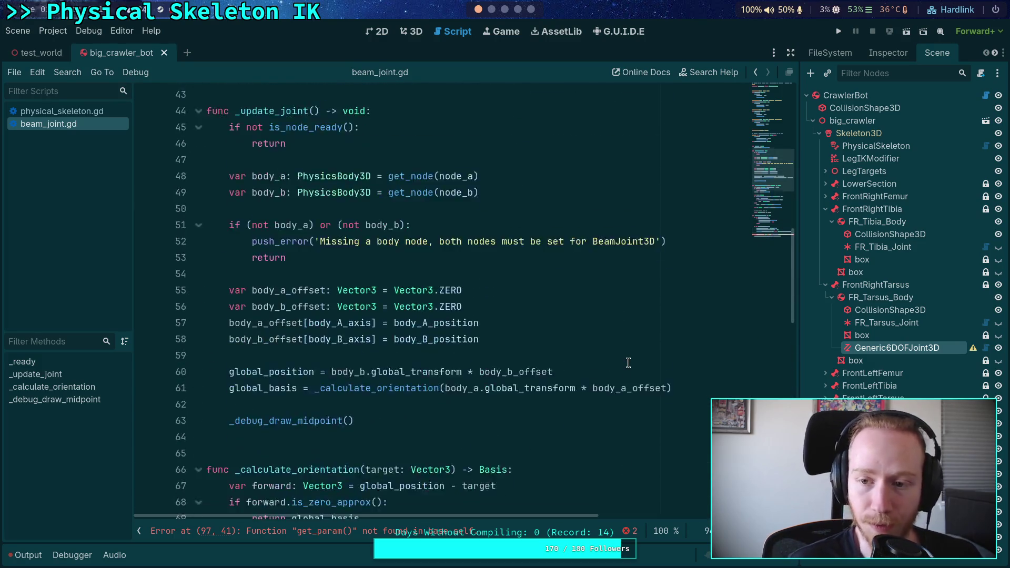
scroll(630, 362, "down", 6)
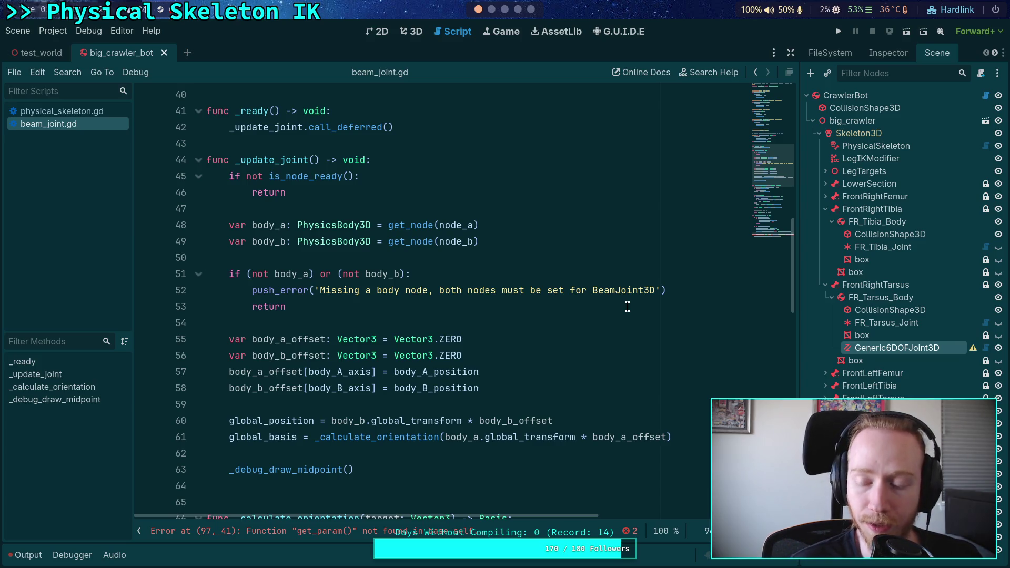
scroll(627, 306, "down", 5)
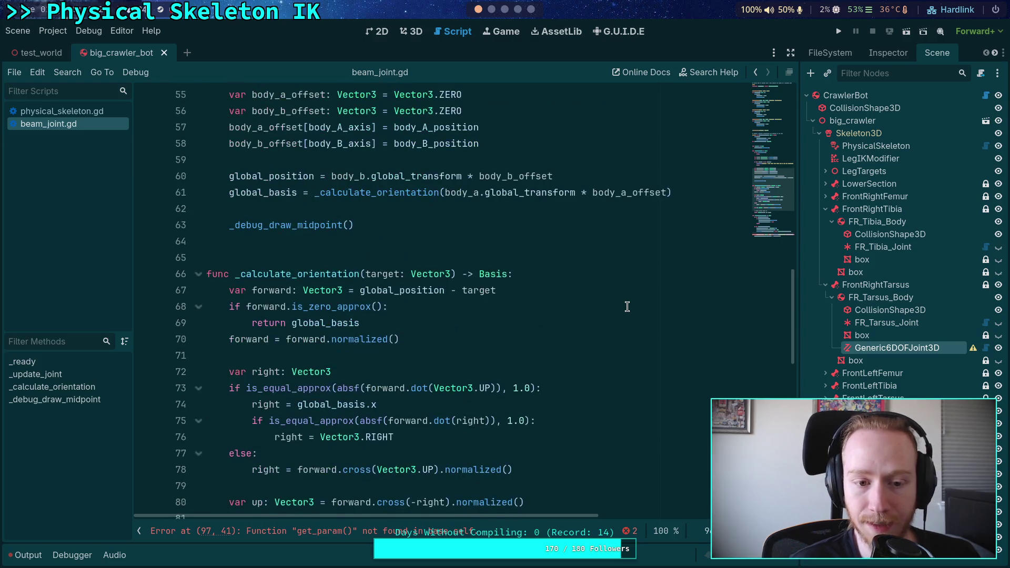
scroll(627, 307, "up", 4)
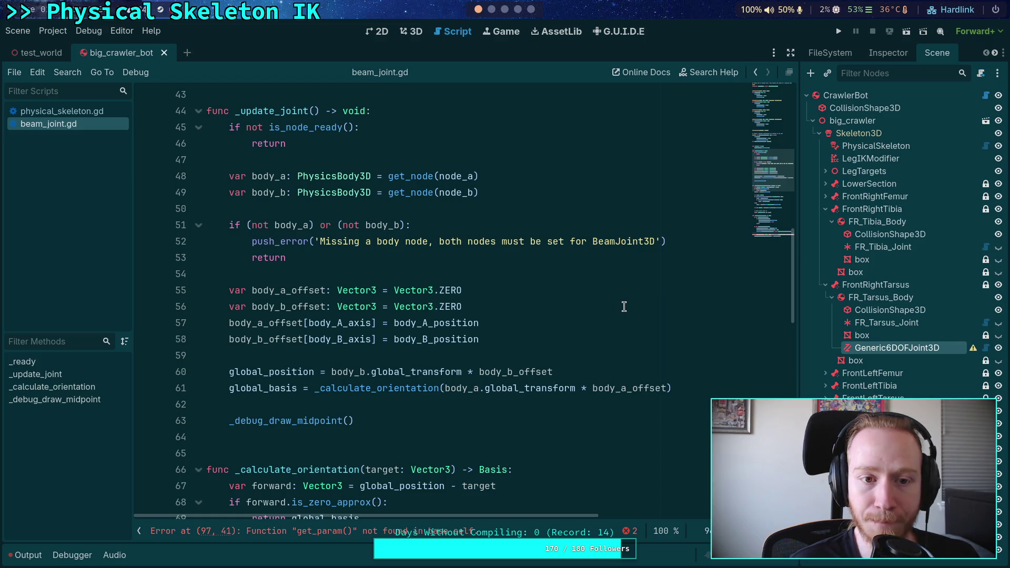
scroll(624, 307, "up", 4)
double_click(252, 306)
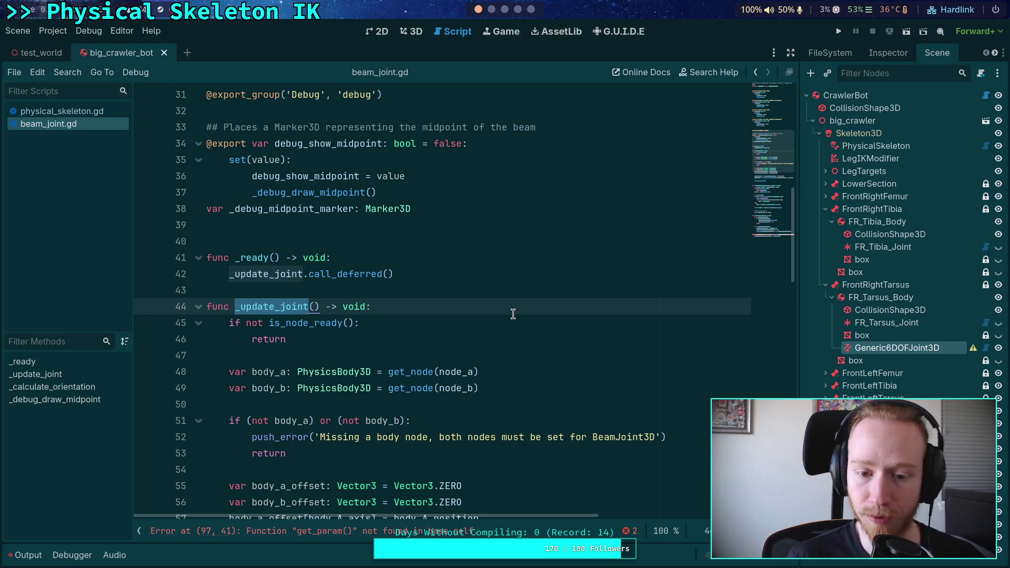
scroll(510, 313, "down", 2)
mouse_move(502, 289)
left_mouse_down()
mouse_move(226, 284)
mouse_move(226, 273)
left_mouse_up()
double_click(259, 274)
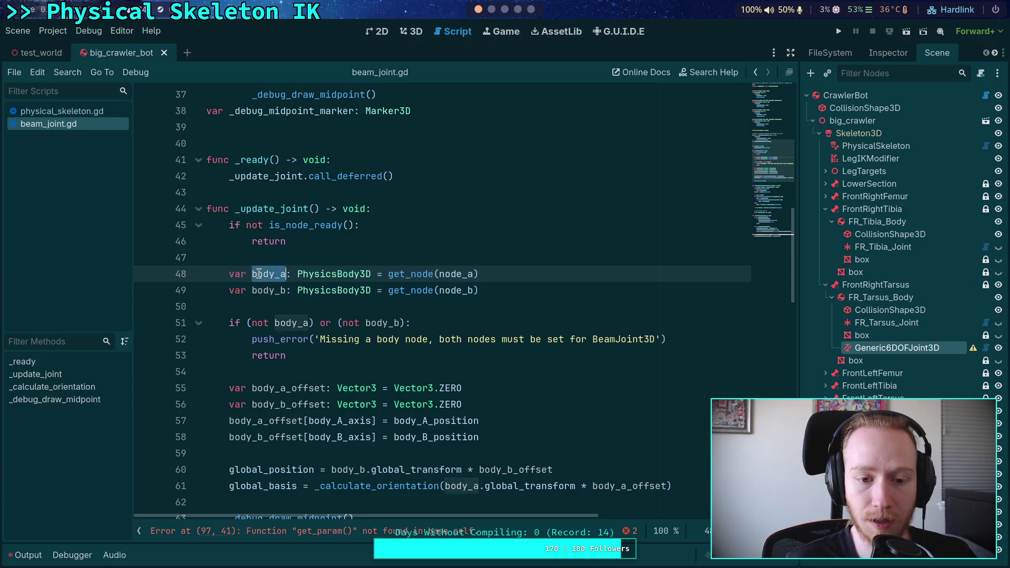
double_click(263, 290)
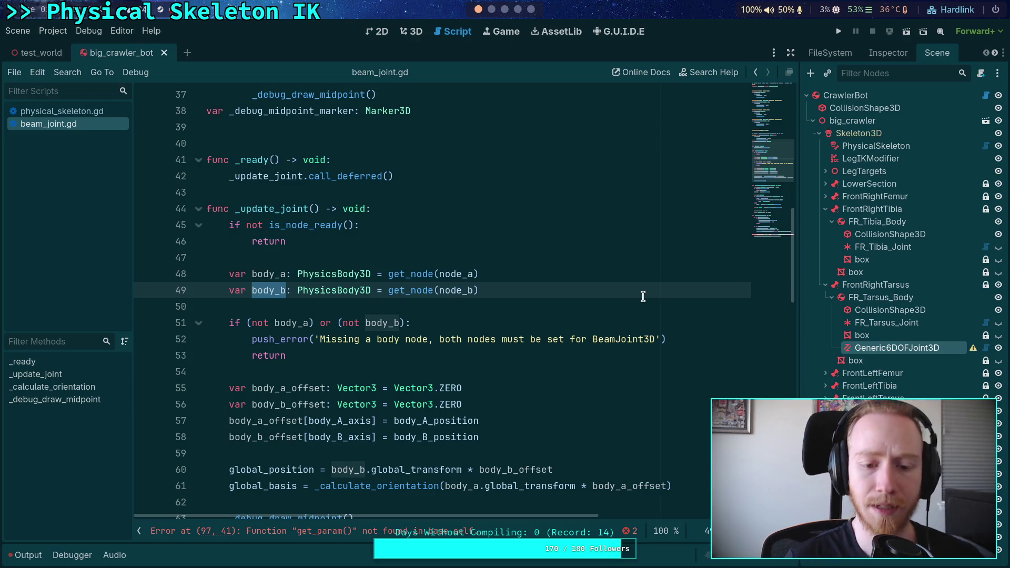
scroll(642, 296, "down", 2)
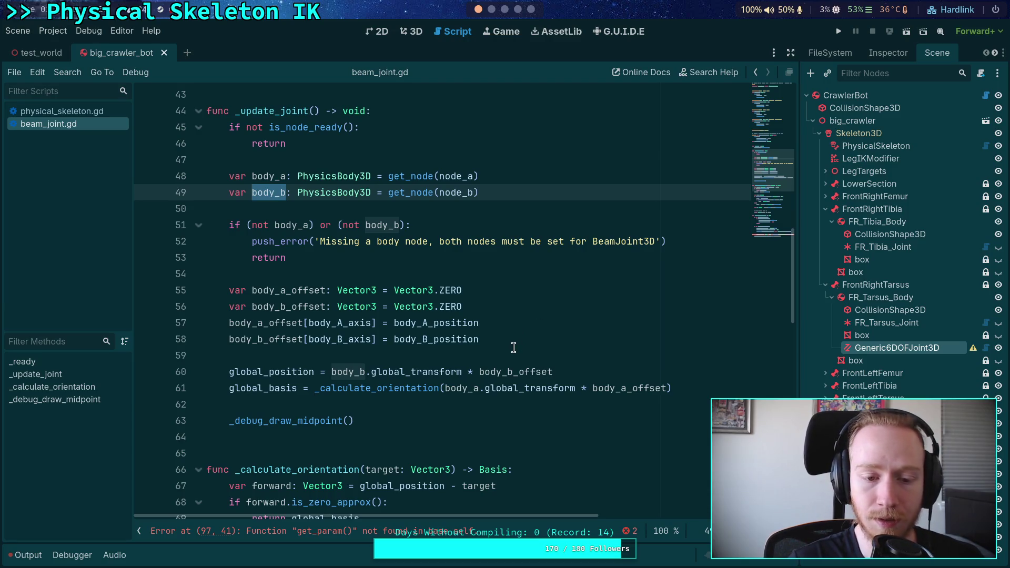
left_click_drag(513, 347, 229, 282)
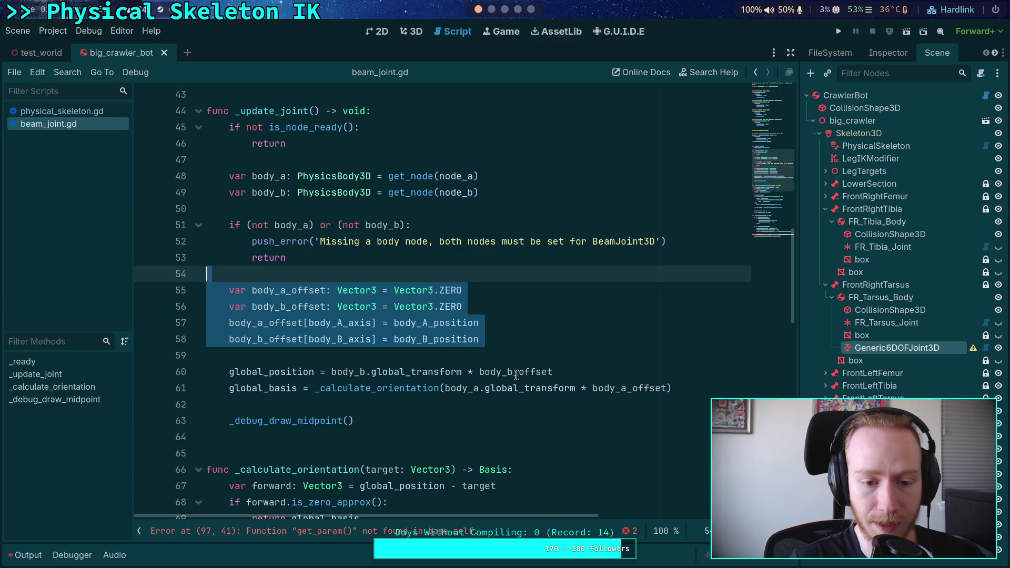
mouse_move(707, 389)
left_mouse_down()
mouse_move(444, 388)
mouse_move(244, 366)
left_mouse_up()
double_click(540, 372)
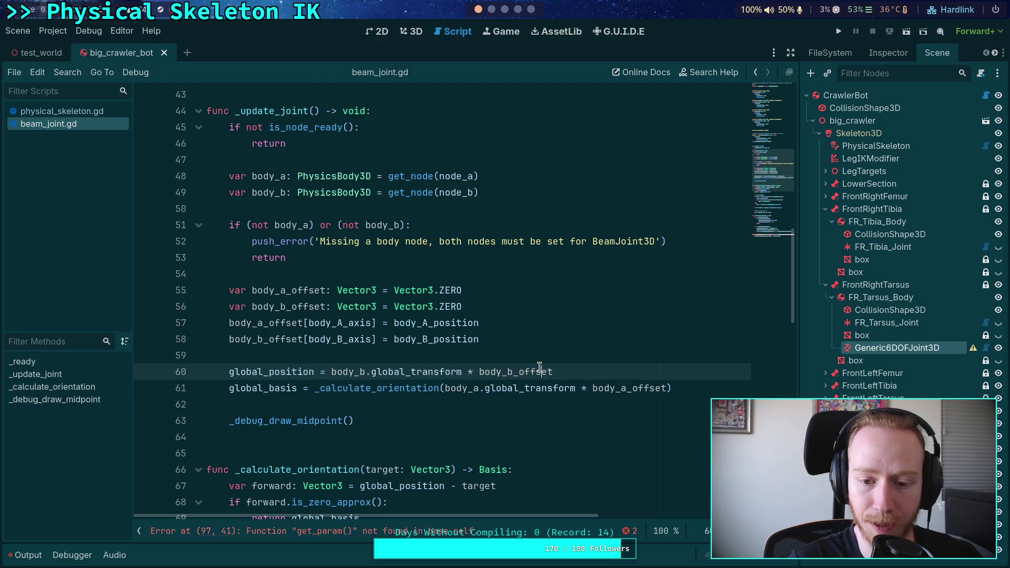
left_click(697, 386)
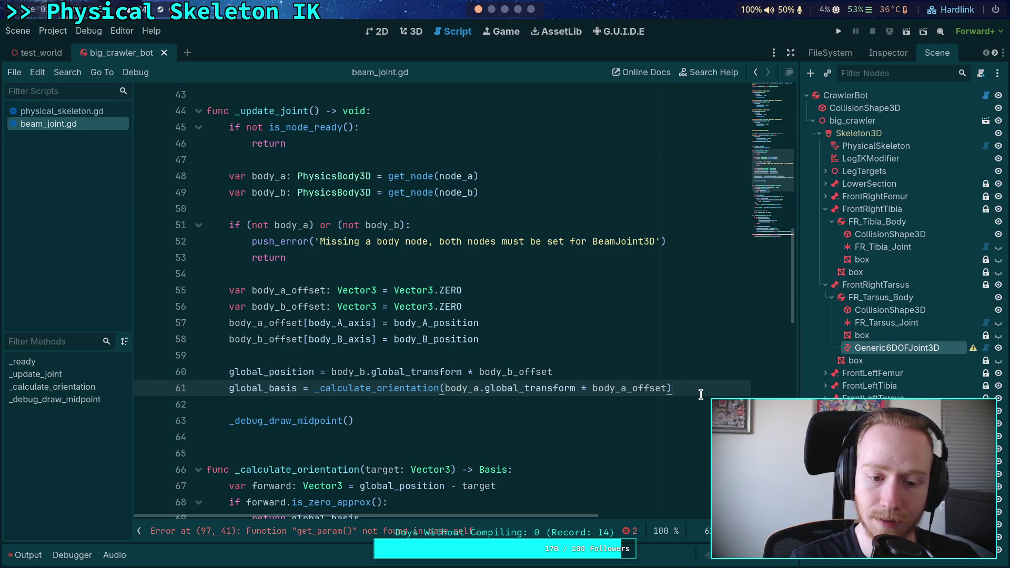
Add two blank lines after line 61, then review forward's uses in _calculate_orientation.
key("Return")
key("Return")
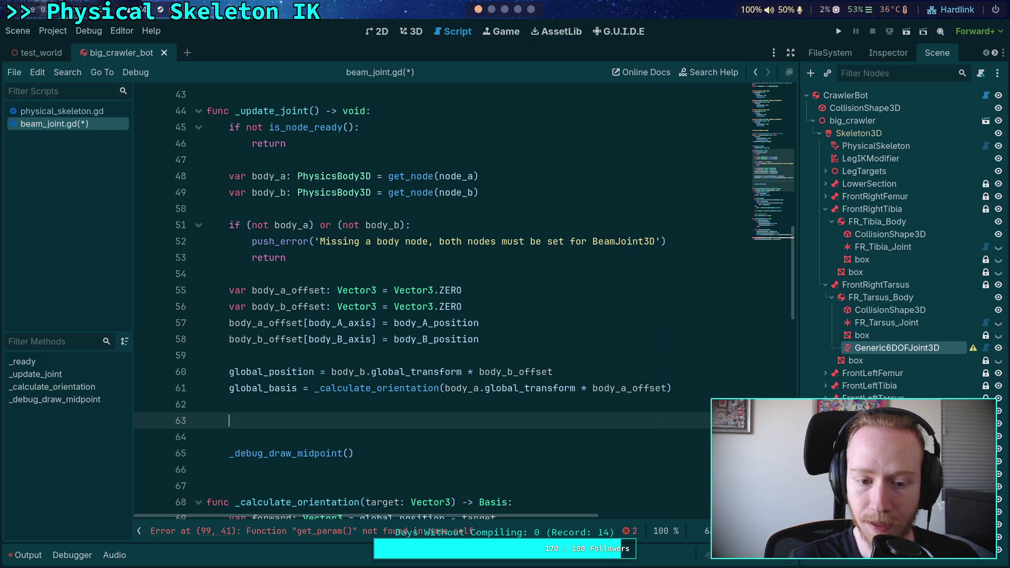
scroll(506, 336, "down", 4)
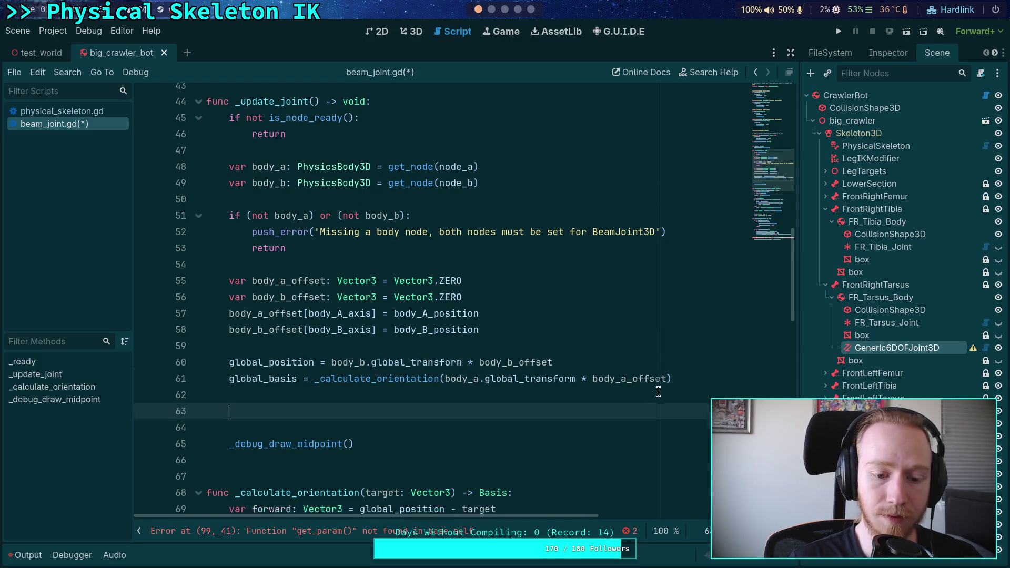
left_click(279, 334)
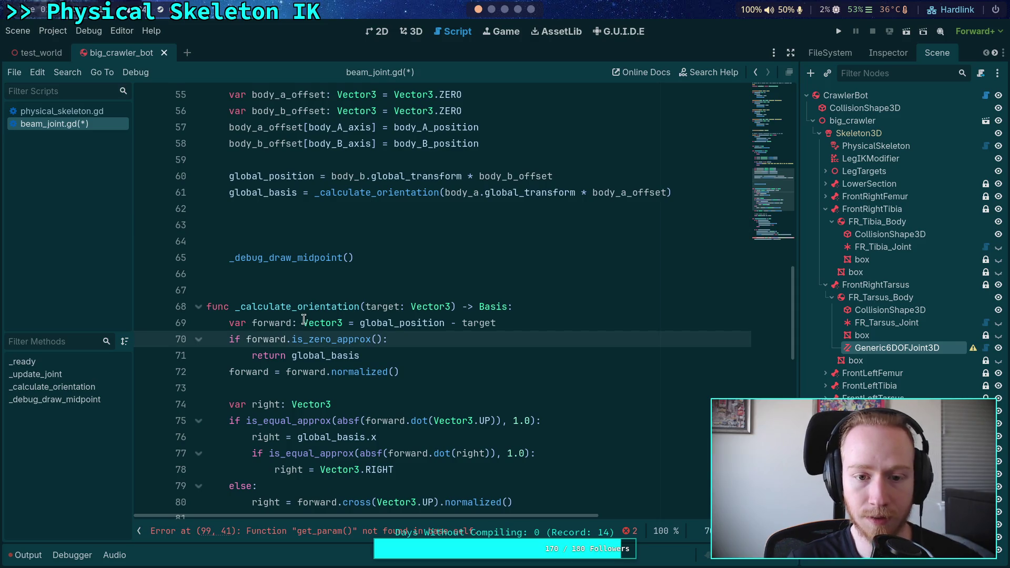
double_click(287, 323)
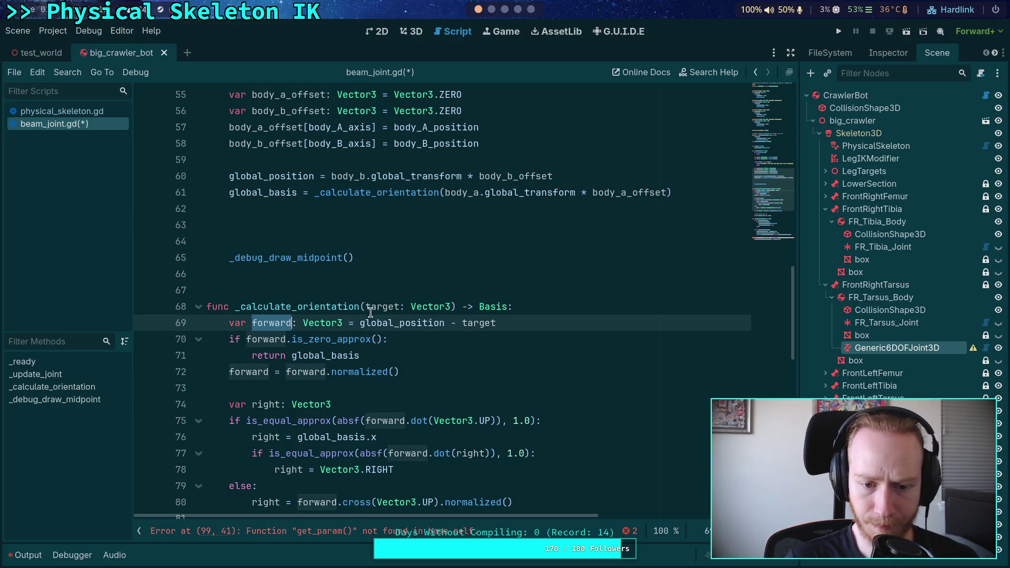
scroll(398, 379, "down", 2)
scroll(436, 379, "down", 2)
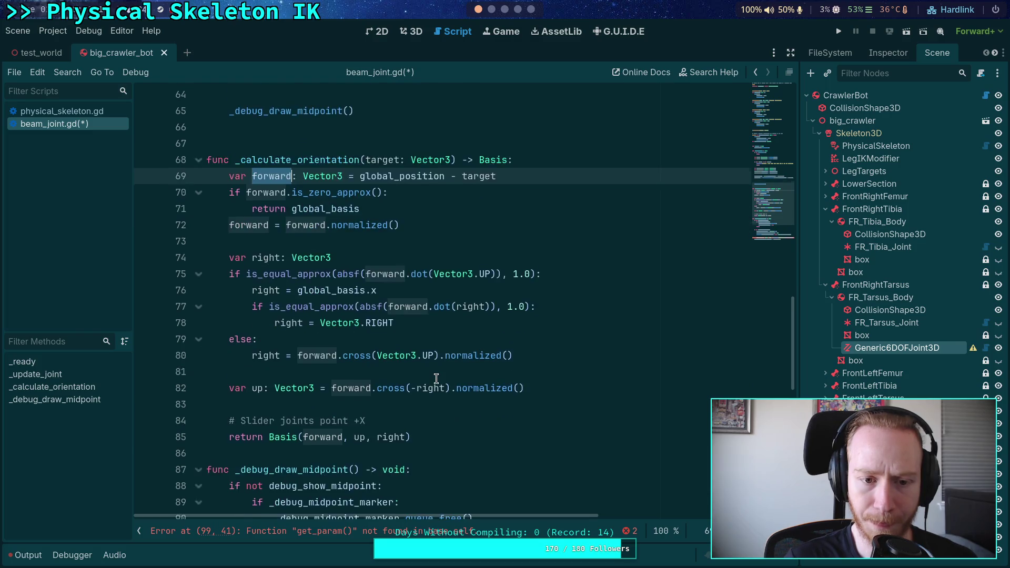
scroll(443, 384, "up", 2)
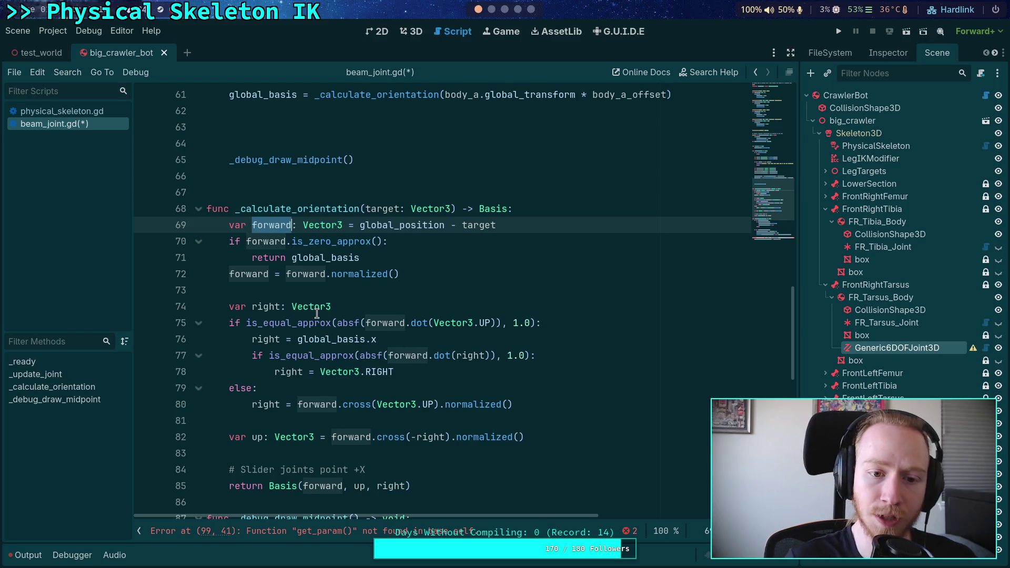
Rename _calculate_orientation's target parameter to axis and make line 69 use axis.
double_click(372, 208)
mouse_move(412, 225)
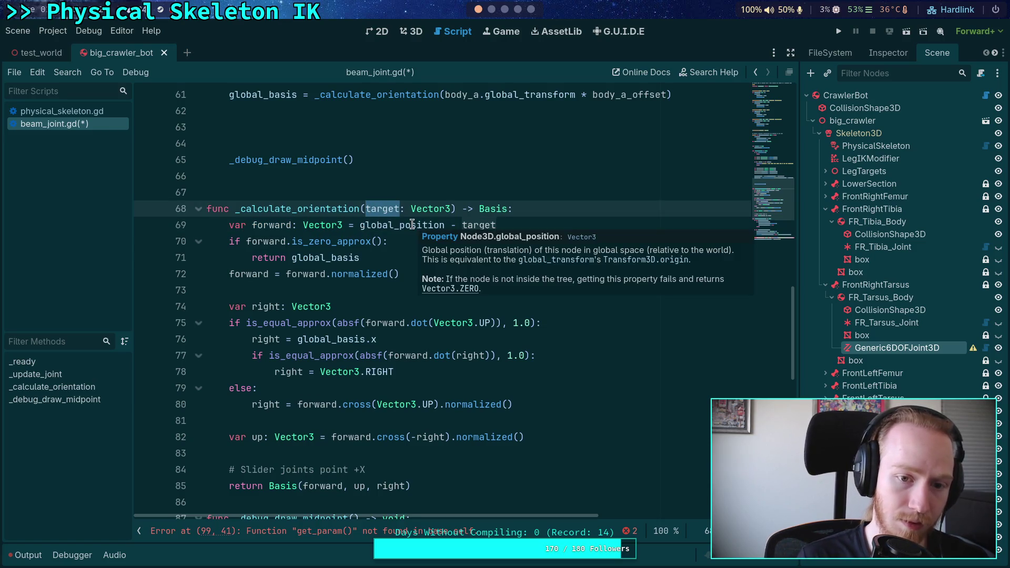
type("axis")
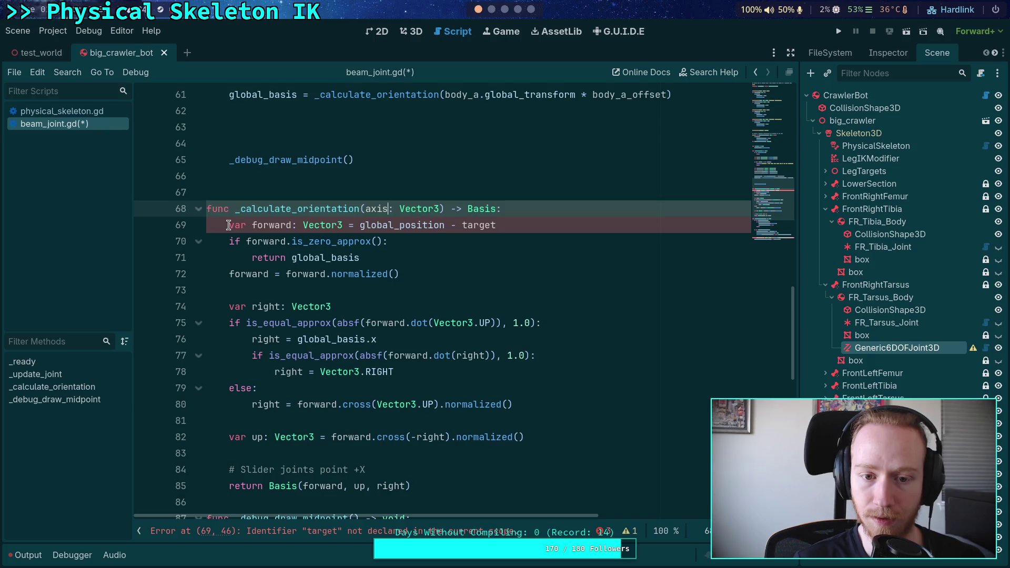
left_click_drag(367, 225, 518, 228)
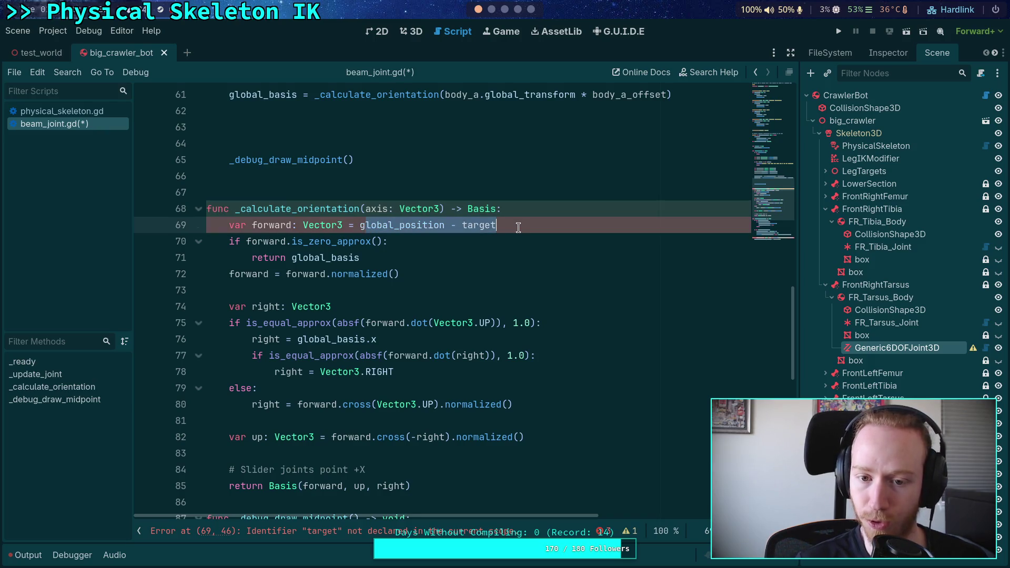
key("BackSpace")
key("BackSpace")
type("axis")
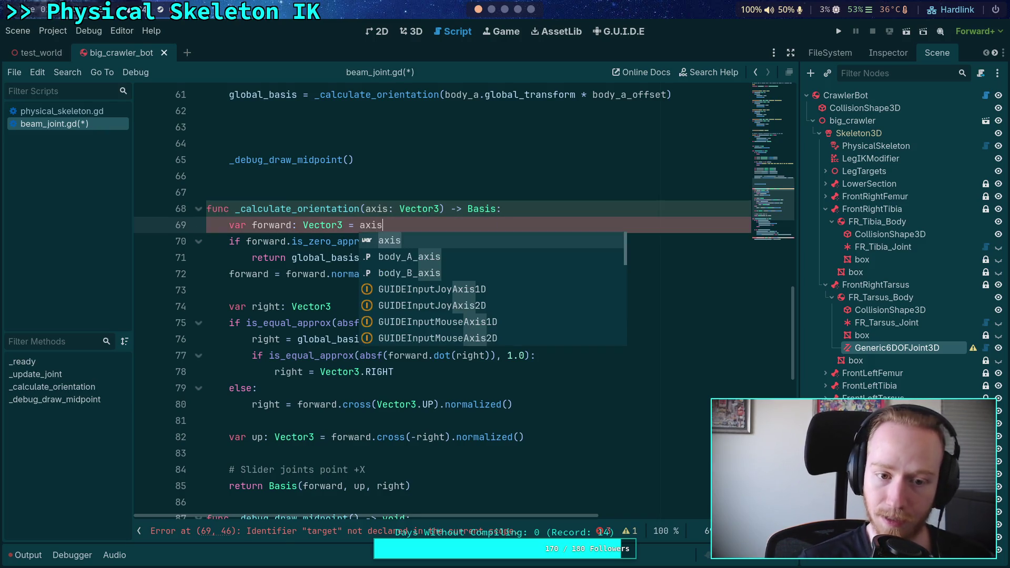
left_click(455, 214)
scroll(455, 215, "up", 4)
Change line 61's argument to global_position - (body_a.global_transform * body_a_offset).
left_click(447, 291)
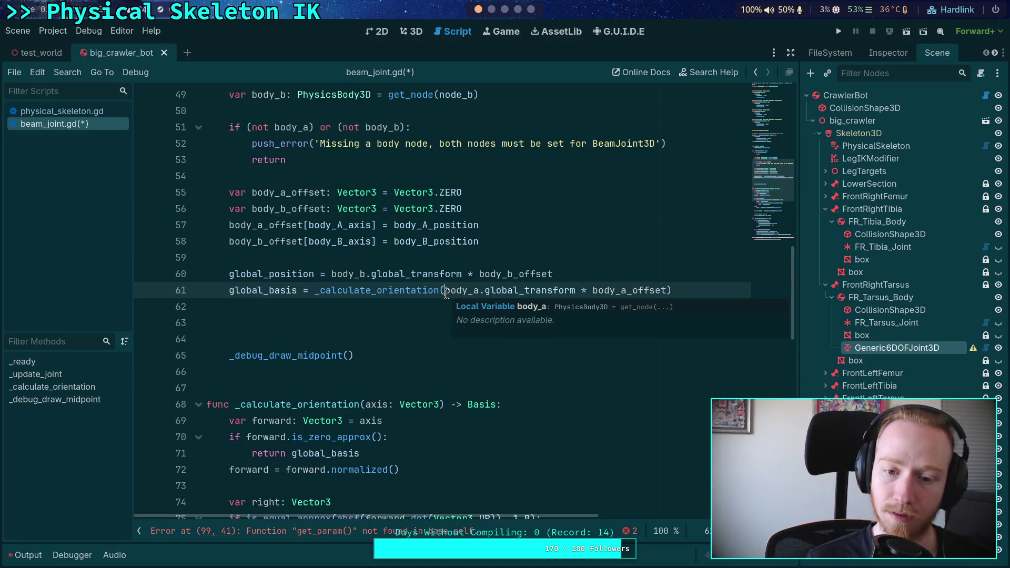
type("global_position")
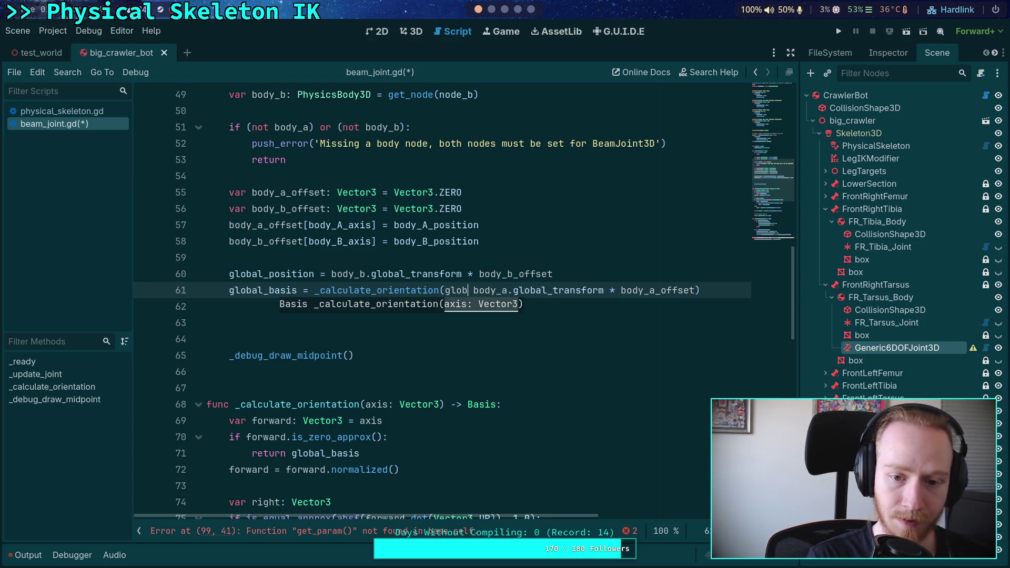
type(" -")
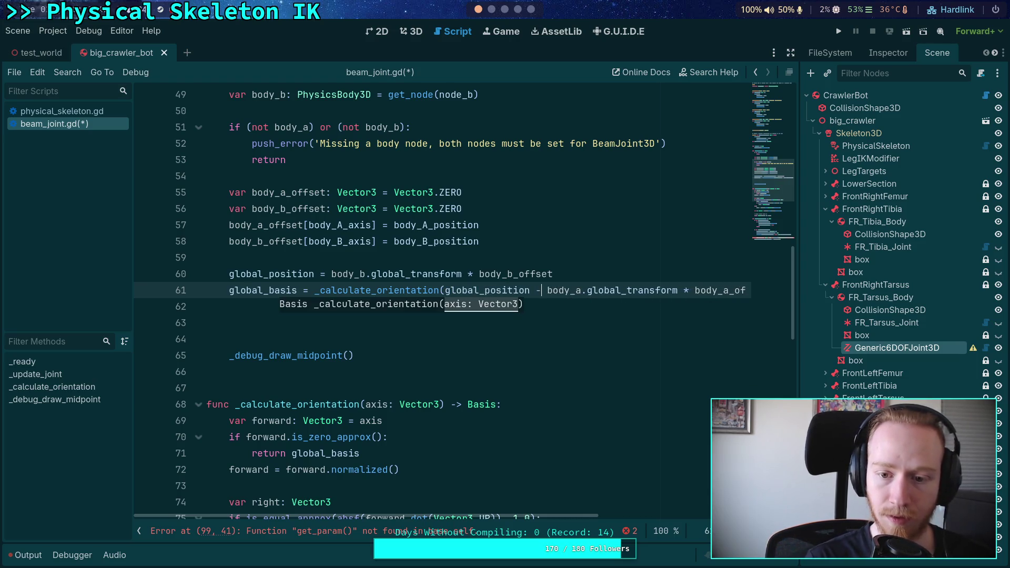
left_click_drag(547, 291, 779, 286)
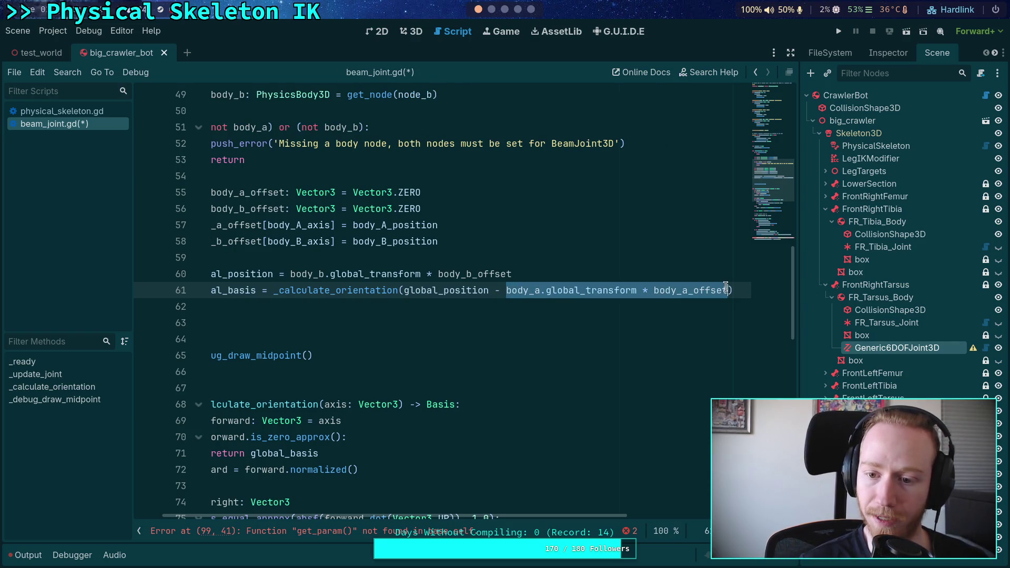
type("(")
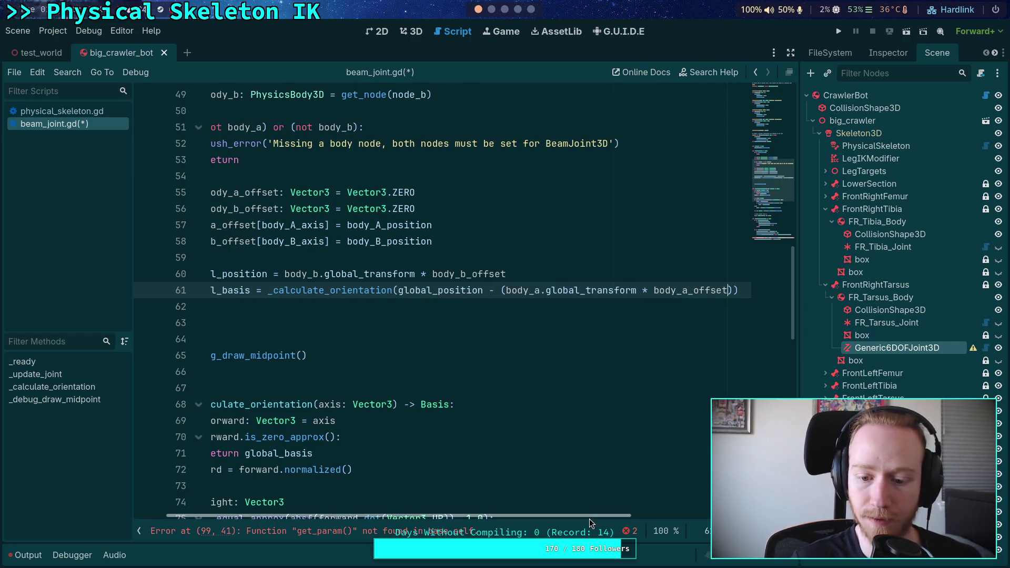
left_click_drag(590, 519, 558, 519)
left_click(459, 308)
Start a new line above it reading 'var slider_offset: Vector3 ='.
left_click(617, 289)
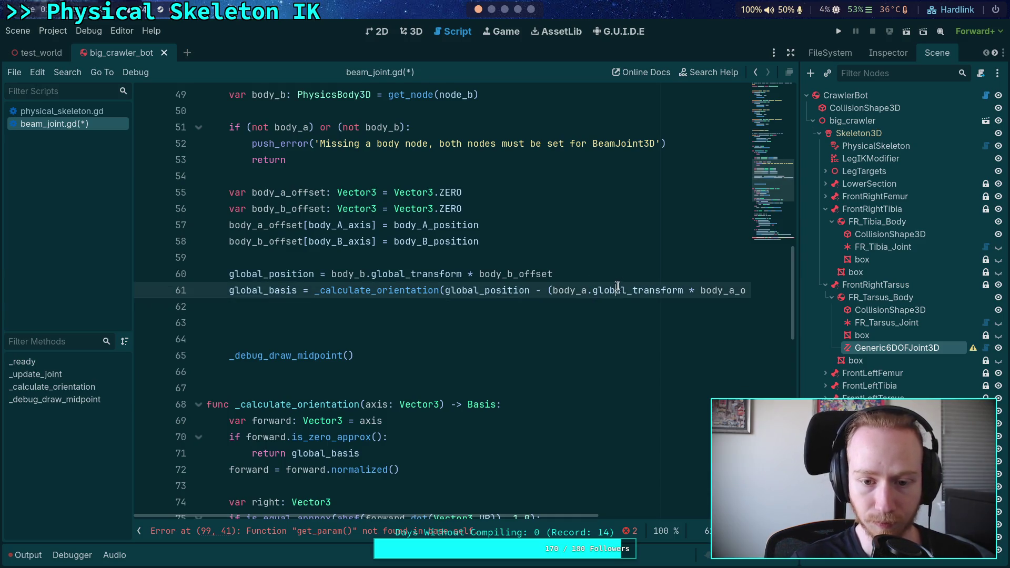
left_click(628, 274)
left_click(603, 258)
key("Return")
type("var ")
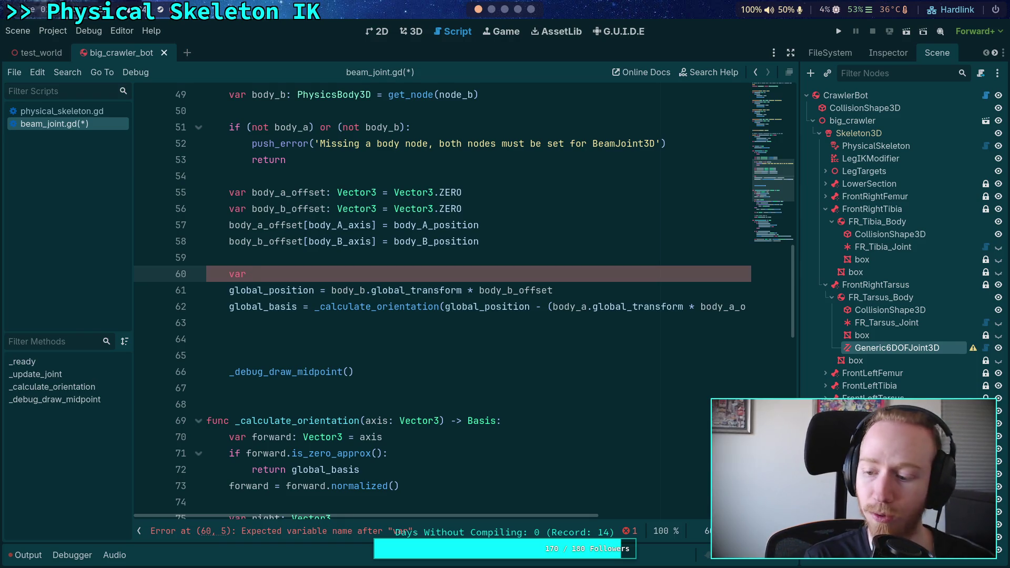
type("slider_")
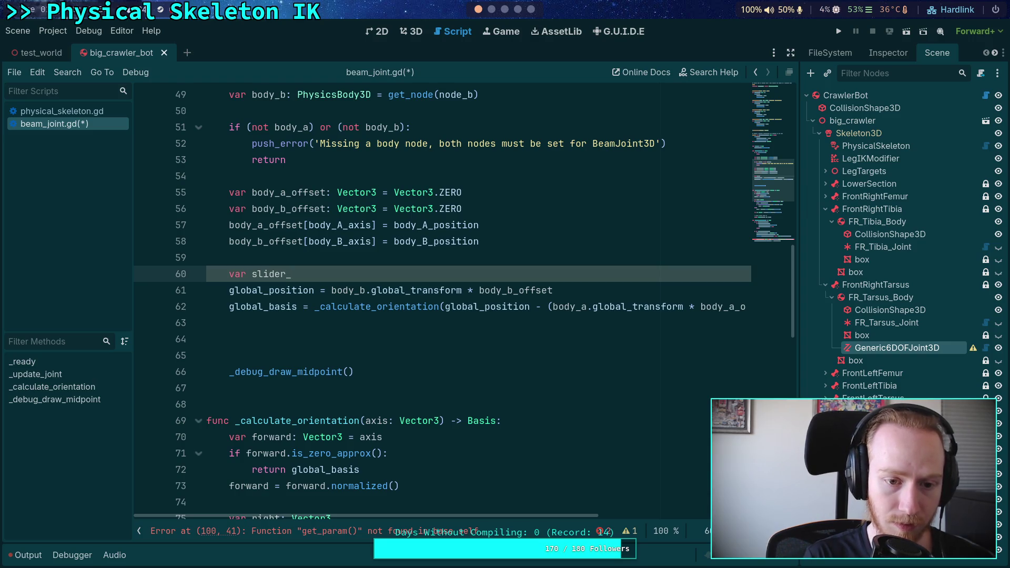
type("offset: ")
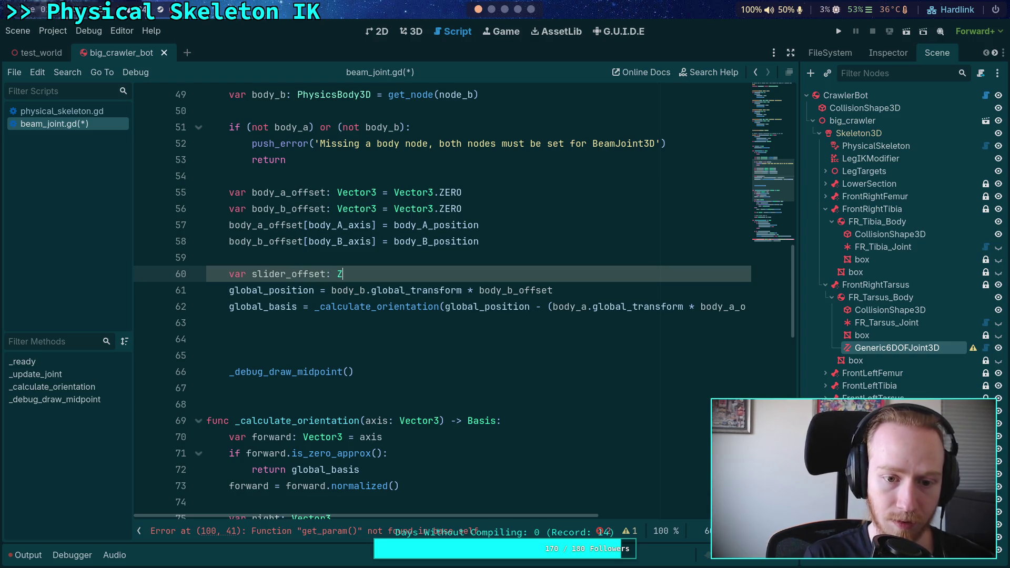
type("Vector3 =")
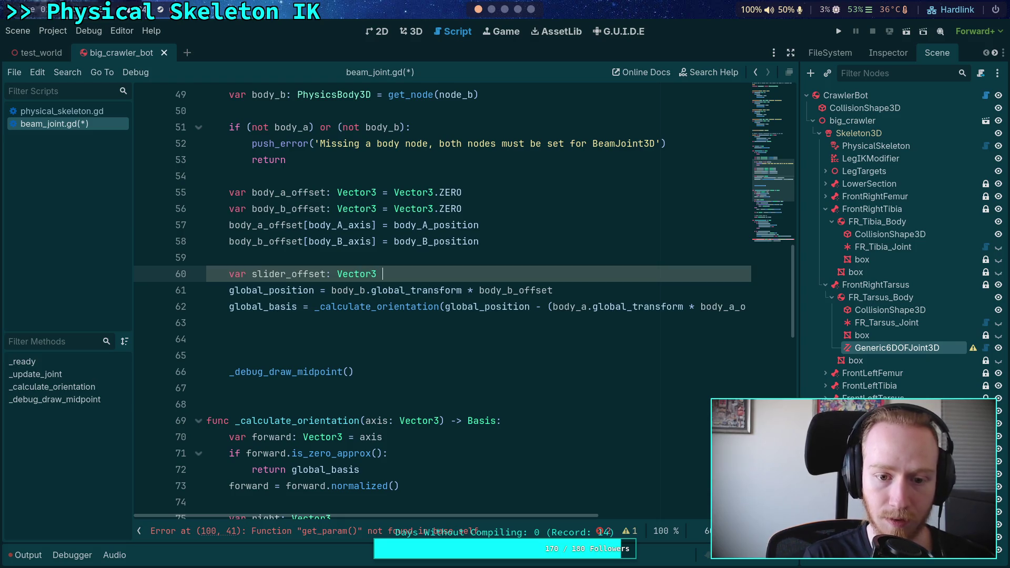
Move the orientation call's argument into slider_offset's value, leaving _calculate_orientation() empty.
left_click(526, 214)
left_click_drag(445, 307, 777, 301)
key("ctrl+x")
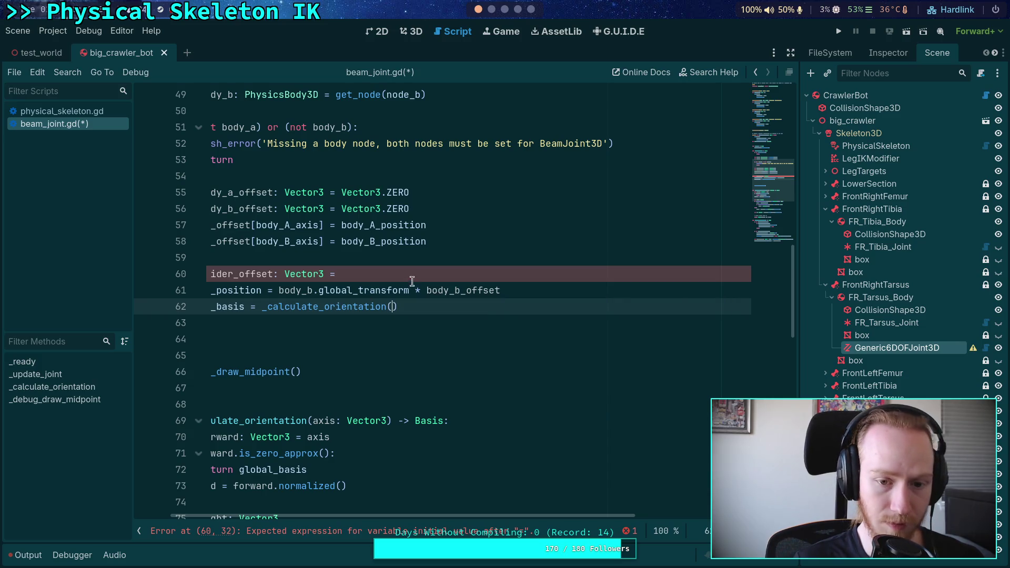
left_click(408, 270)
key("ctrl+v")
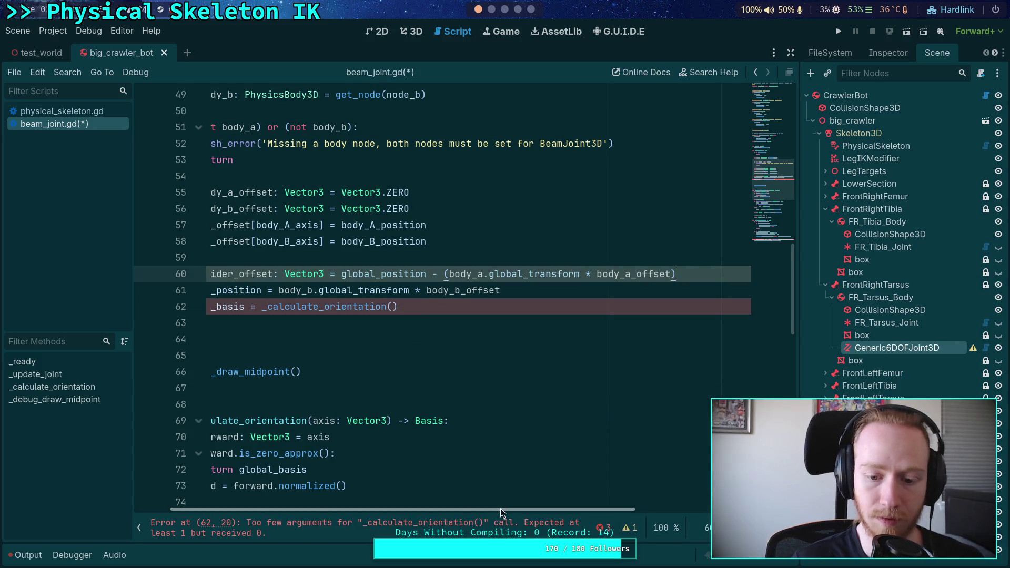
scroll(301, 287, "left", 2)
double_click(298, 279)
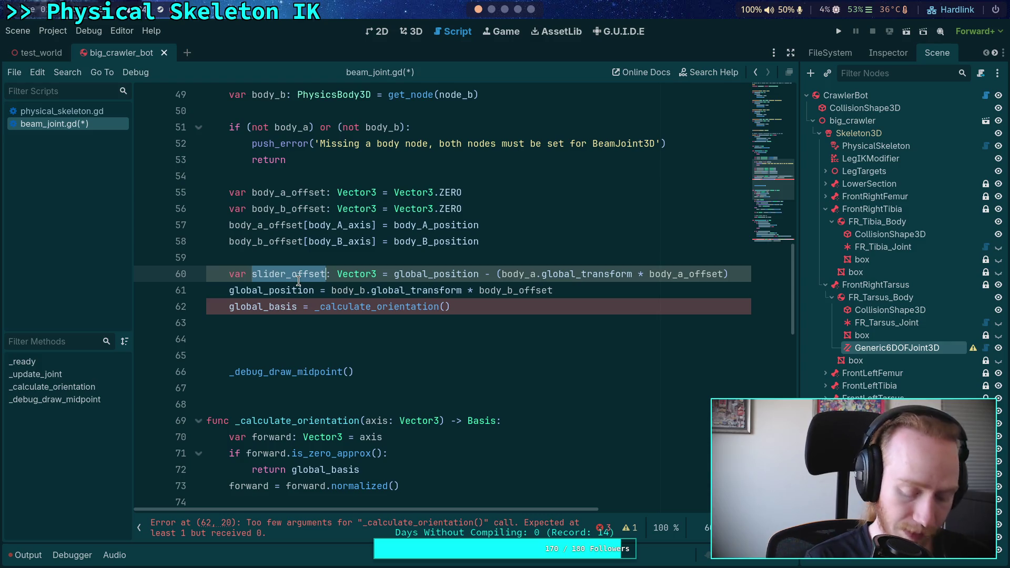
Rename slider_offset to beam_span and pass beam_span into _calculate_orientation().
type("beam_span")
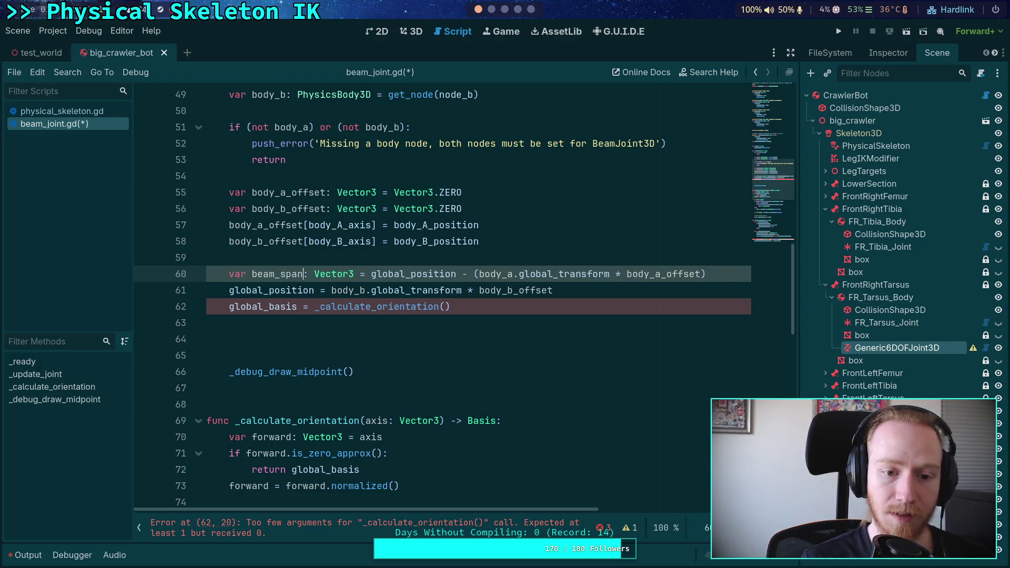
key("Down")
key("Down")
key("End")
key("Left")
type("be")
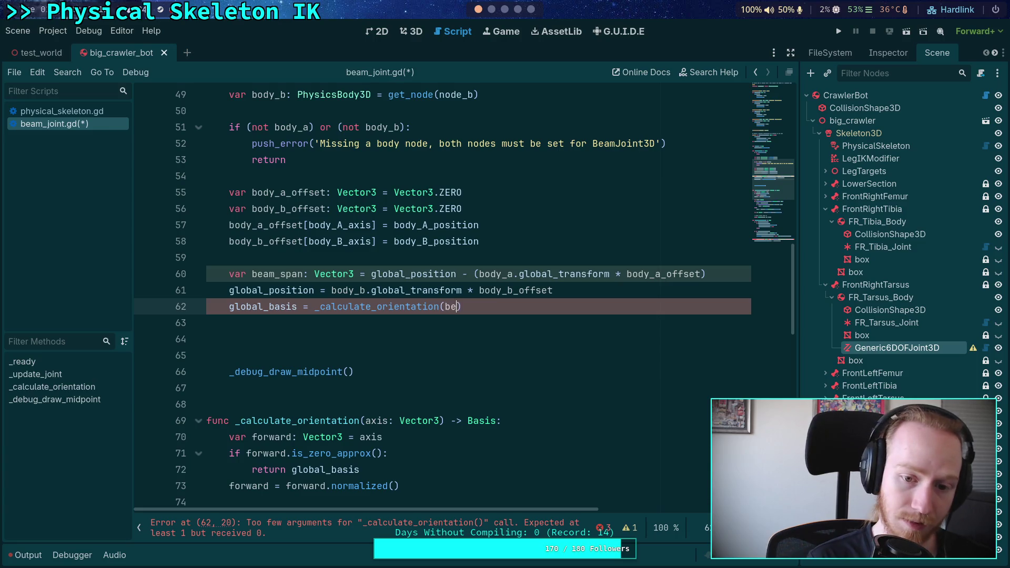
type("am_span")
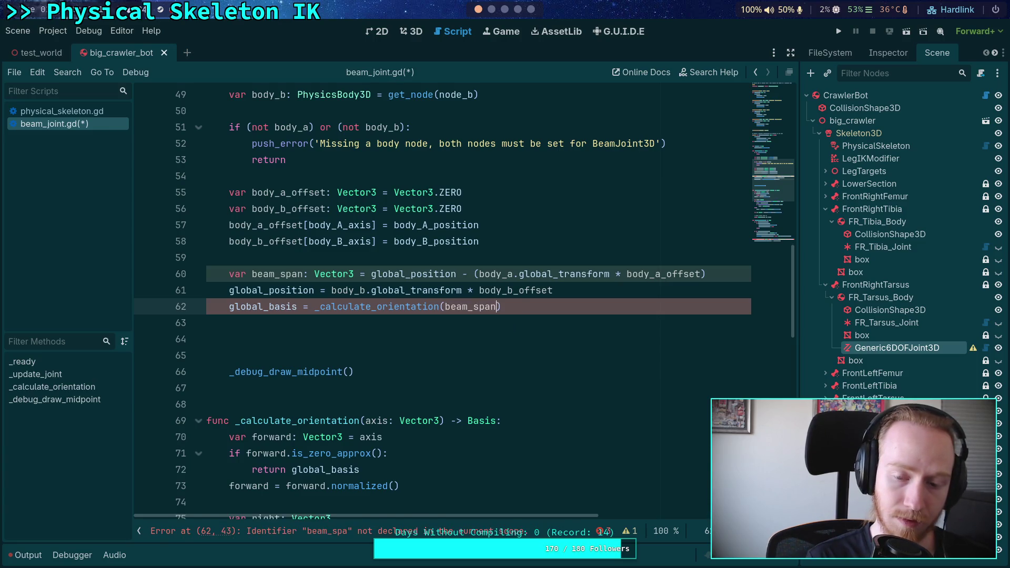
type(".n")
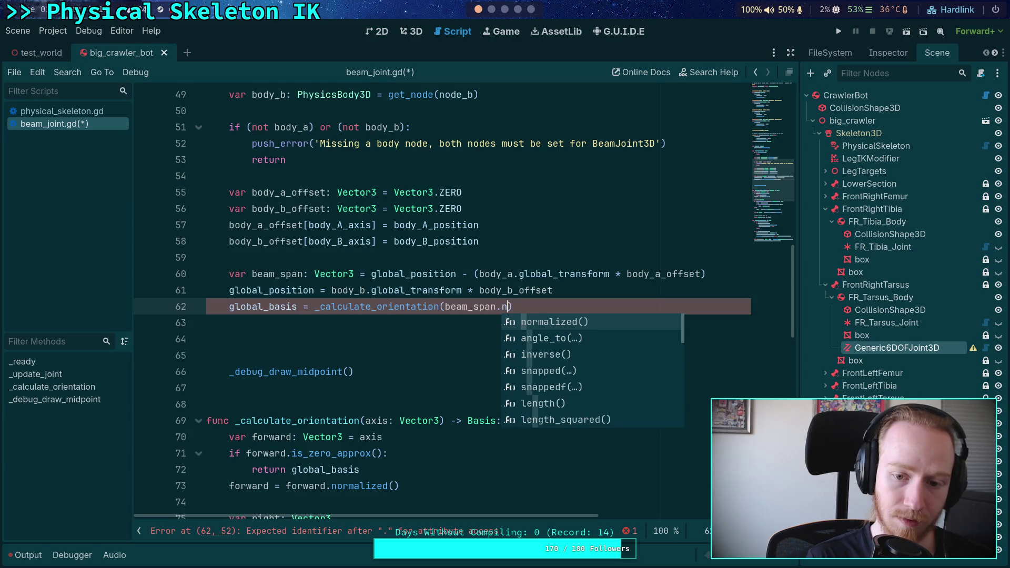
key("BackSpace")
key("BackSpace")
Delete the surplus blank lines below the global_basis assignment.
left_click(474, 324)
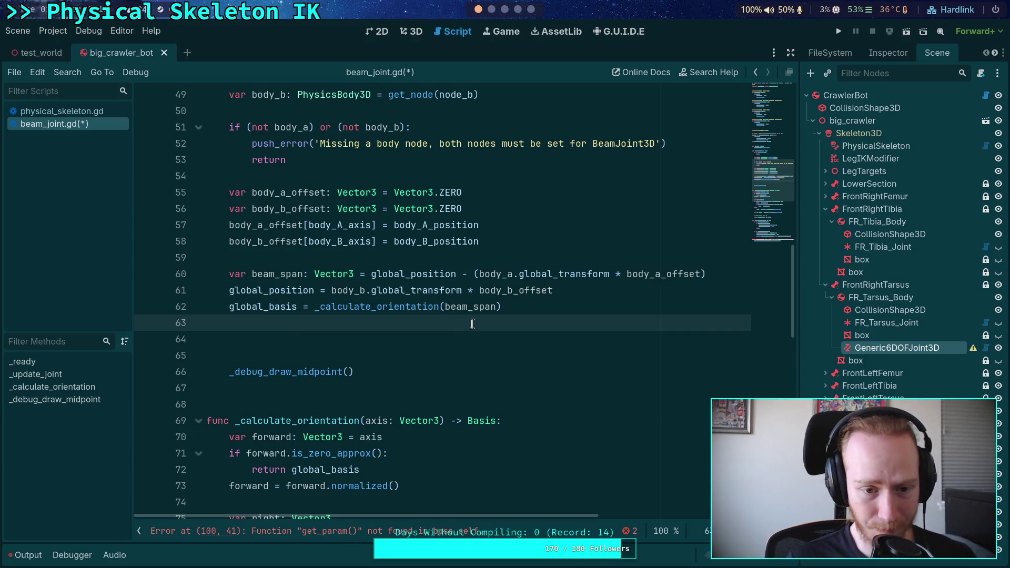
key("BackSpace")
key("Down")
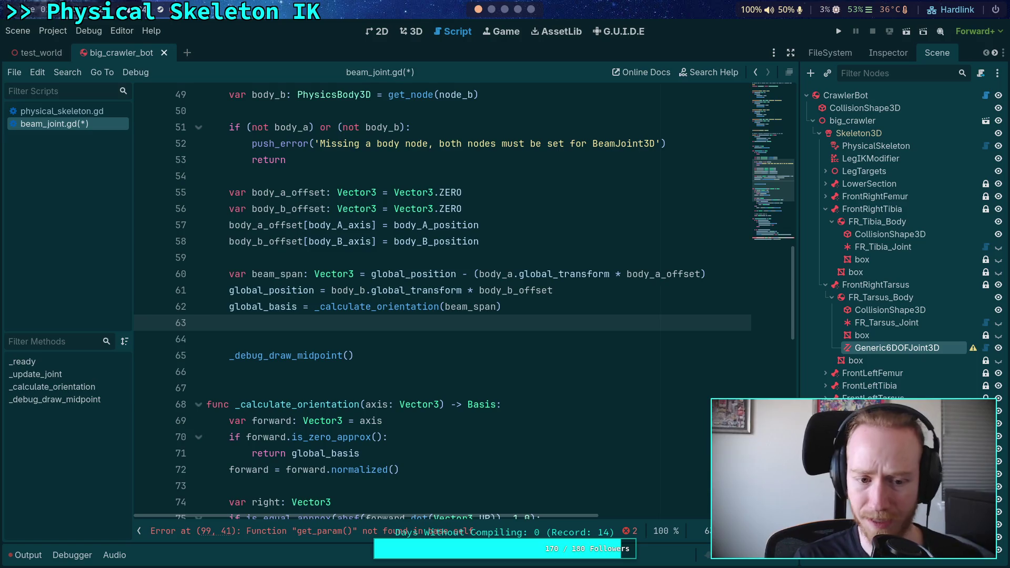
key("BackSpace")
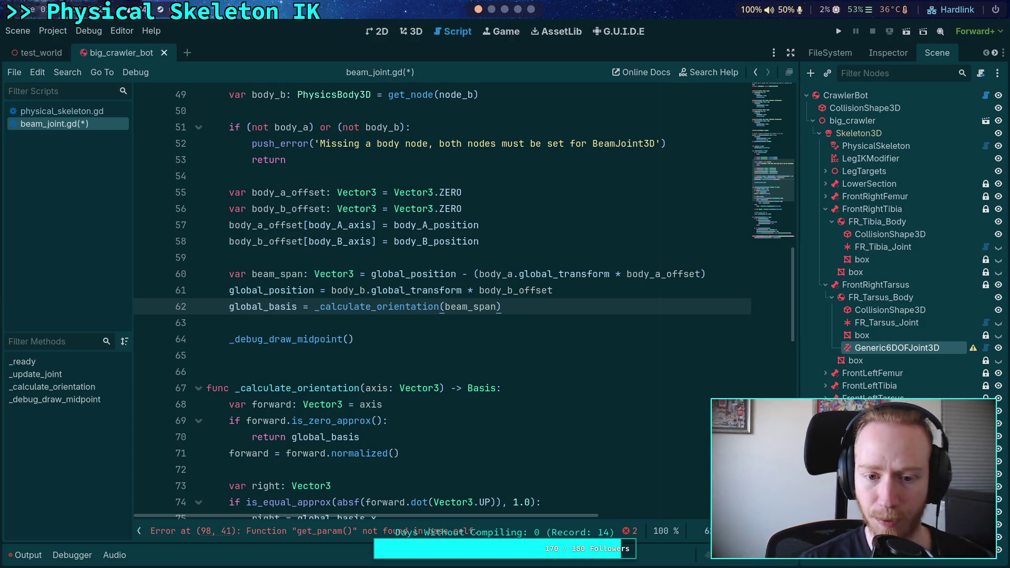
mouse_move(371, 274)
left_mouse_down()
mouse_move(475, 274)
mouse_move(370, 271)
left_mouse_up()
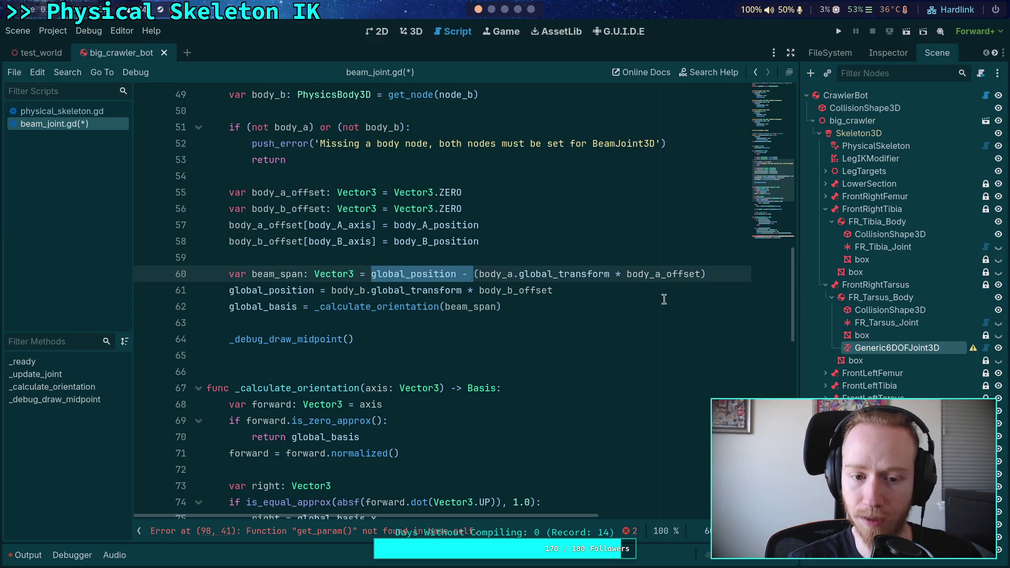
Move beam_span below global_position, make it (body_a.global_transform * body_a_offset) - global_position, and save.
key("alt+Down")
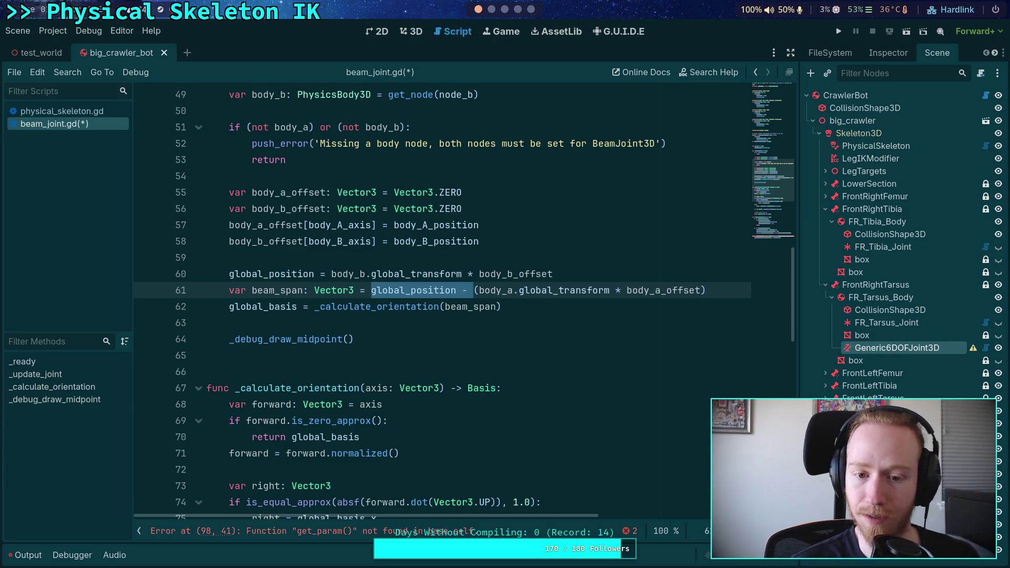
key("BackSpace")
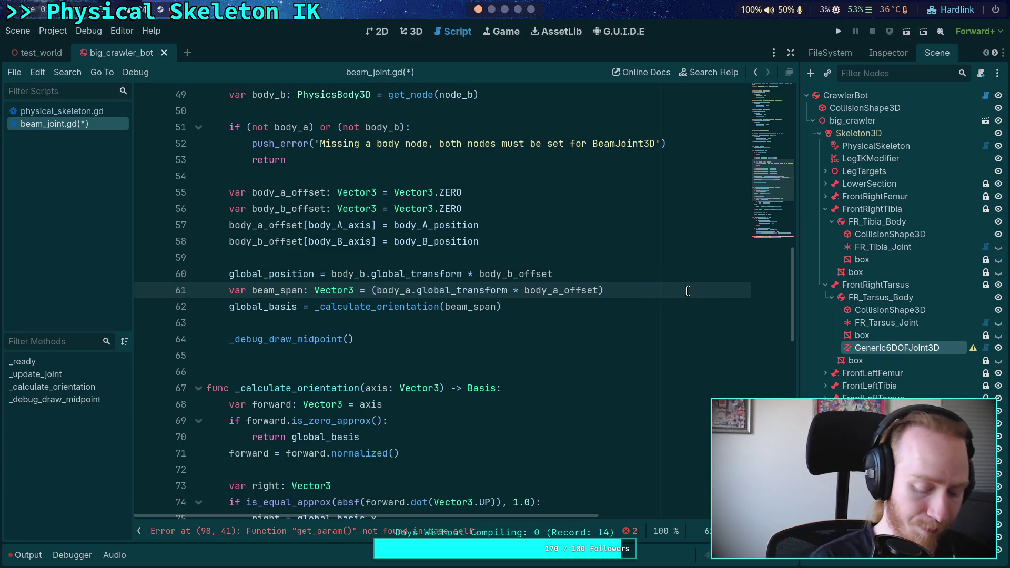
type("-")
key("BackSpace")
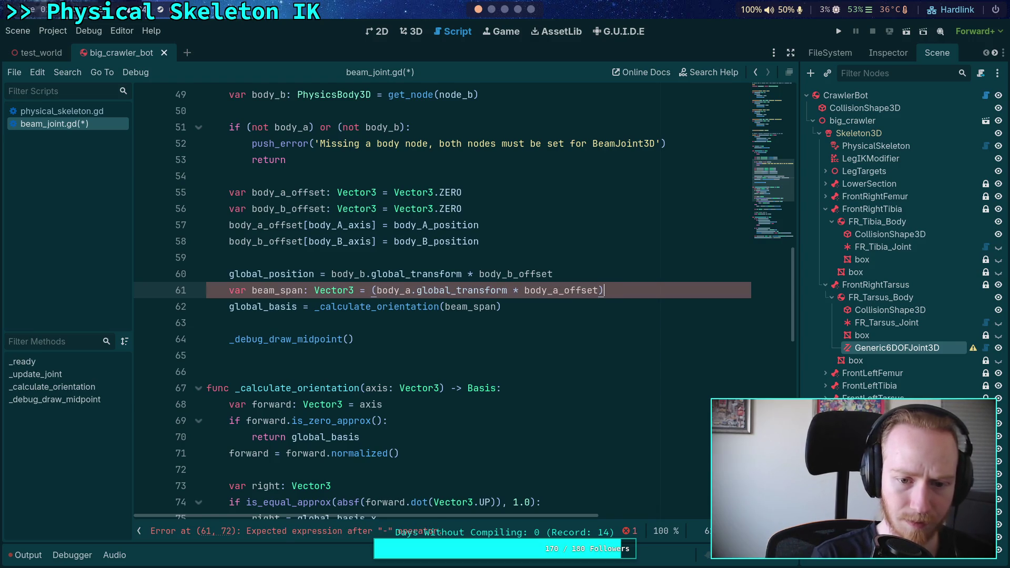
key("BackSpace")
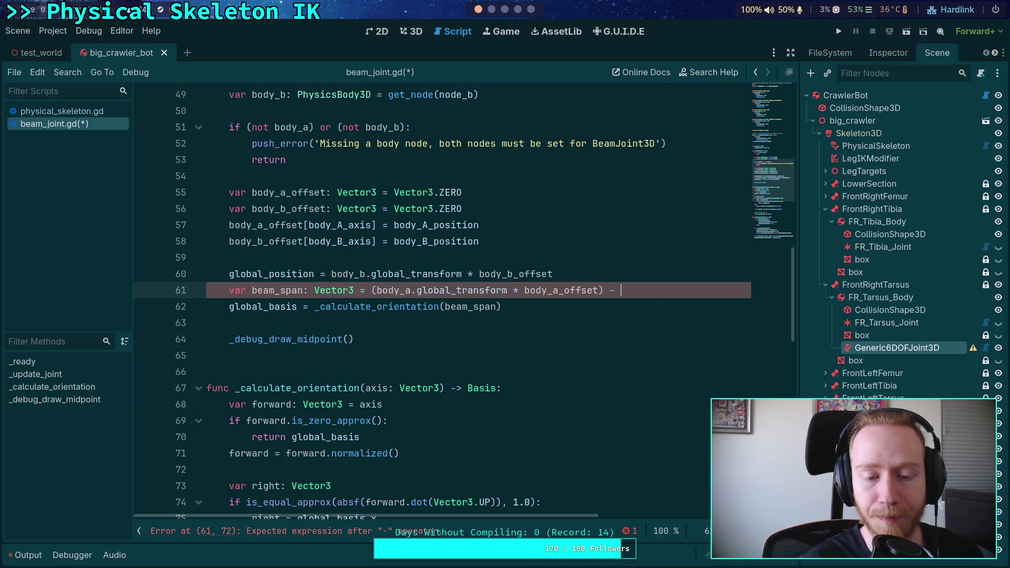
type("global-p")
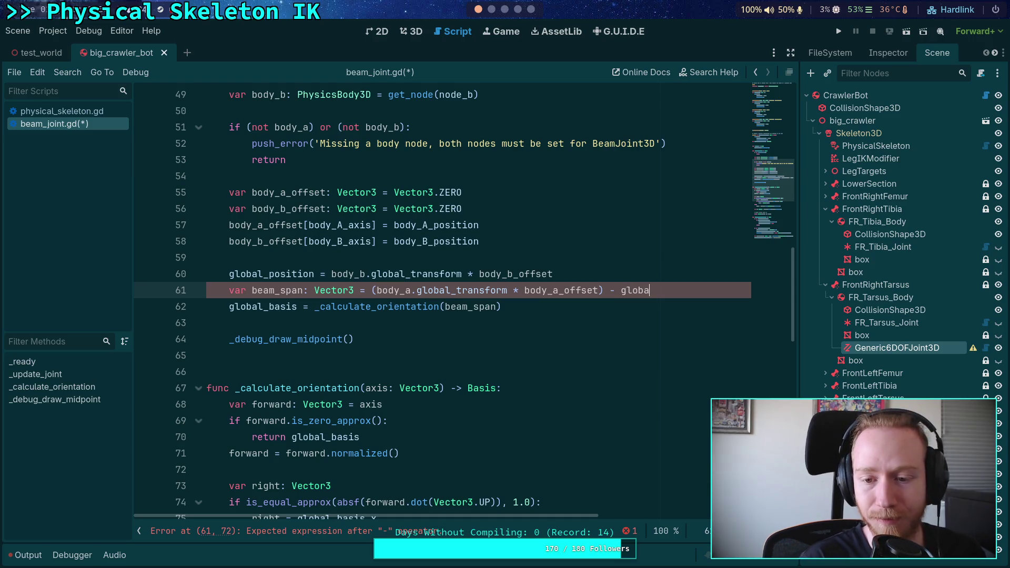
key("BackSpace")
key("BackSpace")
type("_position")
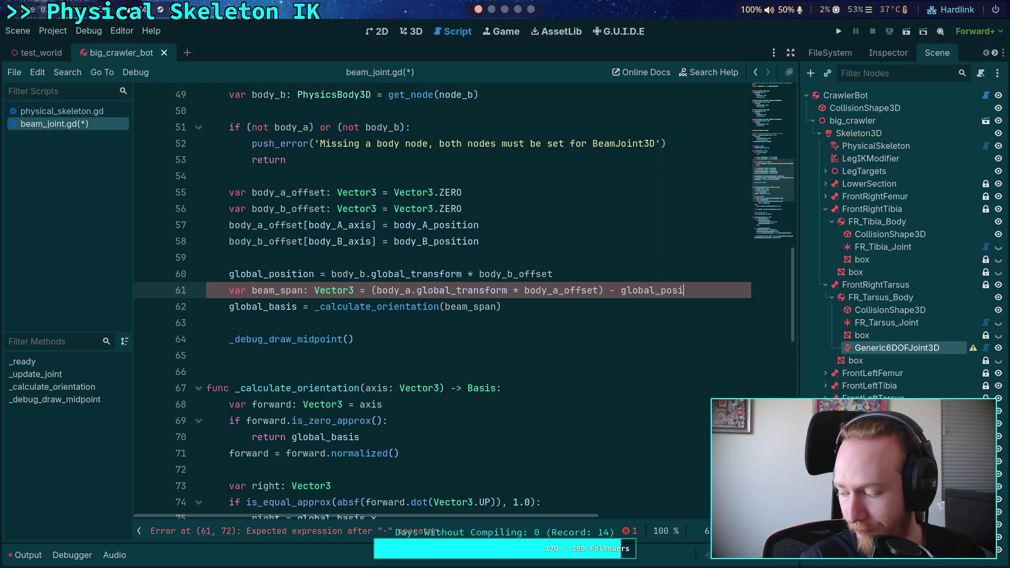
key("ctrl+s")
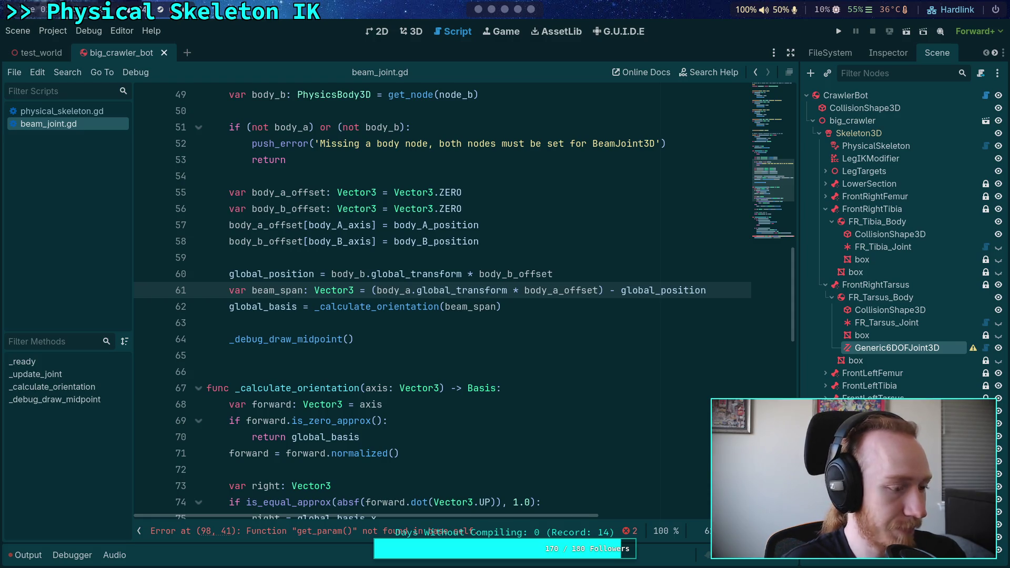
left_click(696, 302)
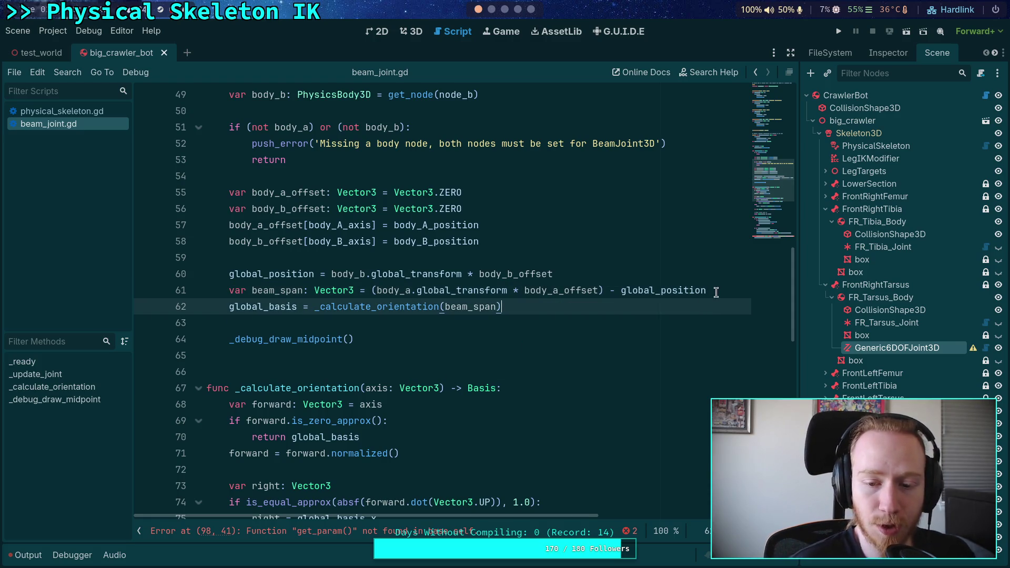
left_click(720, 291)
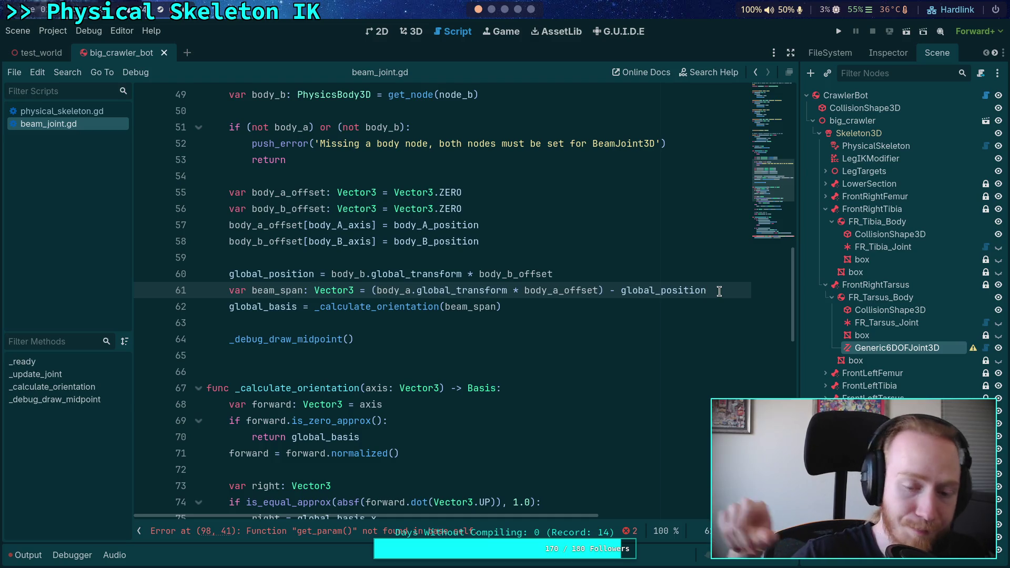
left_click(636, 324)
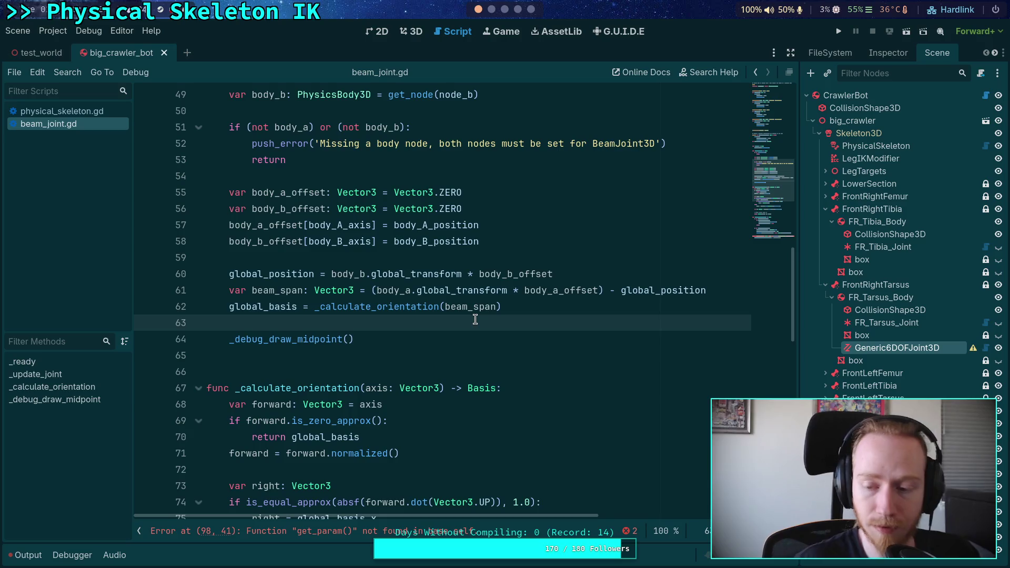
scroll(475, 319, "down", 2)
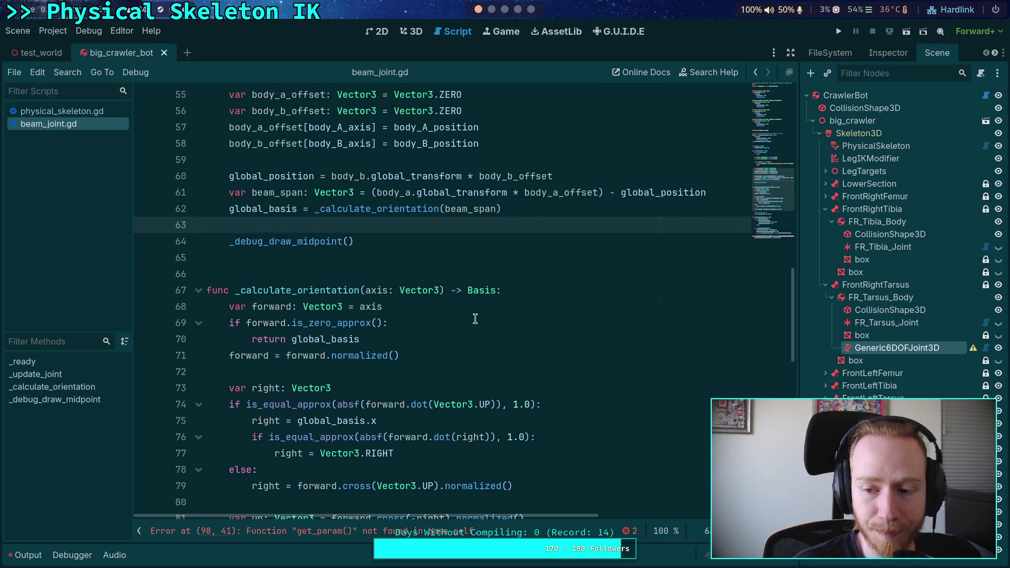
left_click(370, 367)
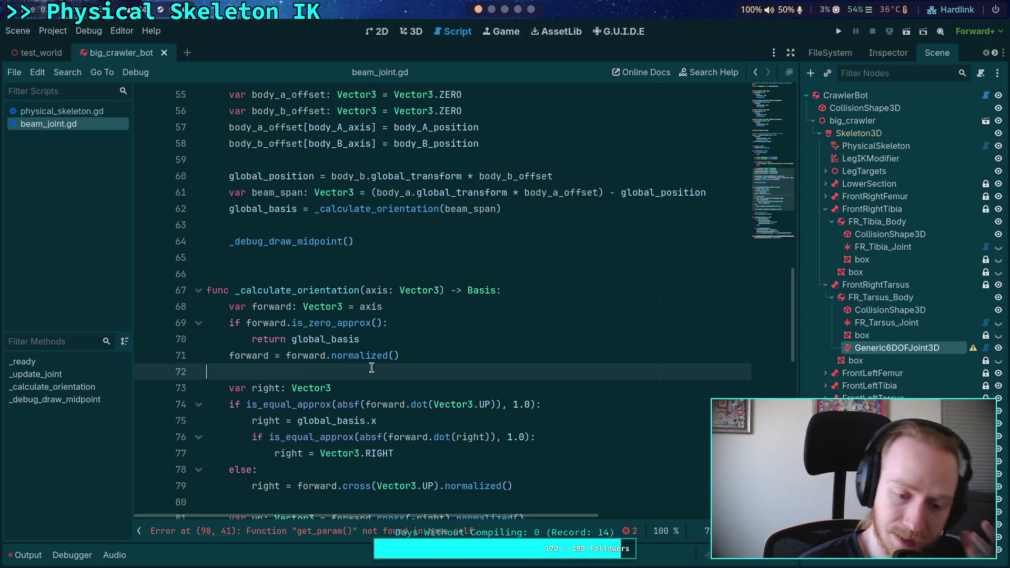
Change the return line in _calculate_orientation to Basis(right, up, forward).
scroll(369, 365, "down", 3)
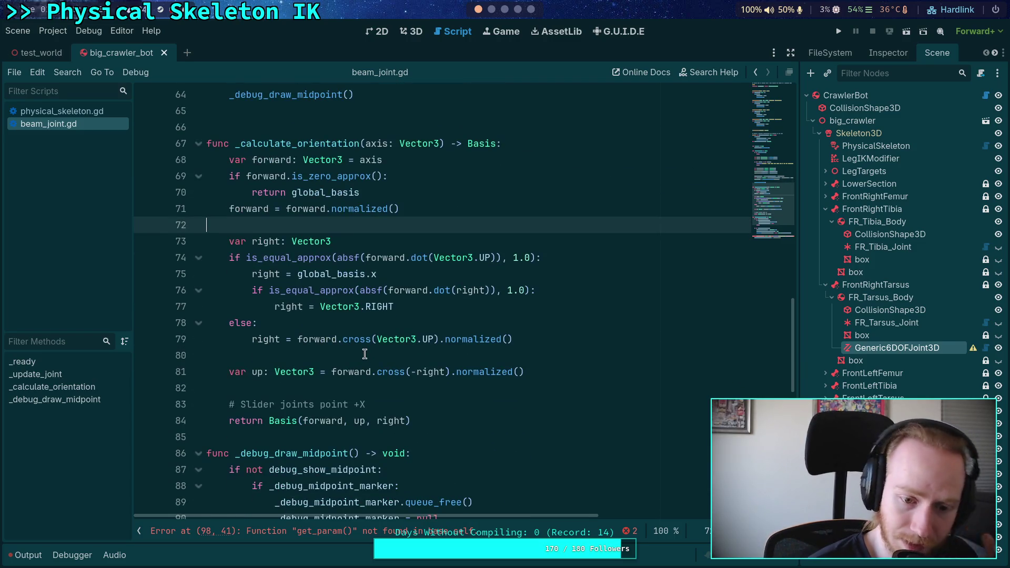
double_click(323, 421)
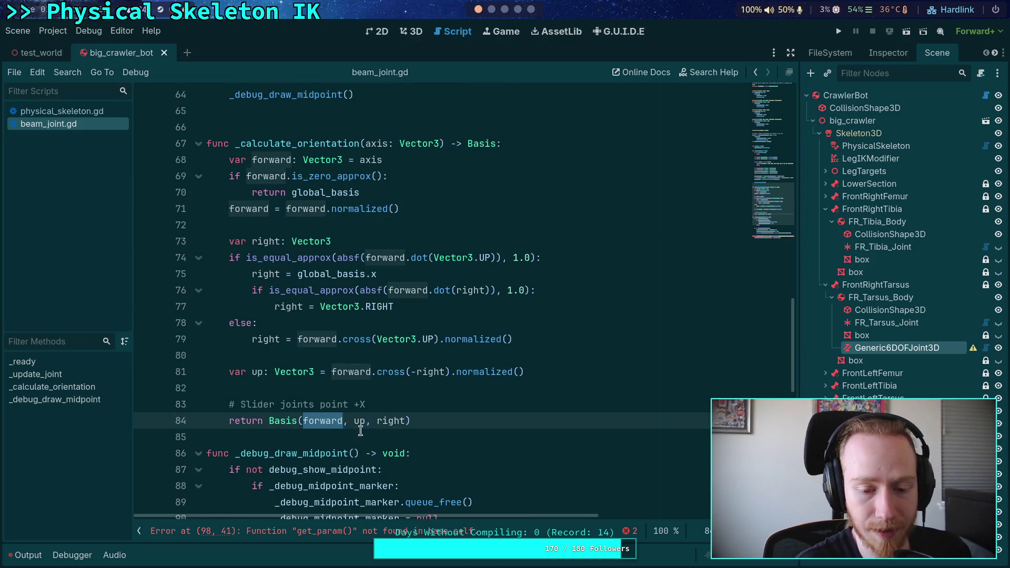
type("ri8ht")
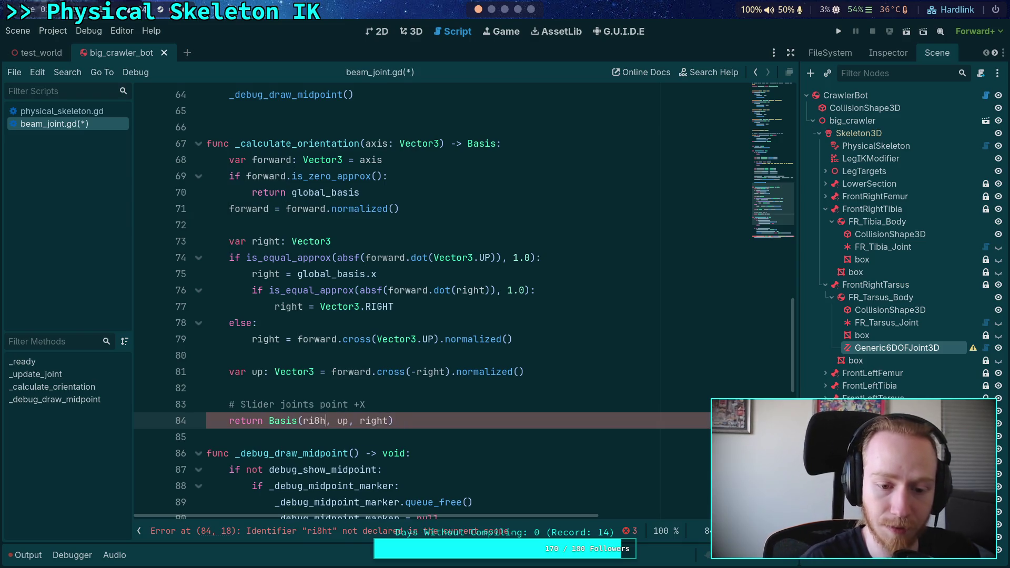
key("BackSpace")
key("BackSpace")
key("BackSpace")
type("ght")
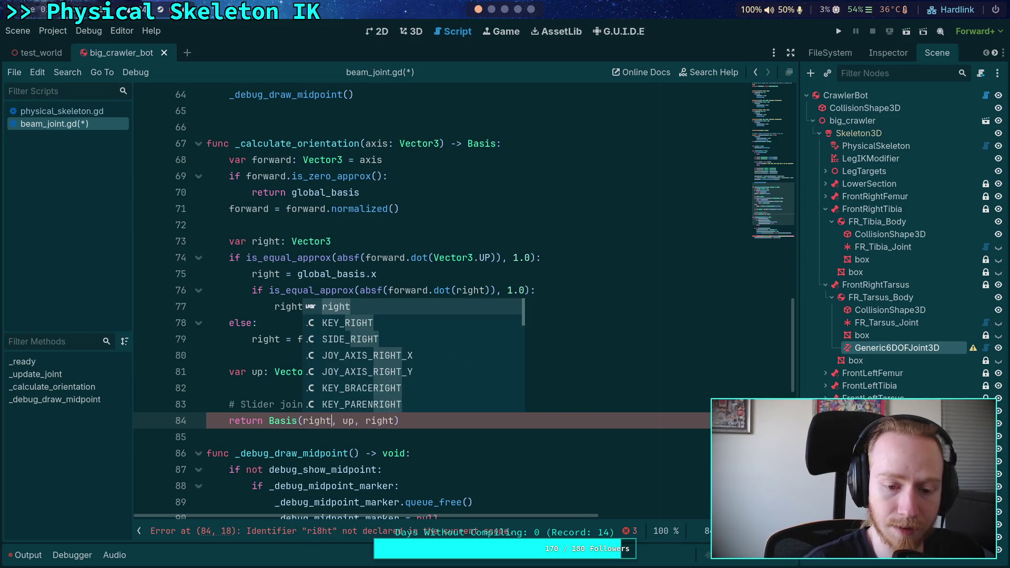
double_click(383, 421)
key("BackSpace")
type("forward")
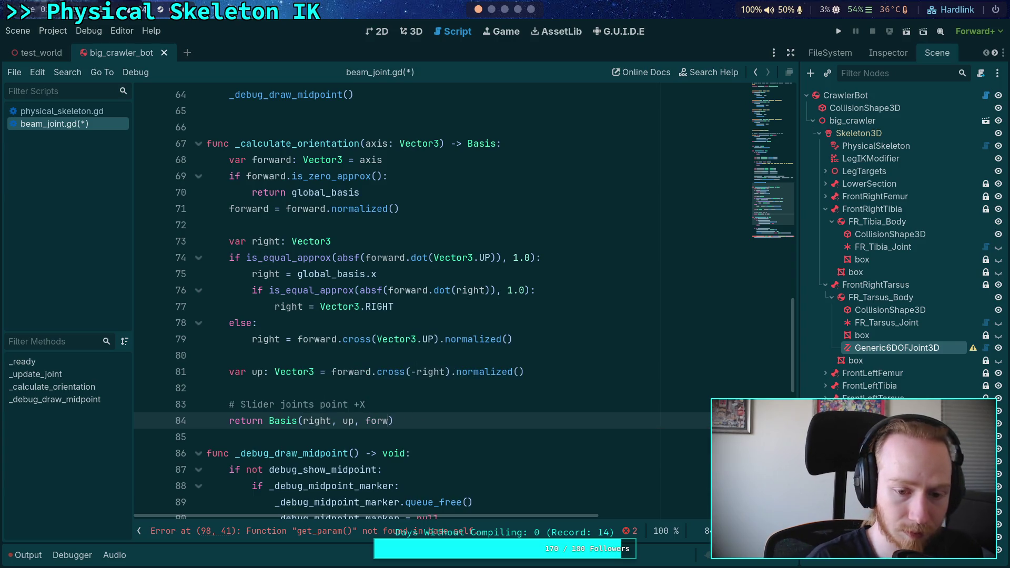
Delete the '# Slider joints point +X' comment and check where forward is used.
left_click_drag(367, 404, 119, 398)
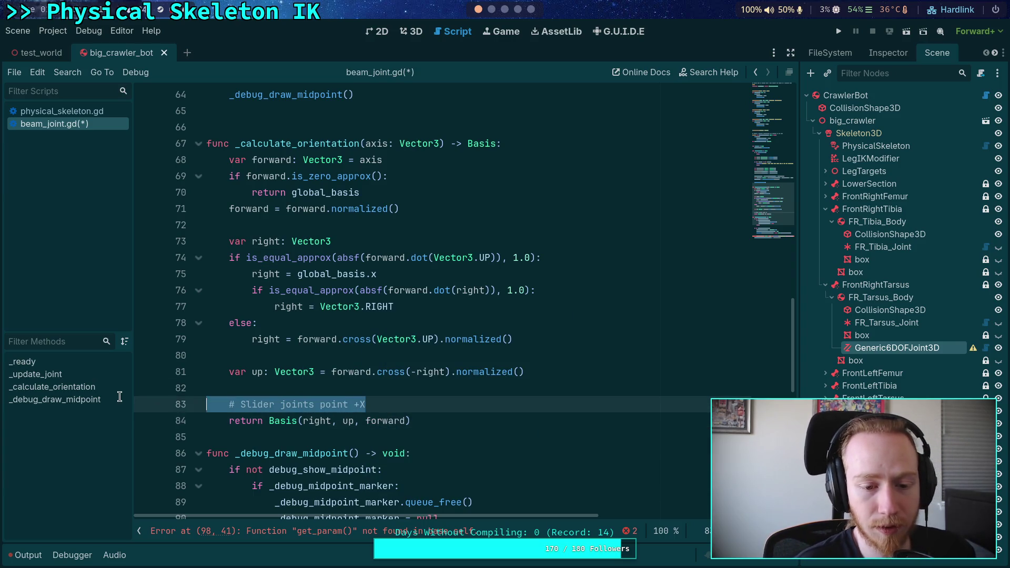
key("BackSpace")
key("BackSpace")
double_click(405, 405)
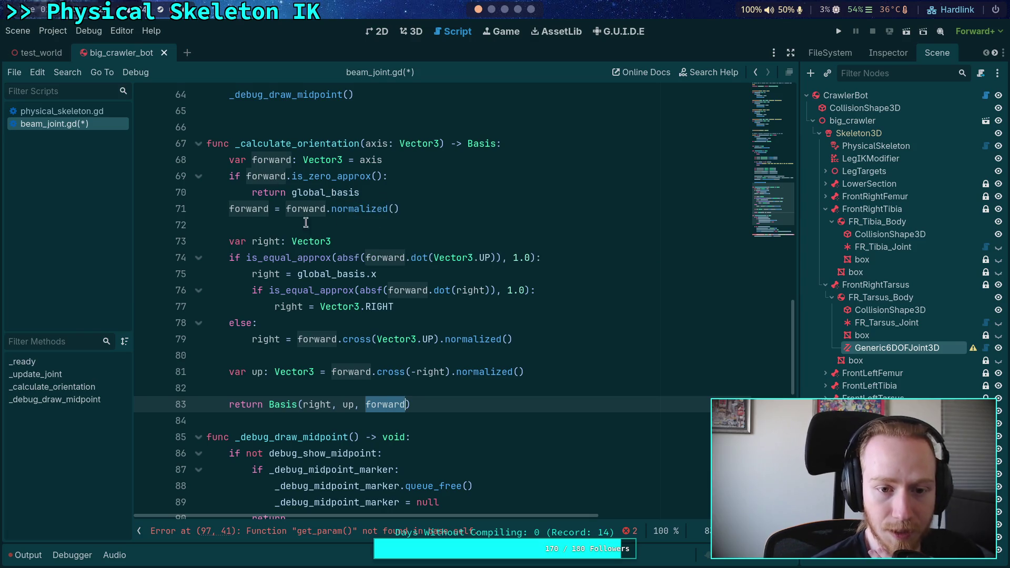
left_click(346, 224)
scroll(346, 223, "up", 6)
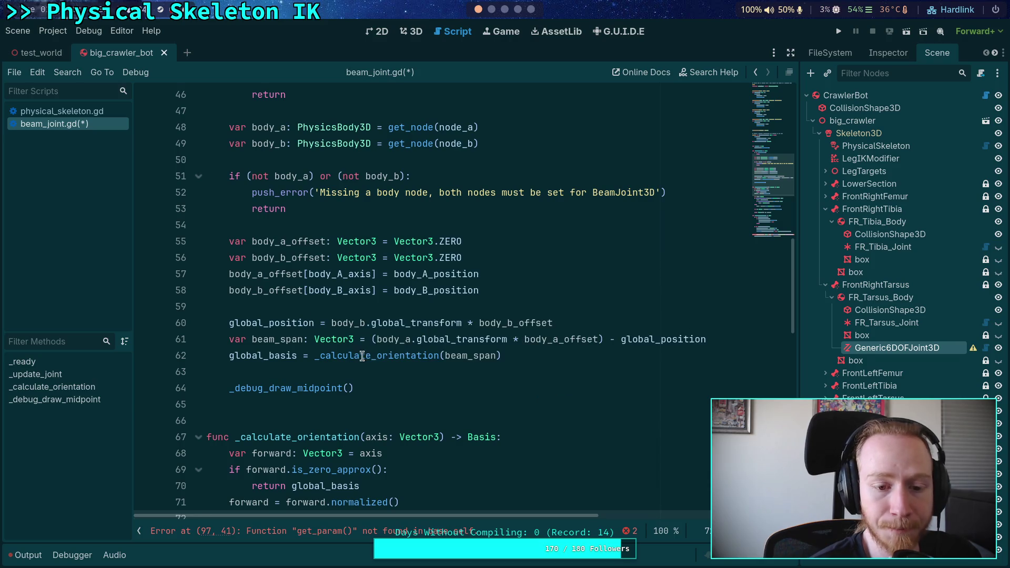
Insert new lines after the global_basis assignment on line 62.
left_click(408, 374)
left_click(564, 352)
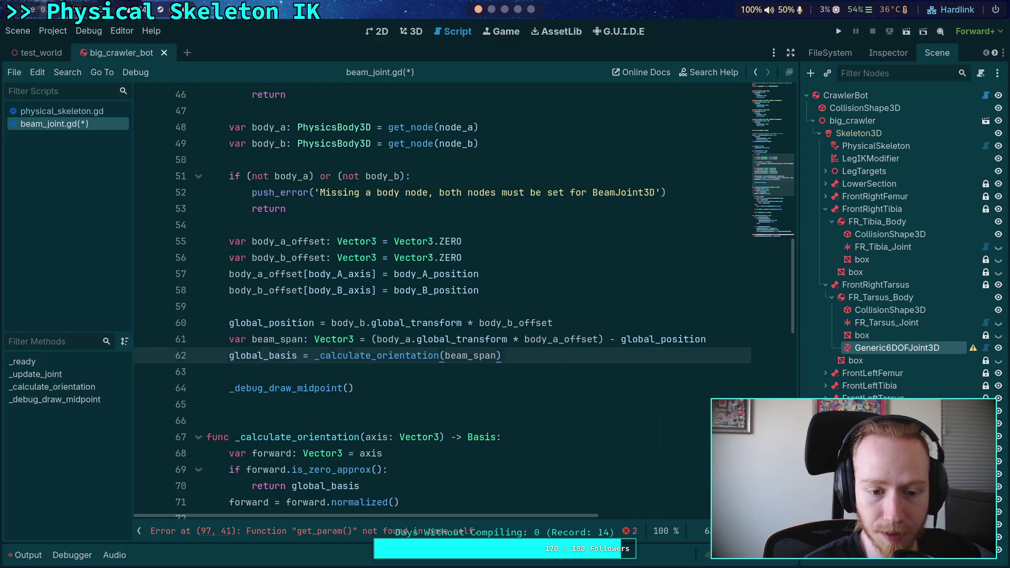
key("Return")
key("Return")
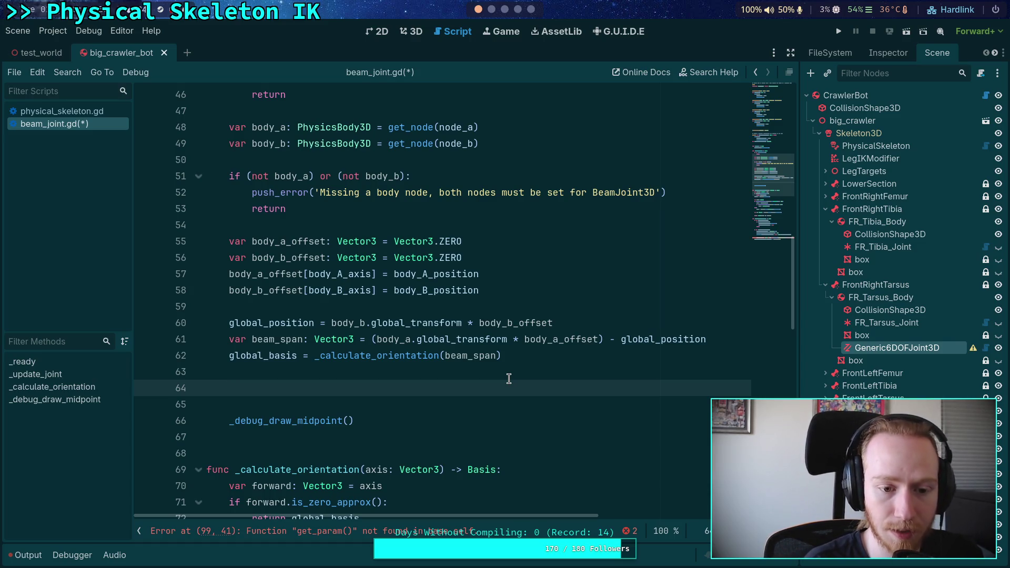
Add 'body_a.global_position -= beam_span' after global_basis, then start a fresh line.
type("body_a.")
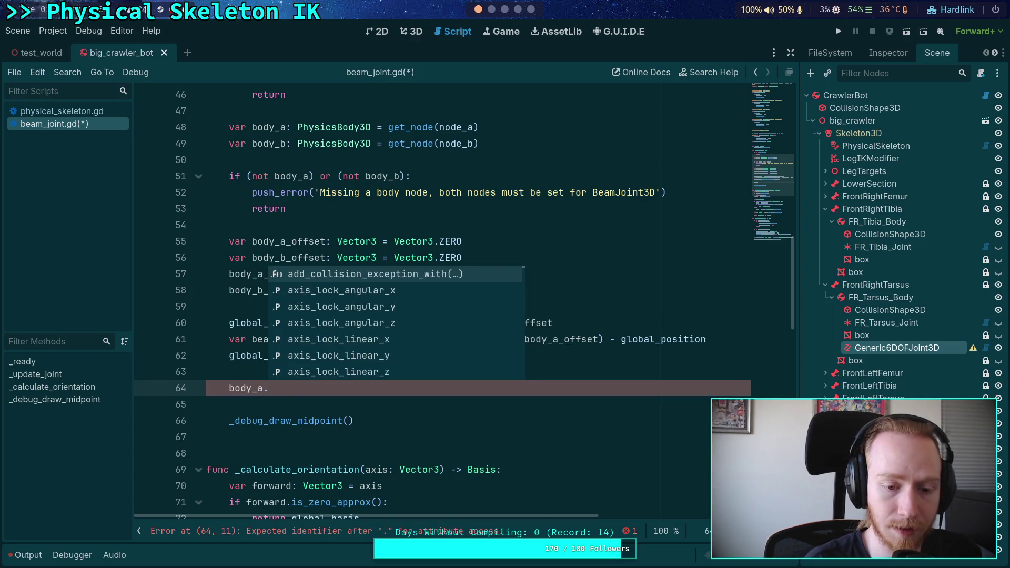
type("glob")
key("Down")
key("Return")
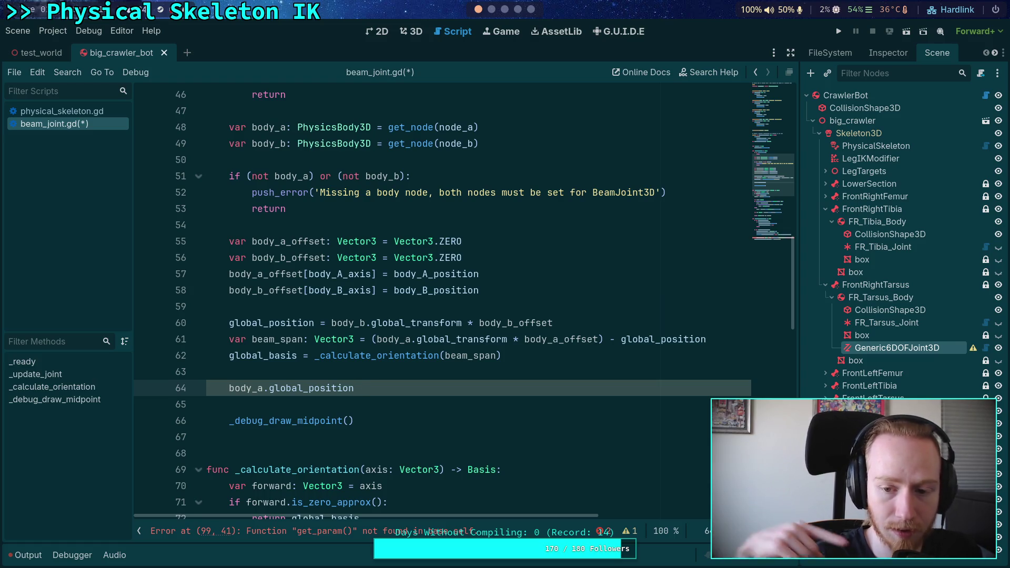
type("-= beam_")
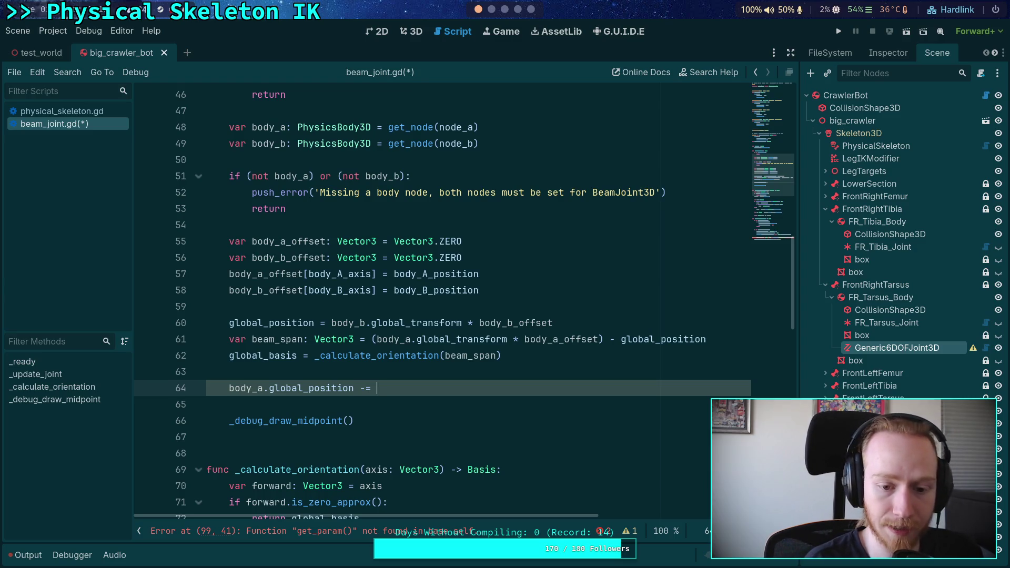
type("span")
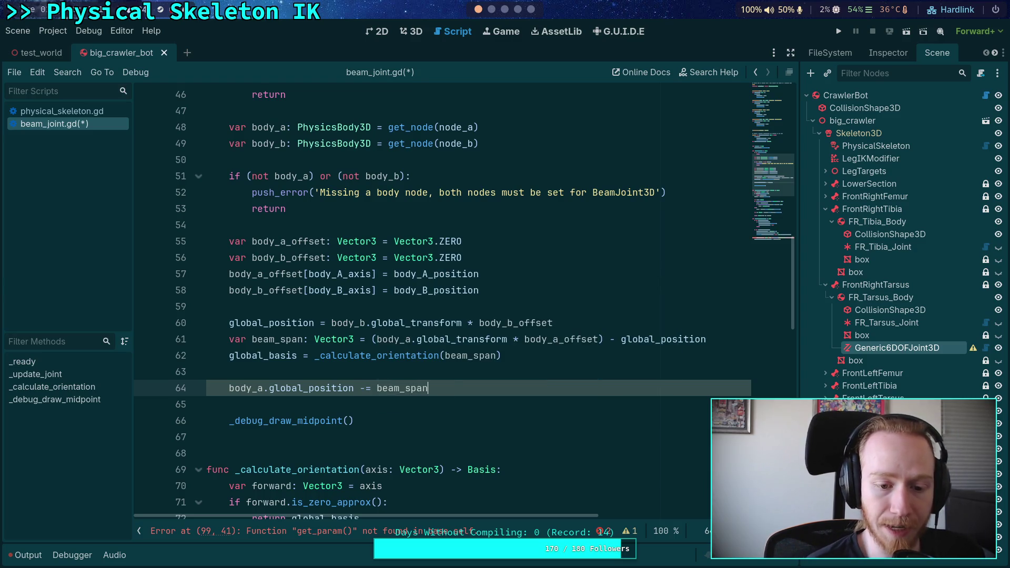
key("Return")
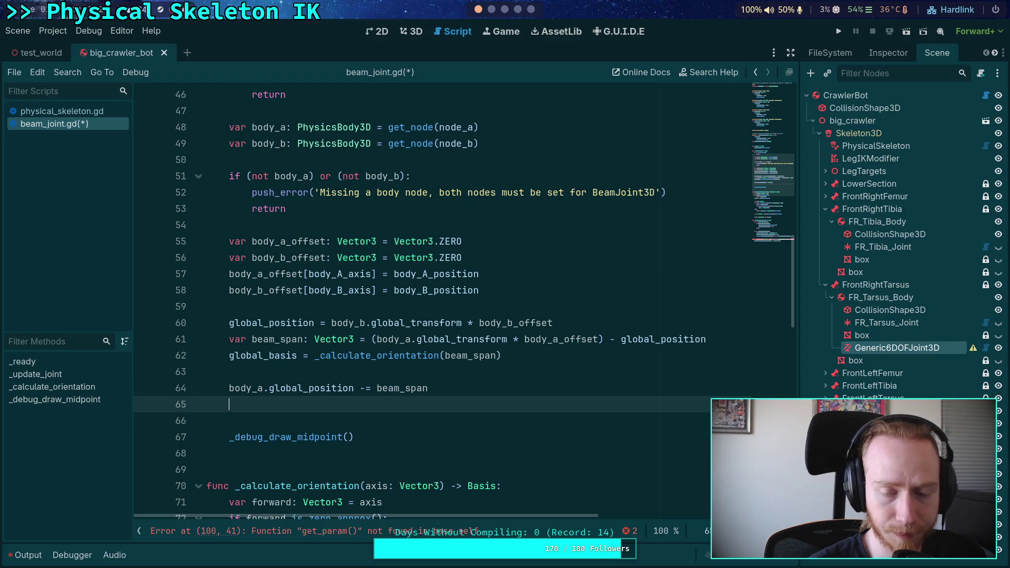
Write 'node_a = get_path_to(body_a)' on the new line.
type("node")
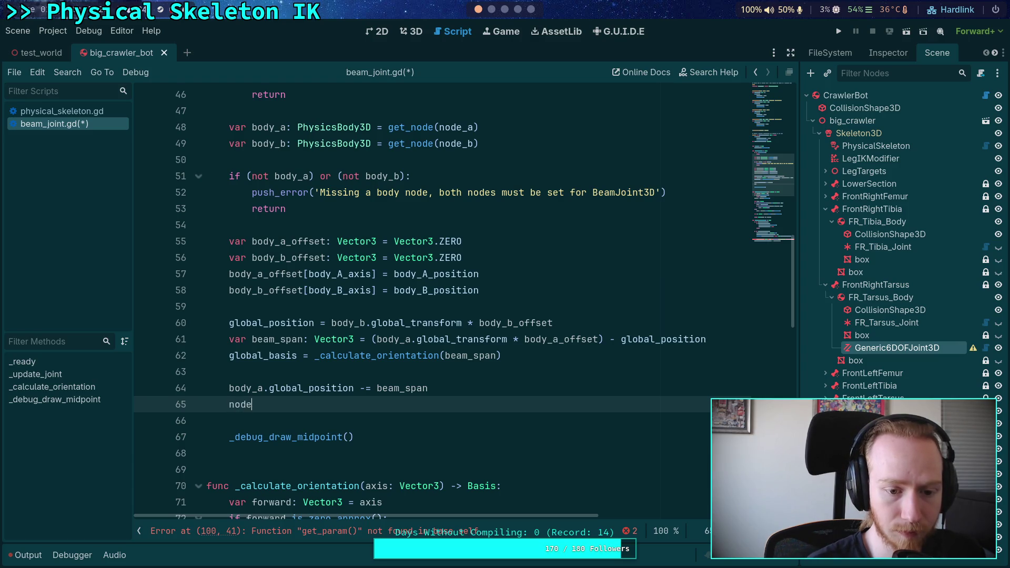
key("Return")
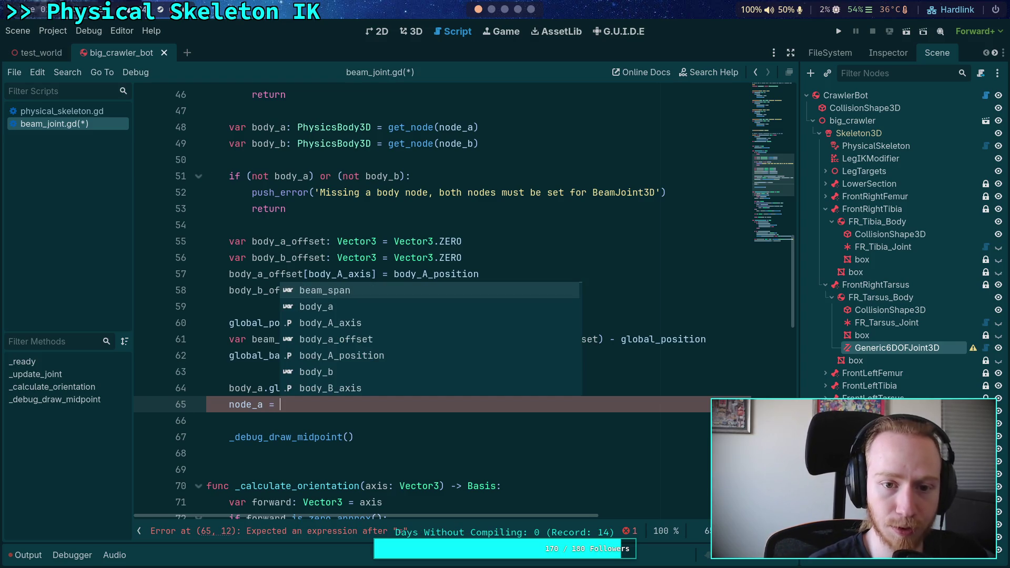
type("get_path")
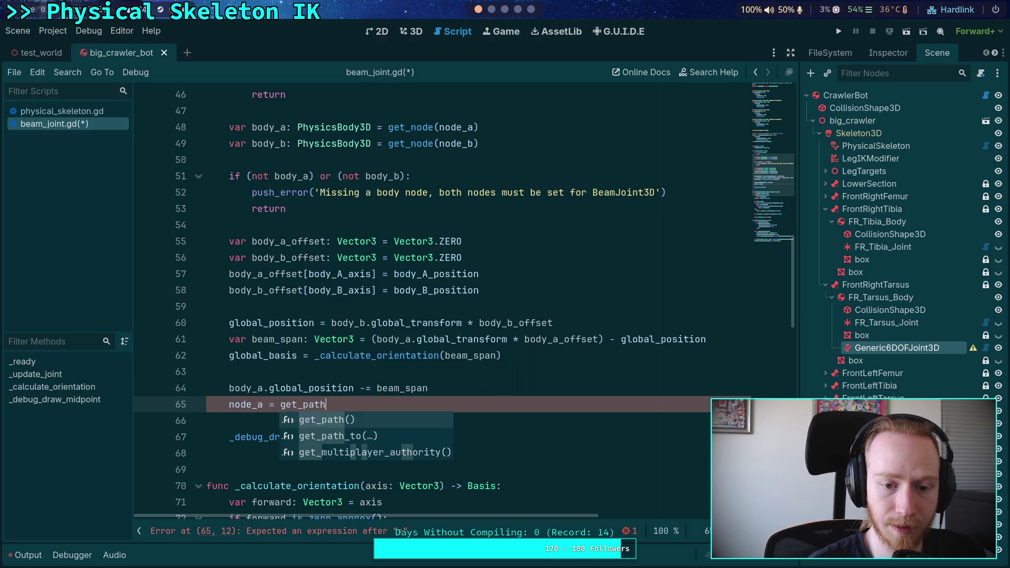
key("Down")
key("Return")
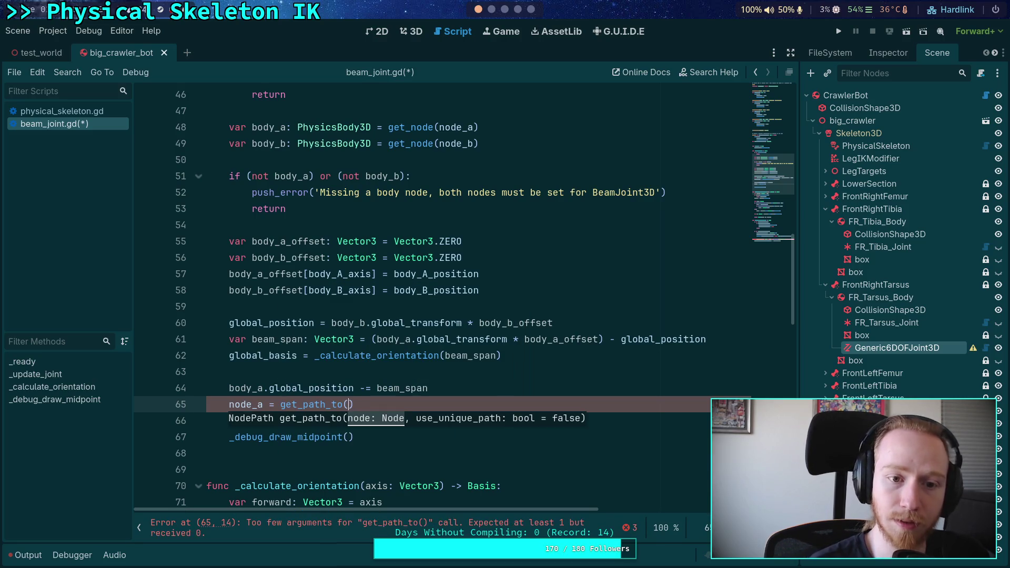
type("node")
key("BackSpace")
key("BackSpace")
key("BackSpace")
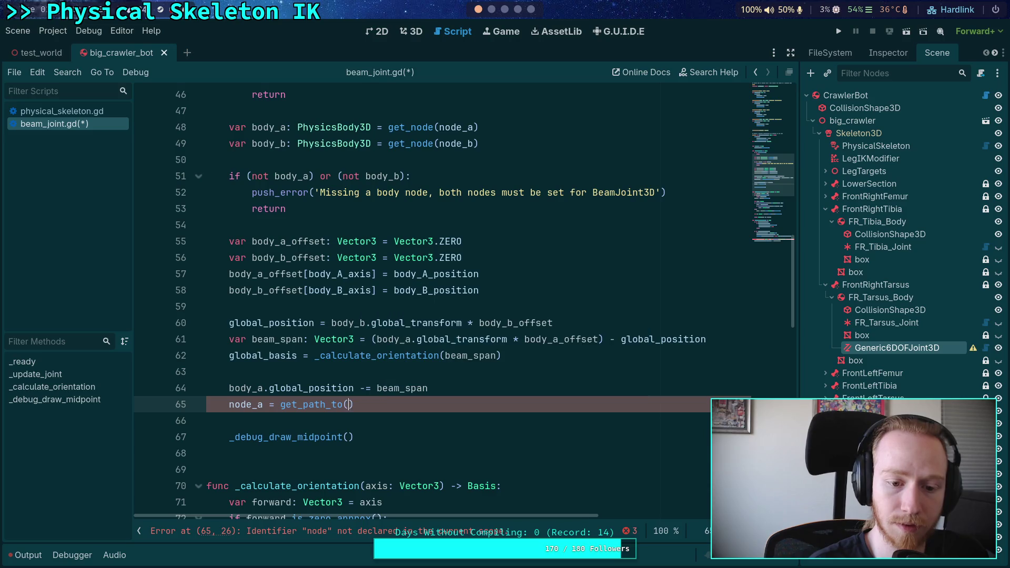
type("body_a)")
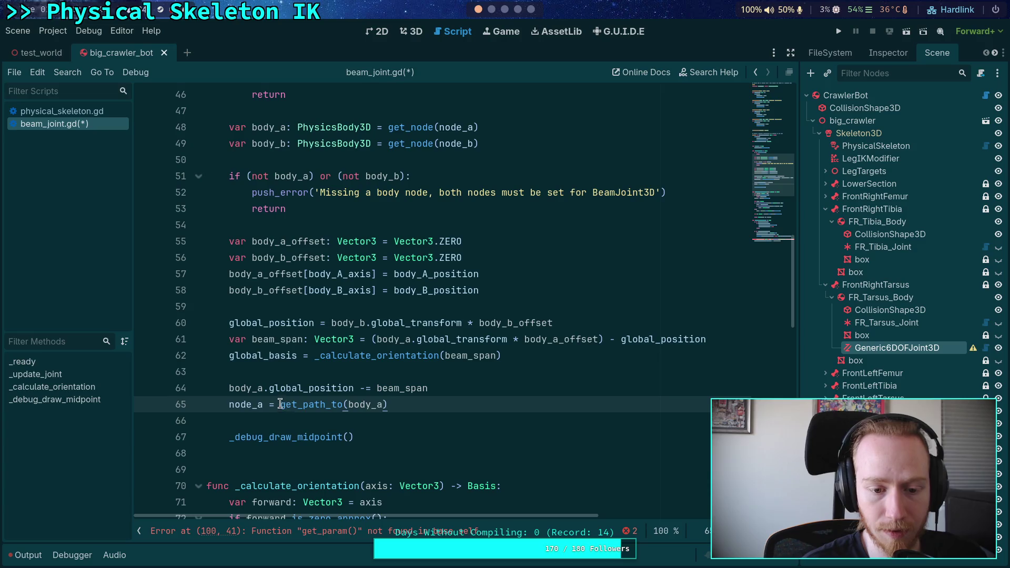
Move get_path_to(body_a) onto its own line and erase the node_a assignment.
left_click(280, 405)
key("Return")
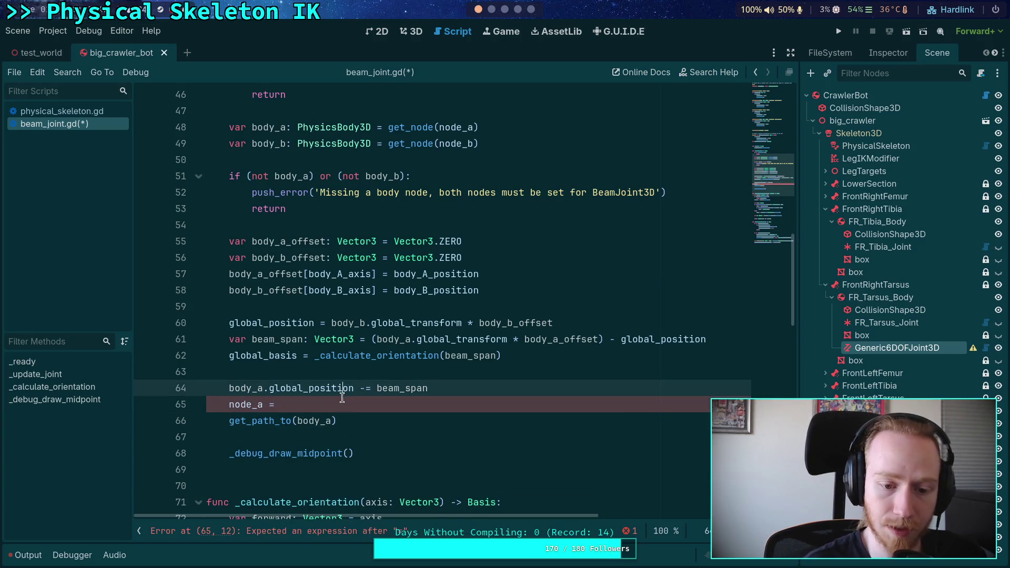
left_click(342, 399)
type("No")
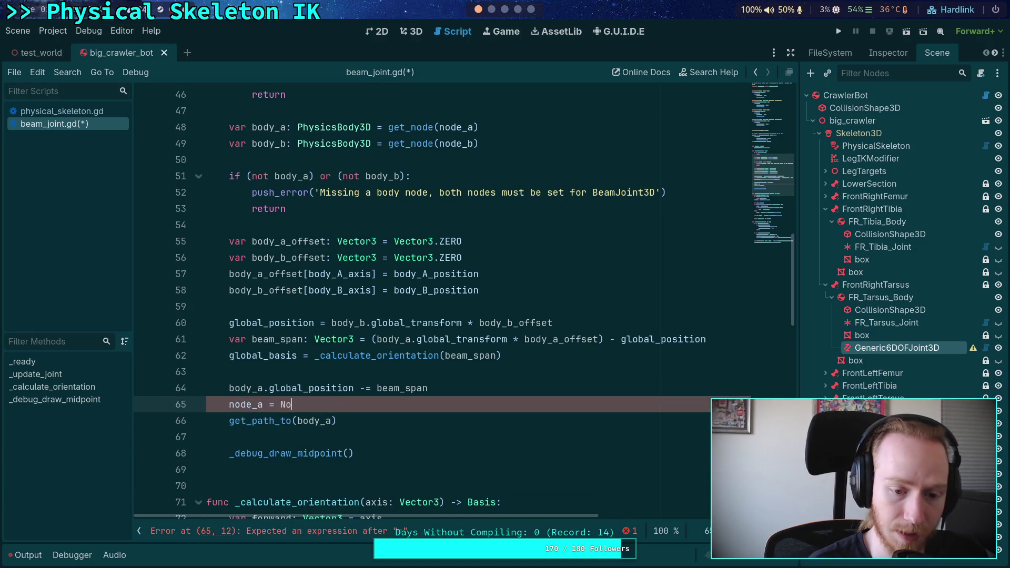
type("d")
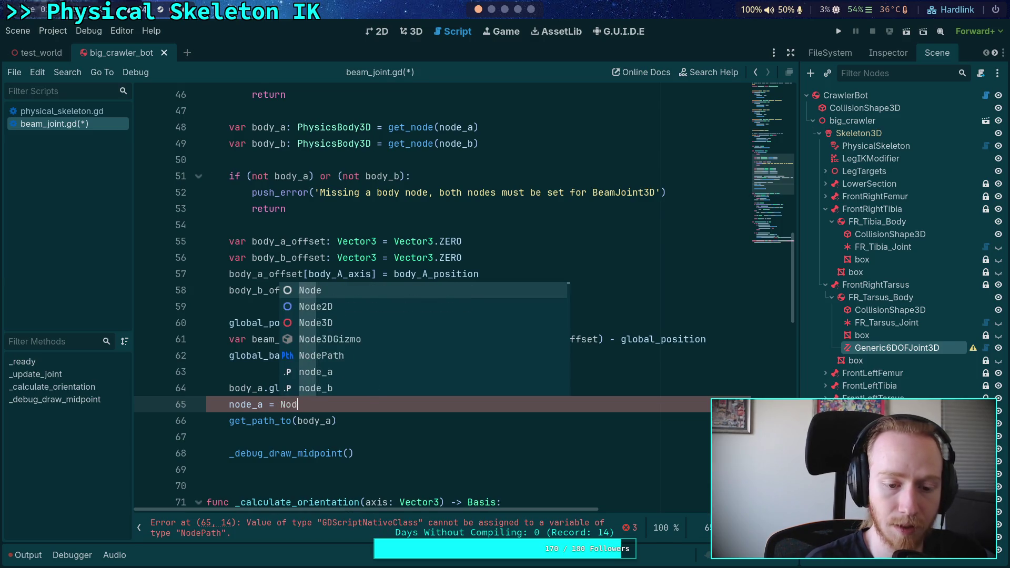
key("ctrl+BackSpace")
key("ctrl+BackSpace")
key("ctrl+BackSpace")
type("reb")
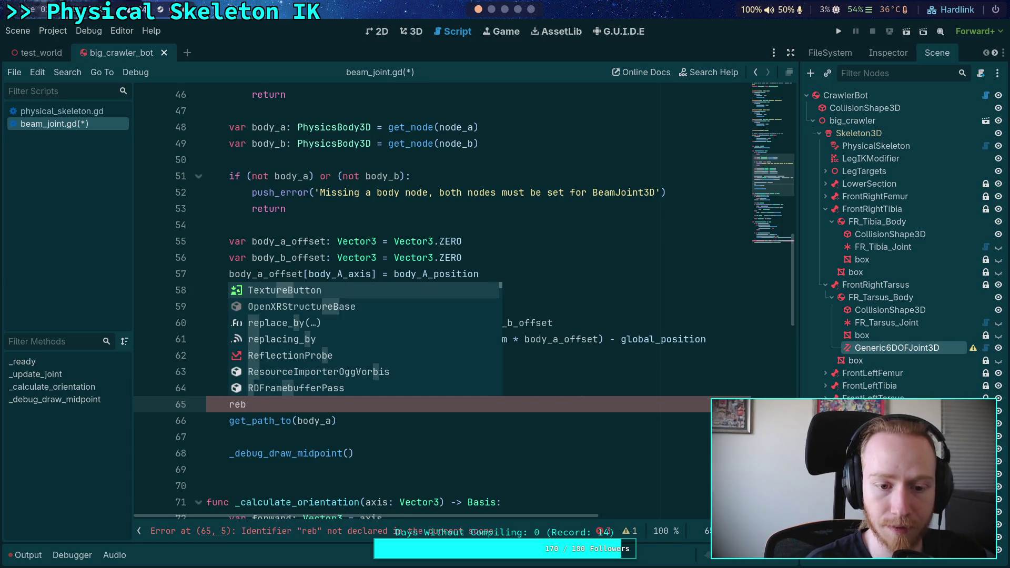
type("u")
key("BackSpace")
key("BackSpace")
key("BackSpace")
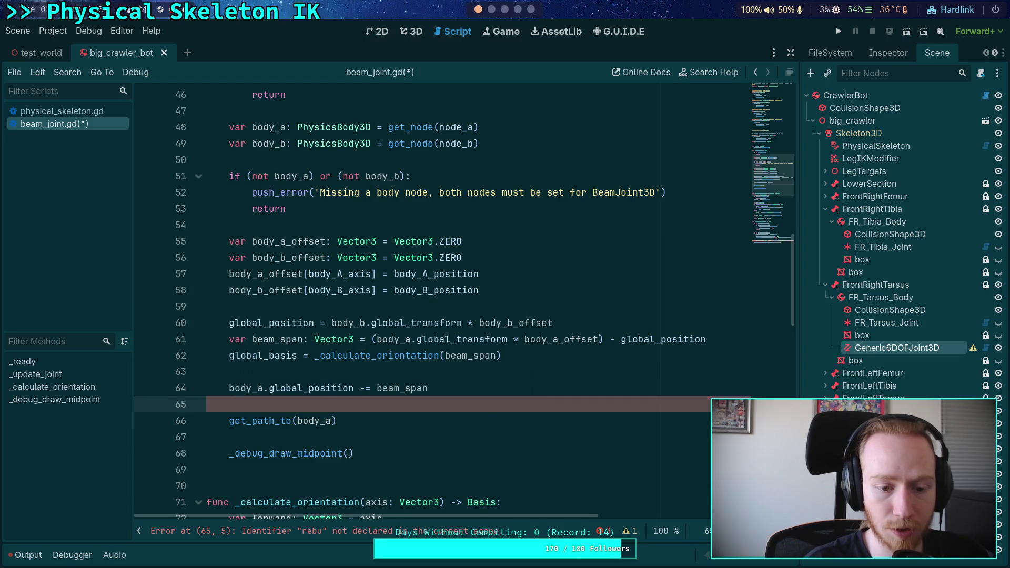
scroll(390, 422, "up", 15)
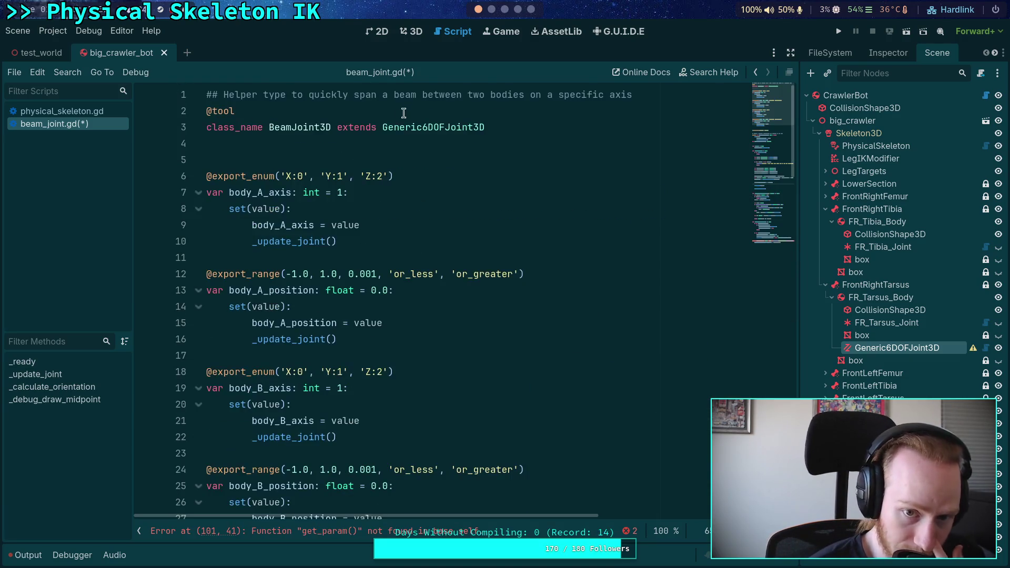
Look up Generic6DOFJoint3D's documentation and follow the Inherits link to the Joint3D class reference.
right_click(421, 126)
left_click(442, 284)
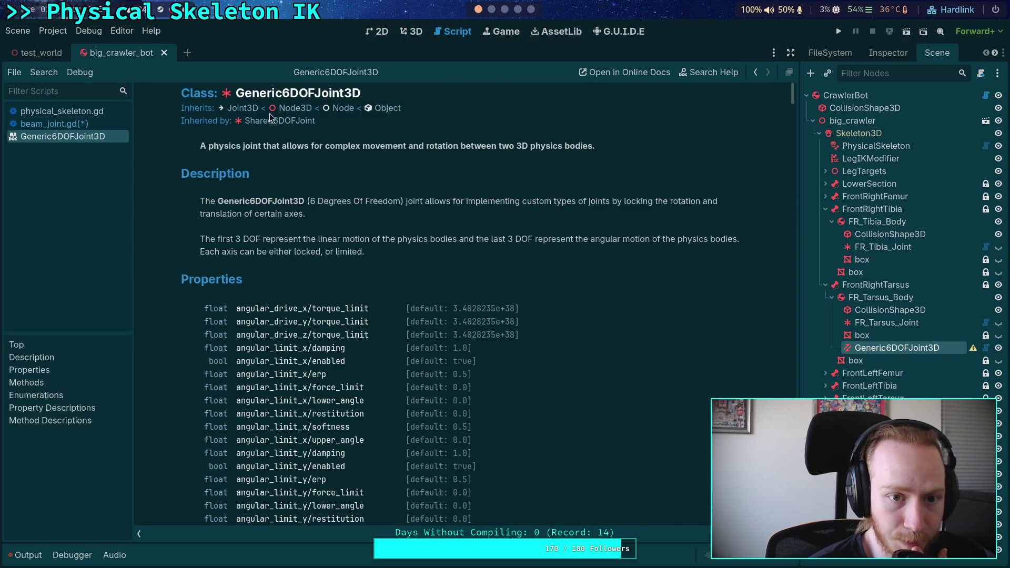
left_click(243, 108)
Review Joint3D's node_a, node_b and solver_priority properties, then move to the Neovim workspace.
scroll(407, 309, "down", 2)
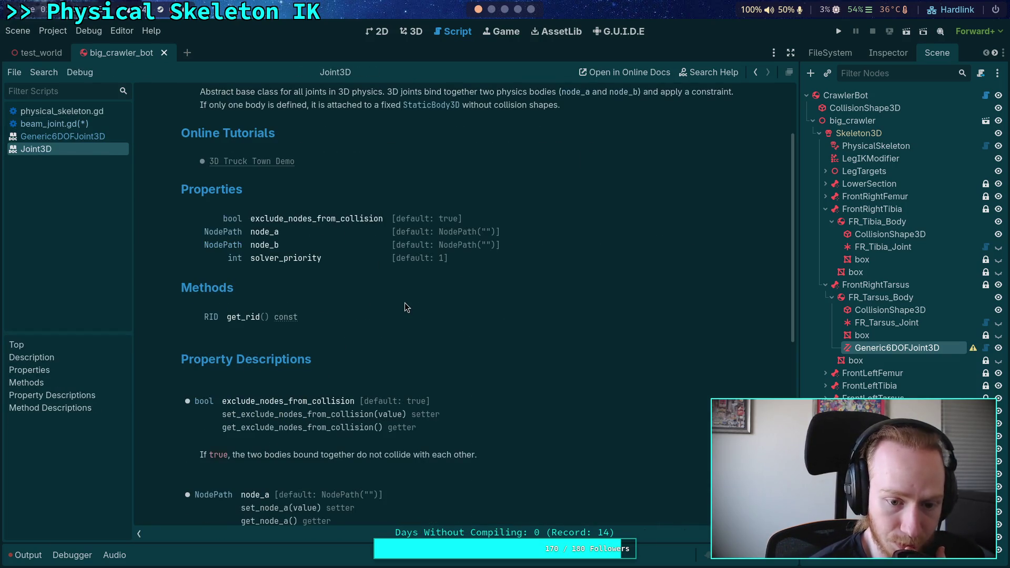
mouse_move(231, 231)
left_mouse_down()
mouse_move(295, 259)
mouse_move(233, 213)
left_mouse_up()
left_click(384, 288)
scroll(403, 295, "down", 8)
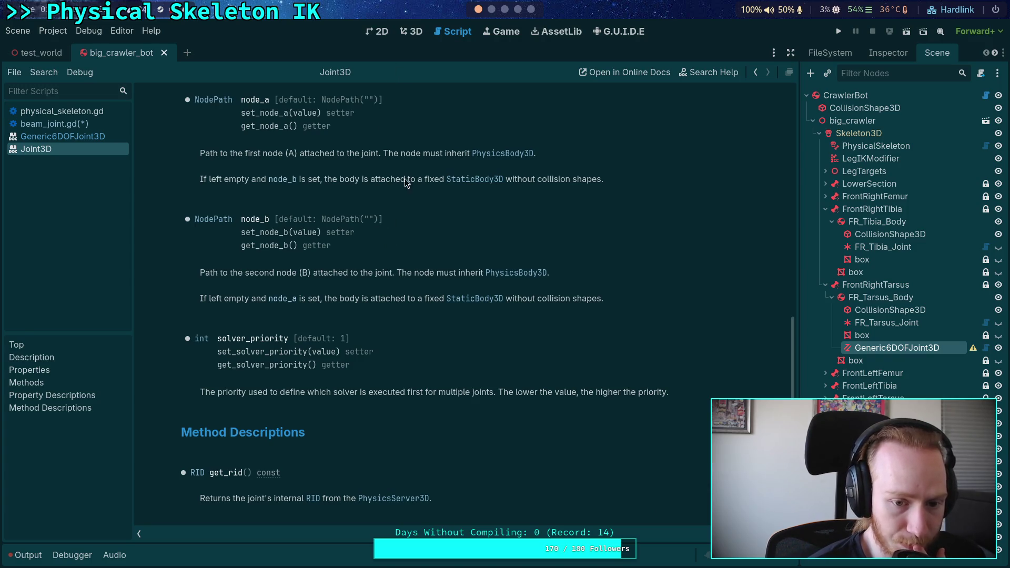
left_click(491, 10)
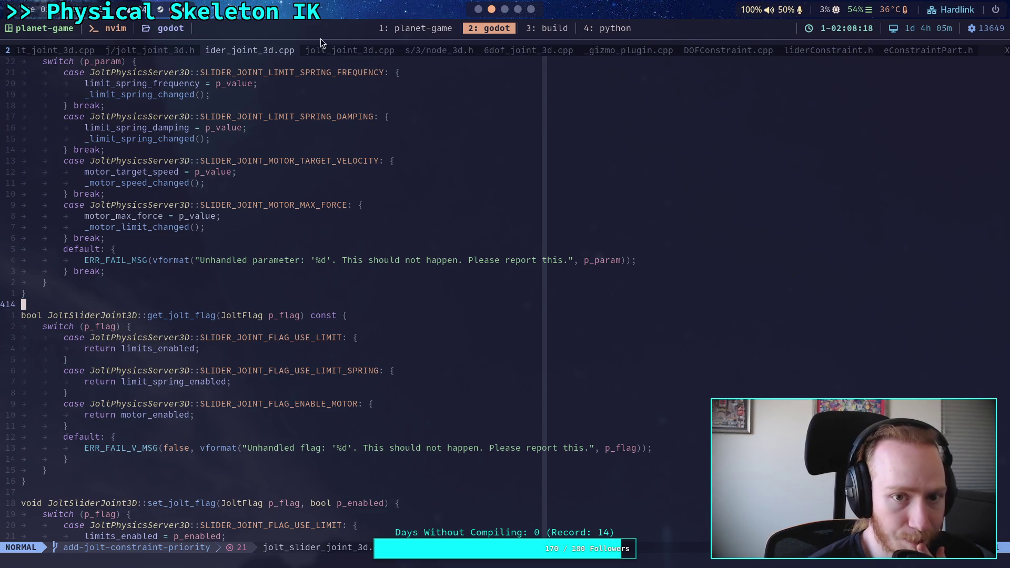
Inspect the look_at_from_position declaration and its parameters in node_3d.h.
left_click(351, 50)
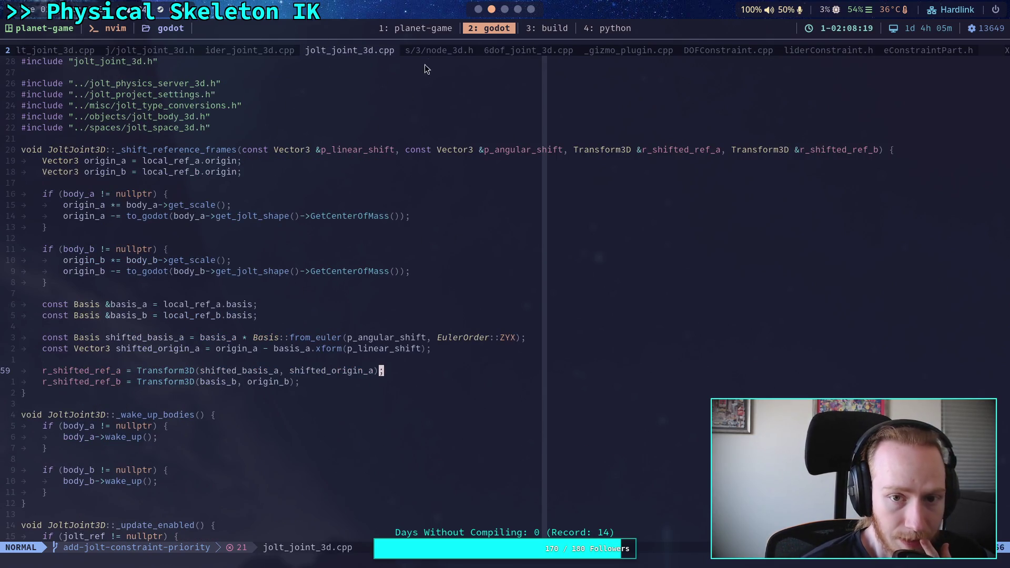
left_click(431, 50)
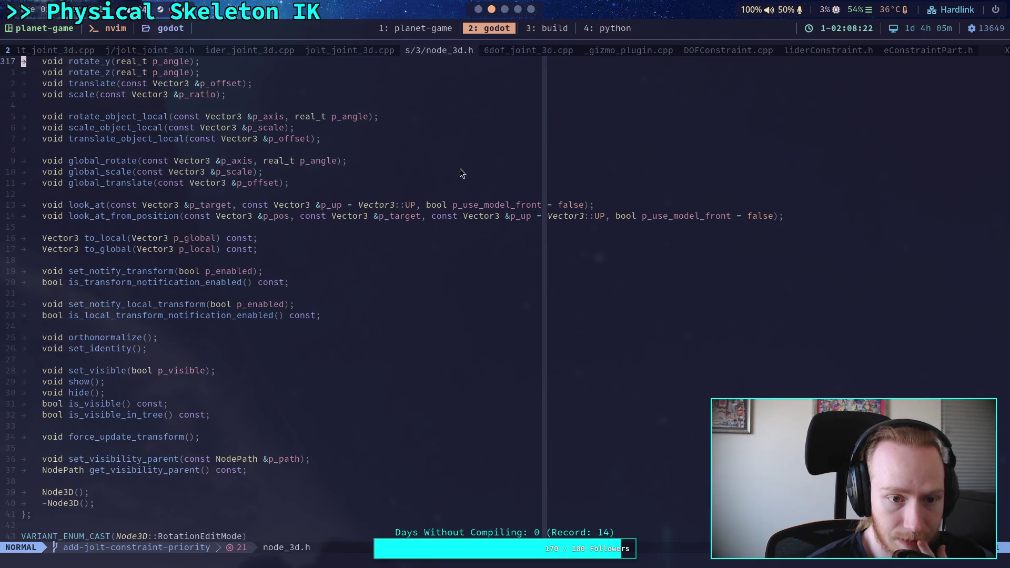
left_click(461, 216)
left_click(465, 216)
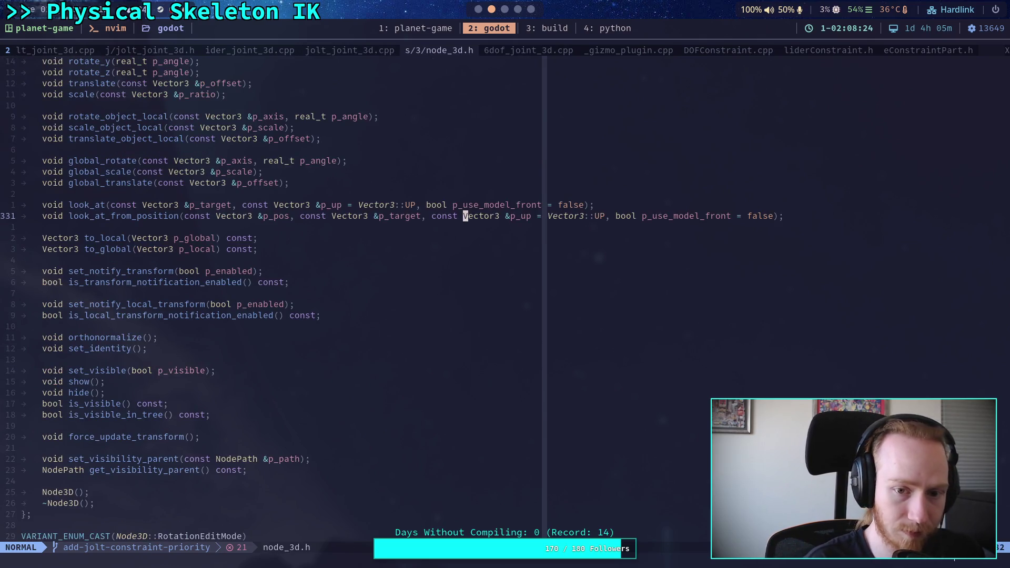
left_click(470, 216)
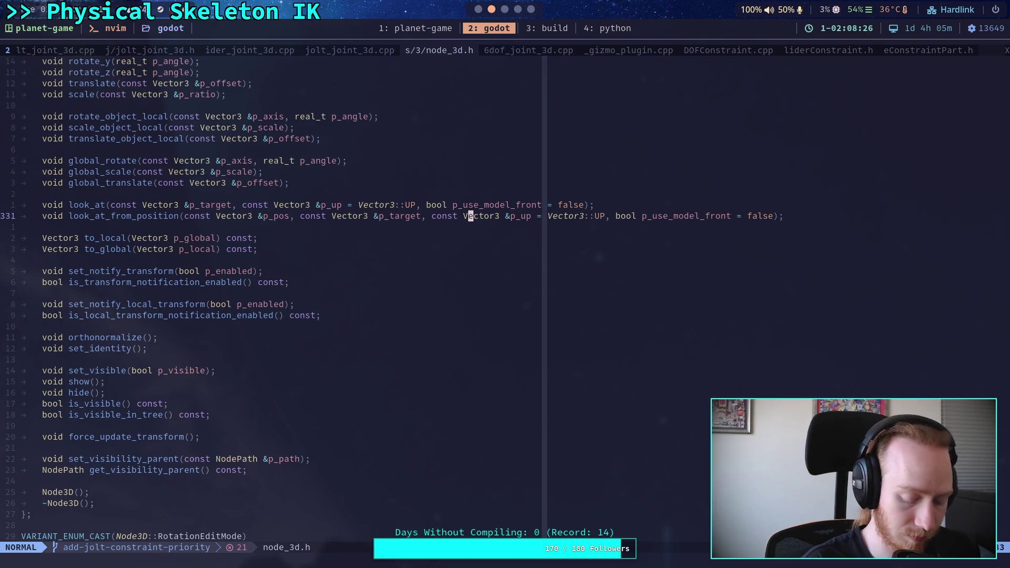
left_click(702, 216)
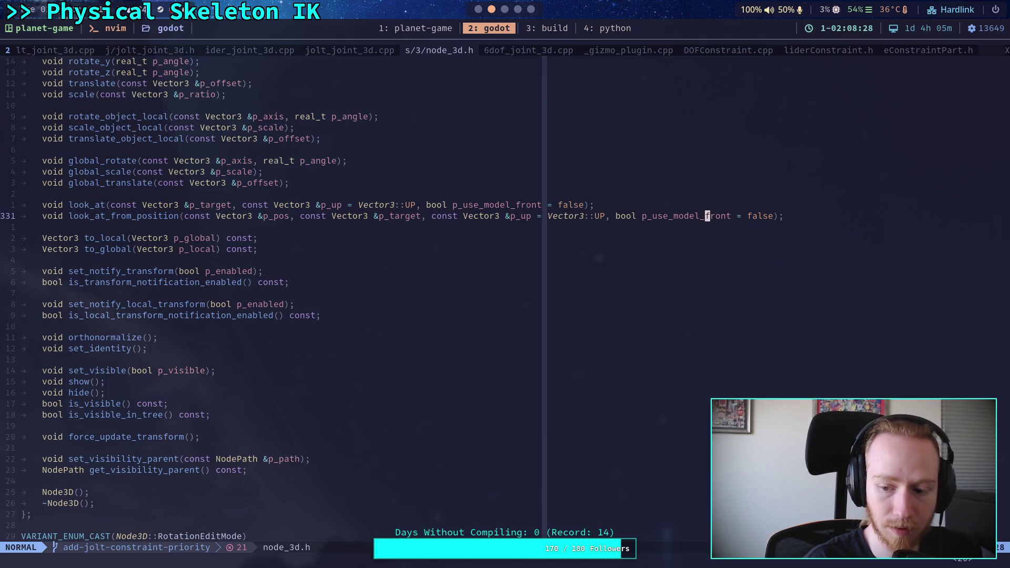
Find and read scene/3d/physics/joints/joint_3d.h, then return to jolt_joint_3d.cpp.
key("space")
key("f")
key("f")
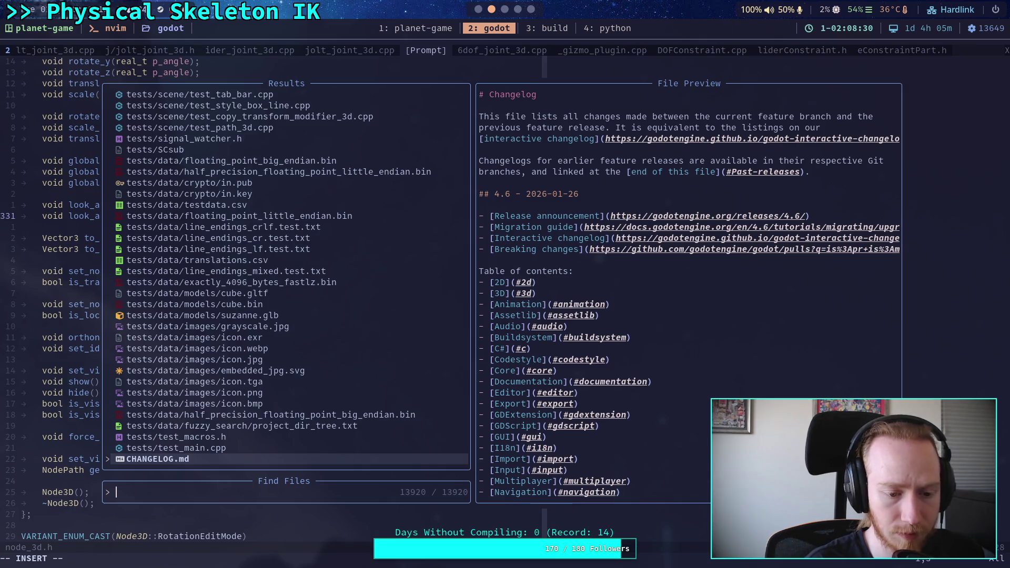
type("joint_4d")
key("BackSpace")
key("BackSpace")
type("3d")
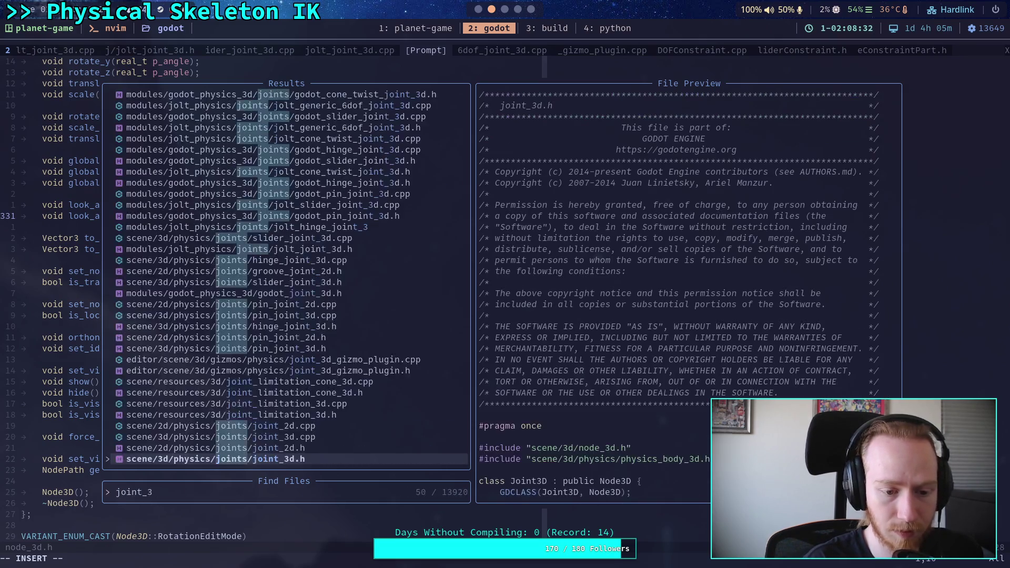
key("Return")
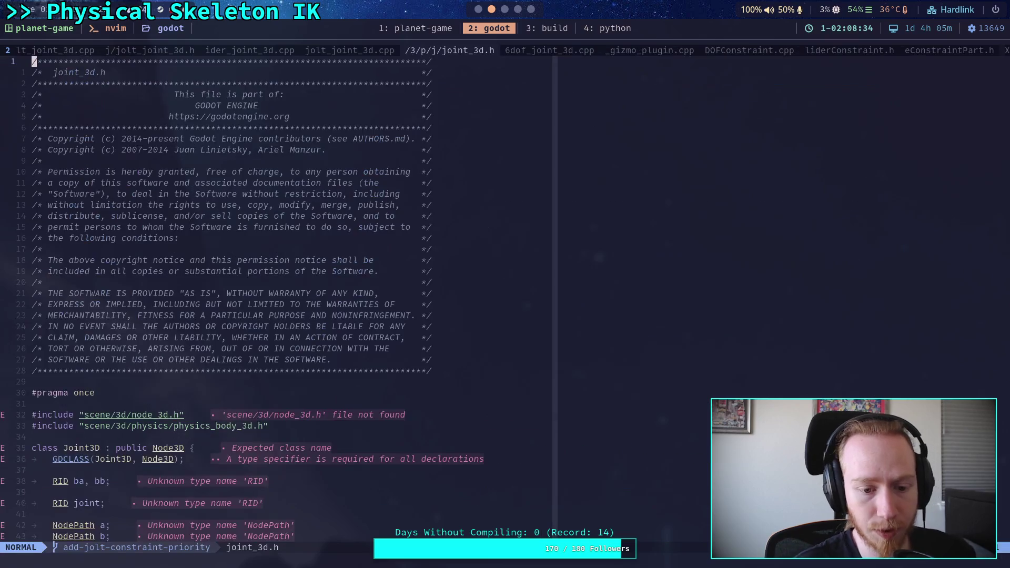
scroll(507, 247, "down", 15)
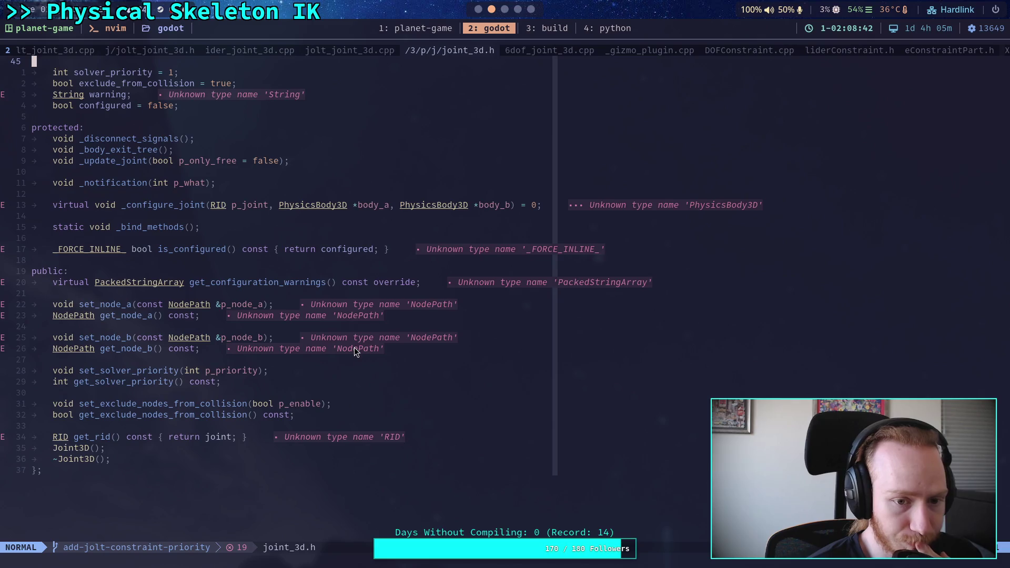
scroll(354, 348, "up", 4)
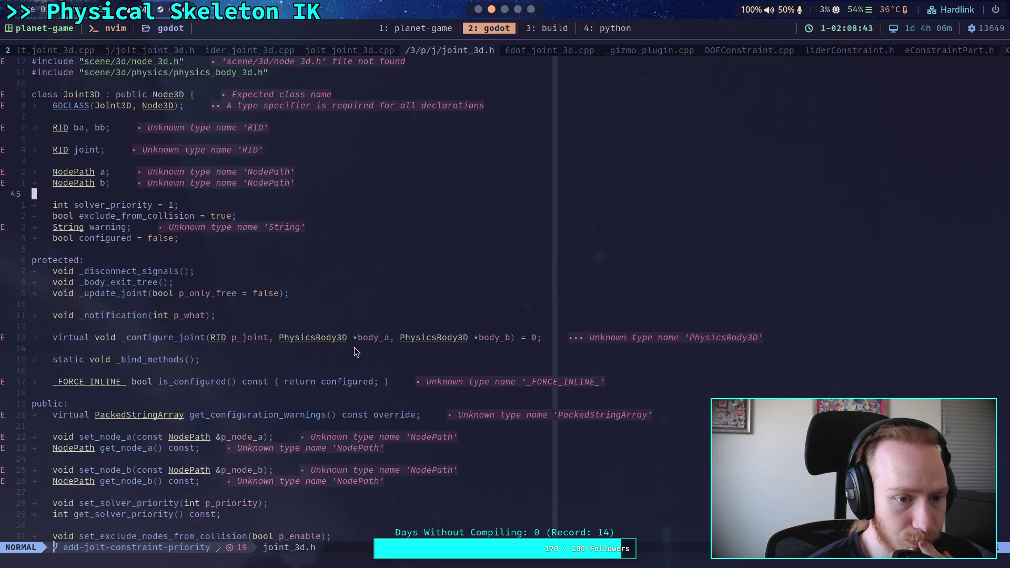
scroll(355, 351, "down", 1)
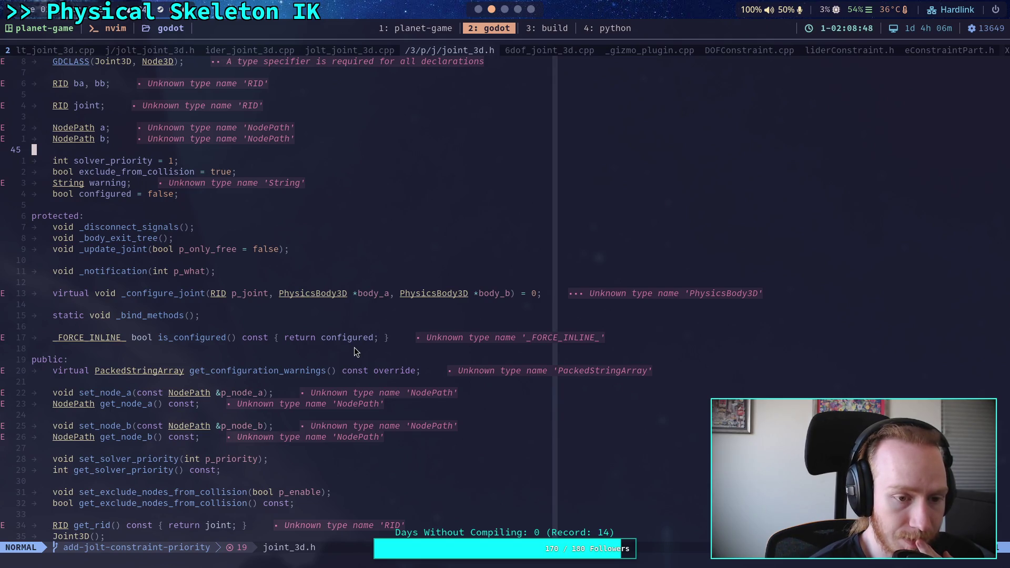
scroll(356, 352, "down", 2)
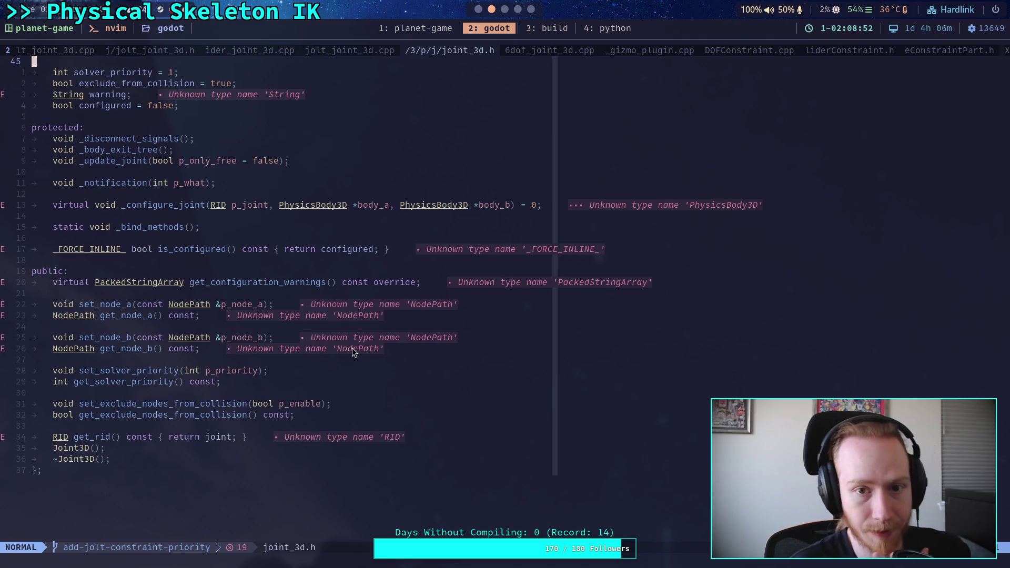
left_click(367, 57)
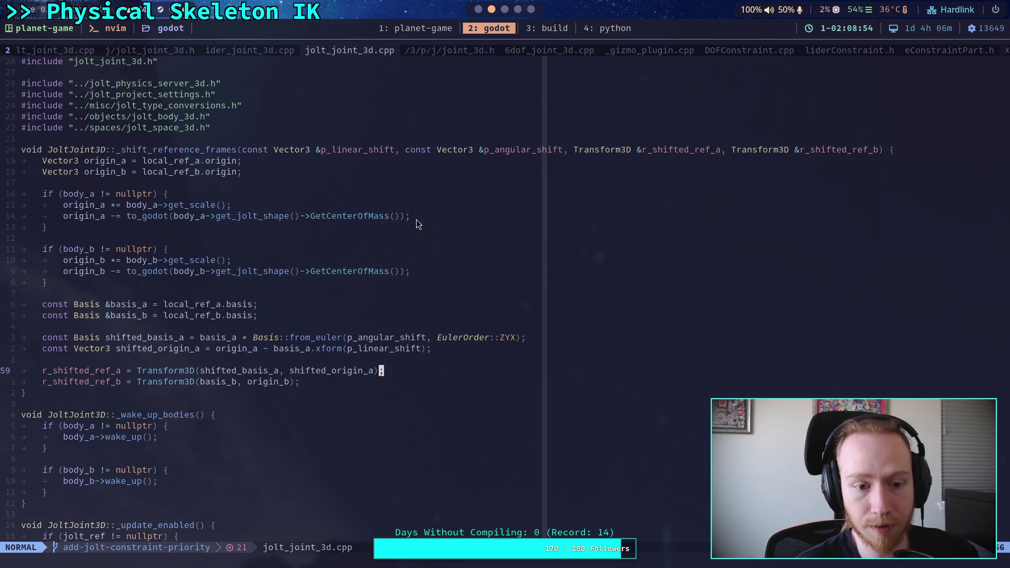
Scroll through the jolt_joint_3d.cpp source.
scroll(350, 292, "down", 7)
scroll(350, 293, "down", 8)
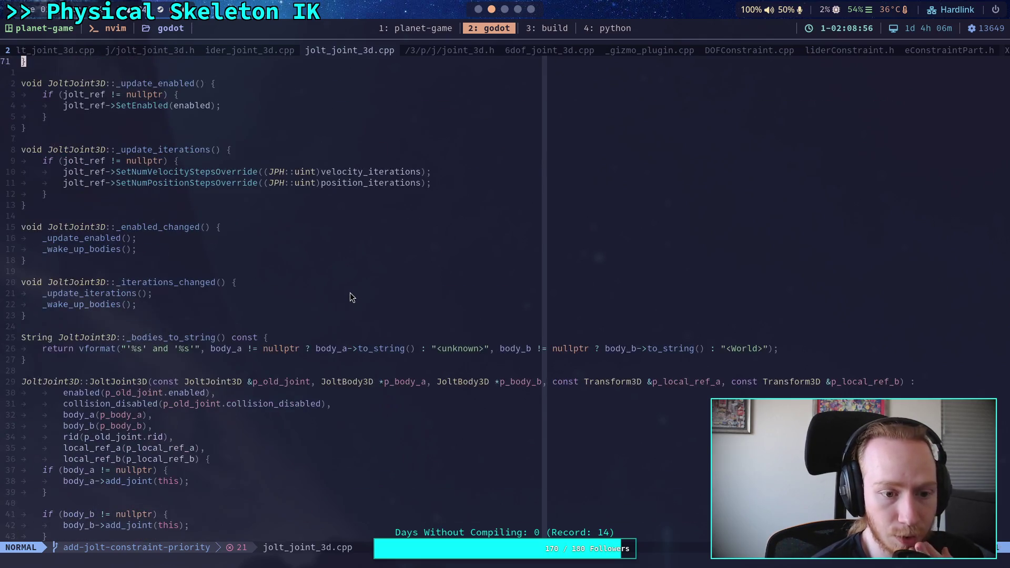
scroll(349, 292, "down", 16)
scroll(349, 292, "down", 20)
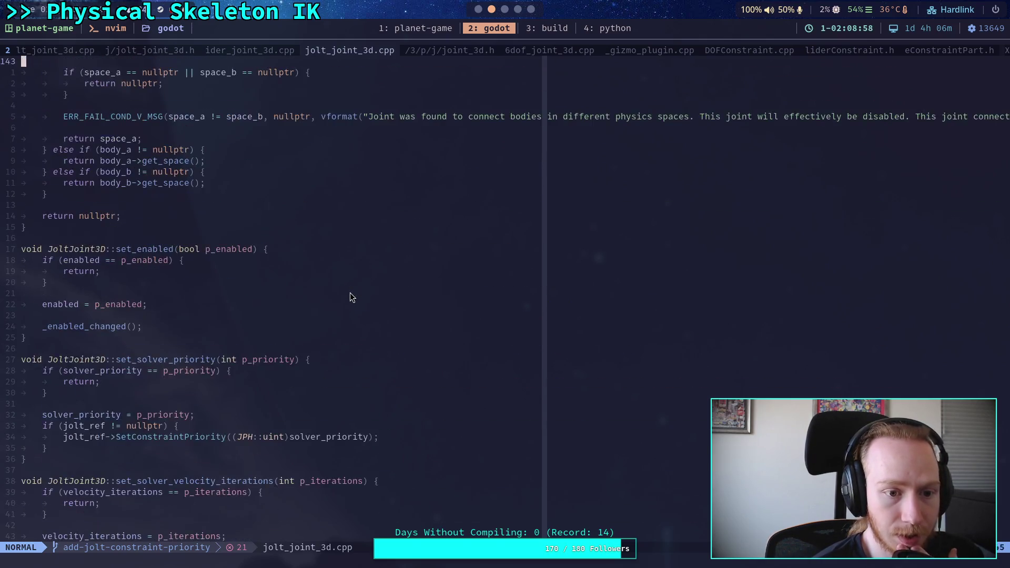
scroll(350, 292, "up", 8)
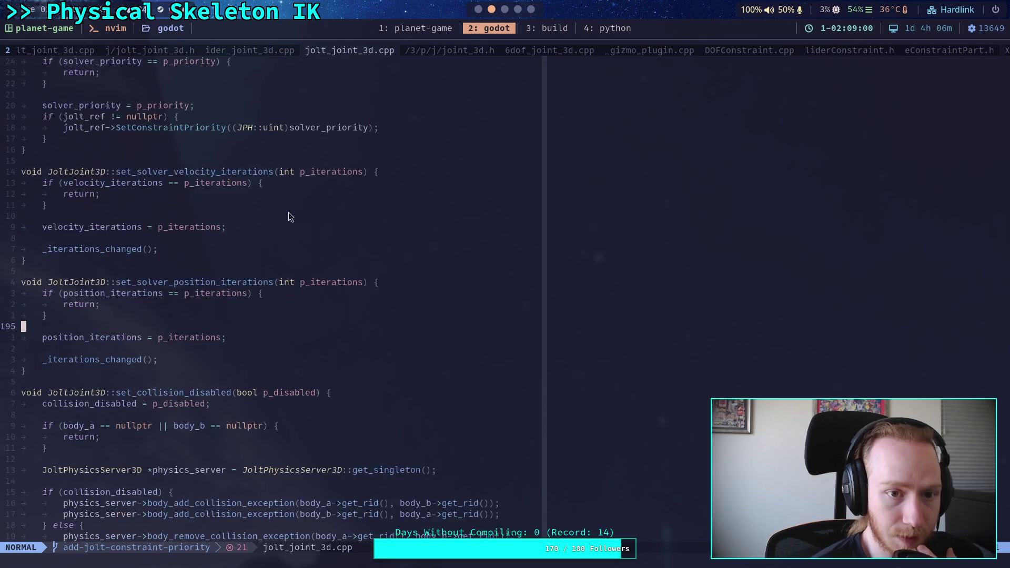
Review the Jolt slider joint source file.
left_click(248, 55)
scroll(331, 304, "down", 6)
scroll(331, 303, "down", 20)
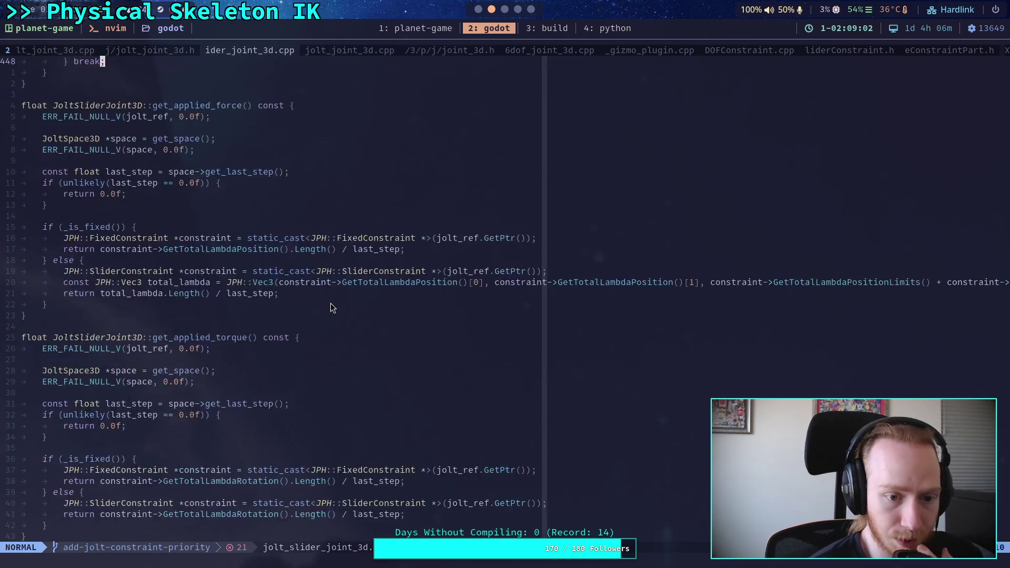
scroll(331, 304, "up", 7)
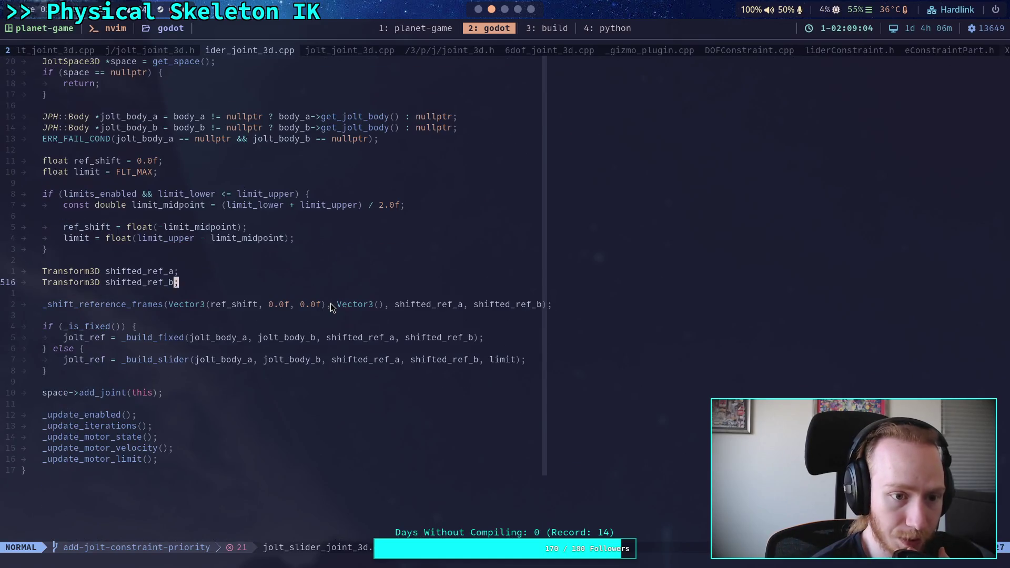
scroll(330, 304, "up", 20)
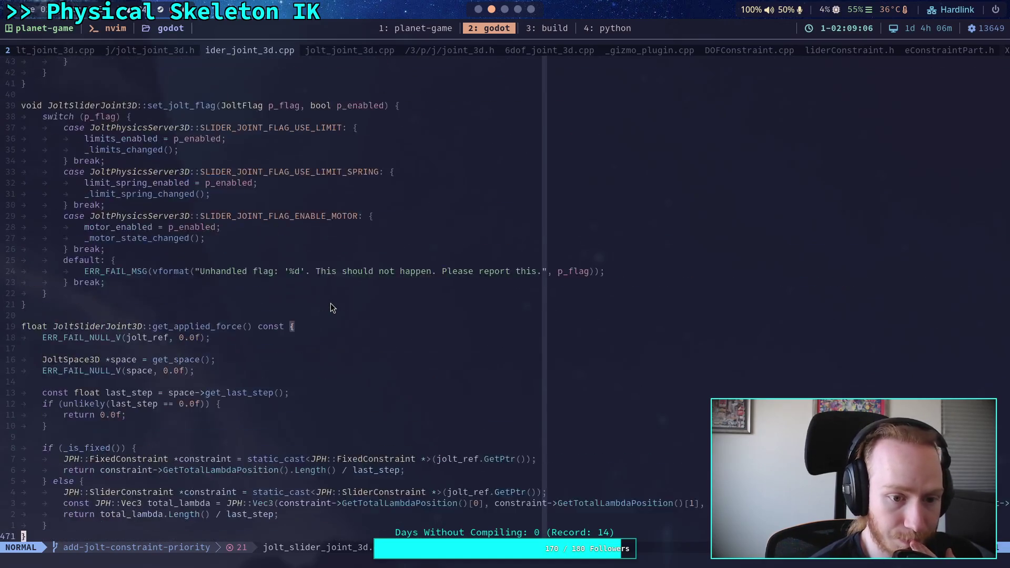
scroll(330, 303, "up", 20)
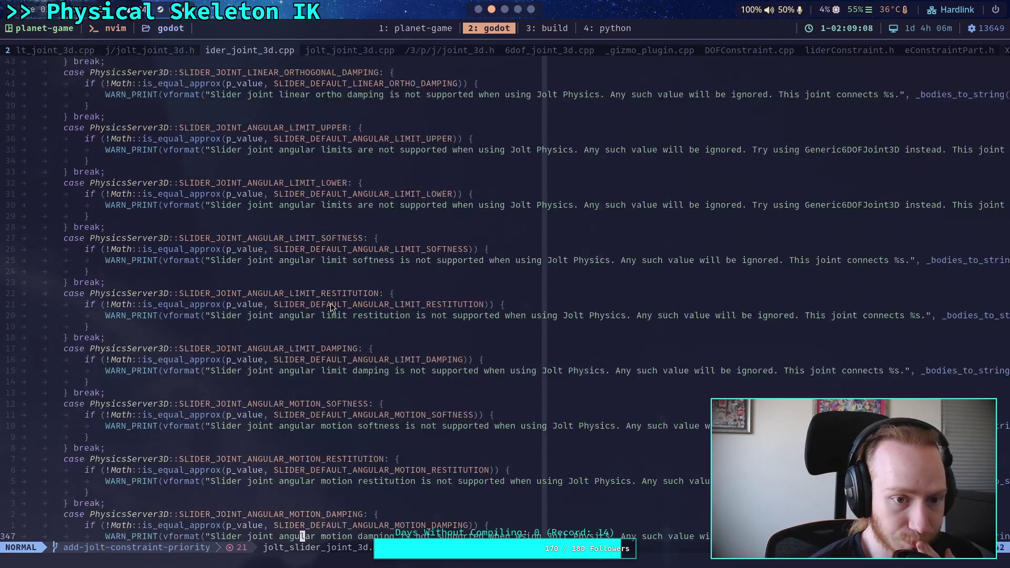
scroll(331, 304, "up", 20)
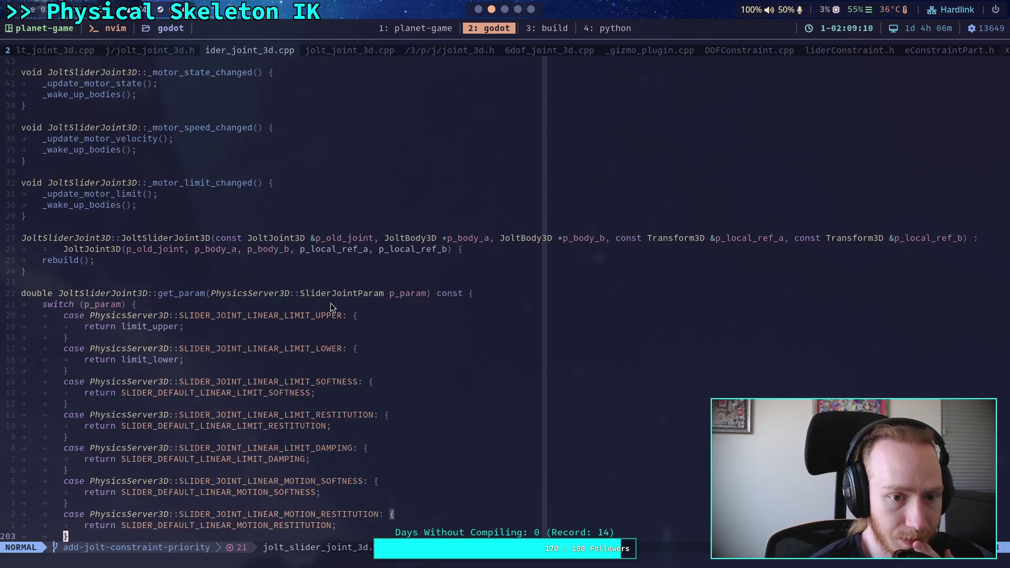
scroll(331, 308, "up", 15)
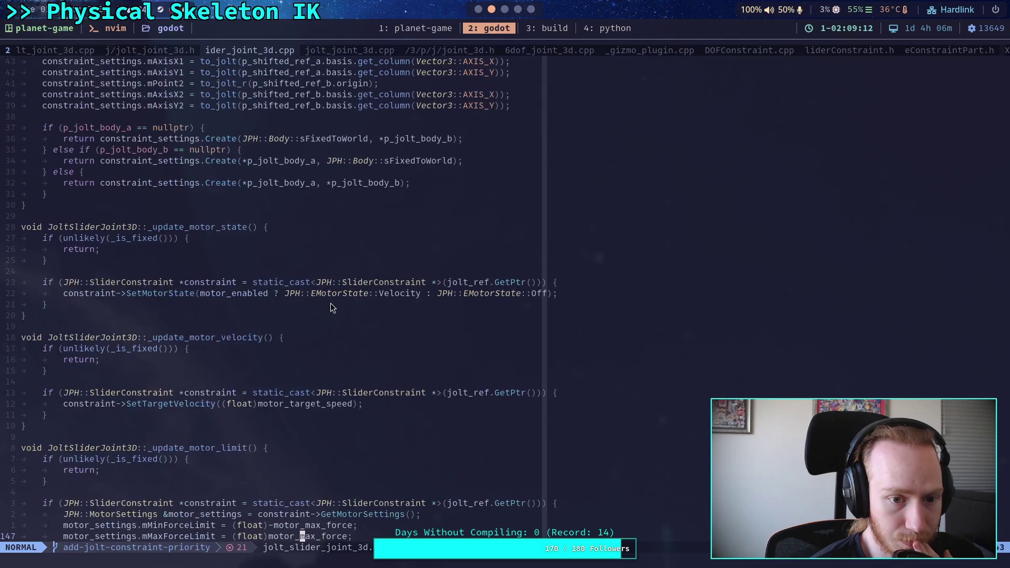
scroll(330, 305, "up", 19)
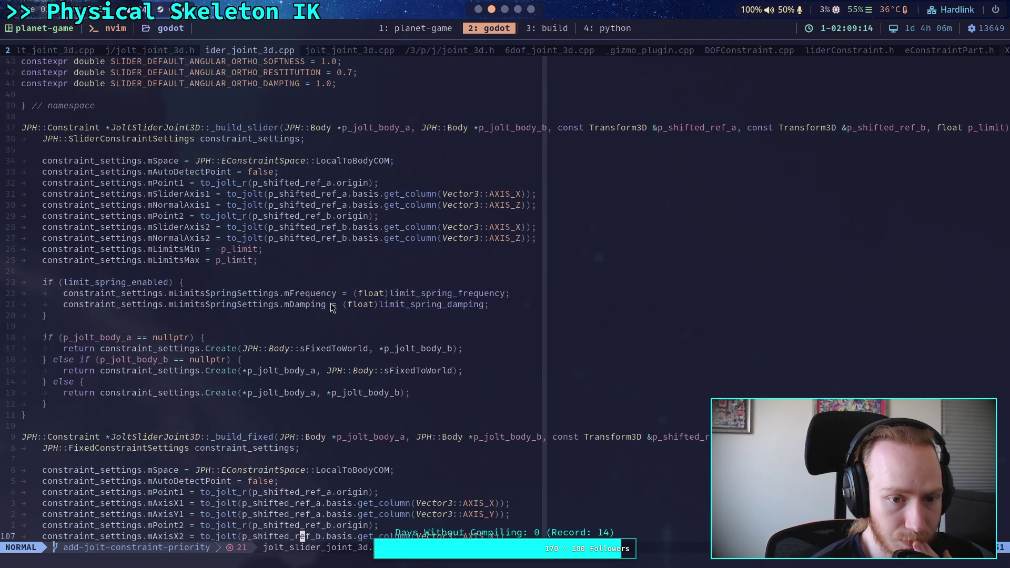
scroll(332, 305, "down", 12)
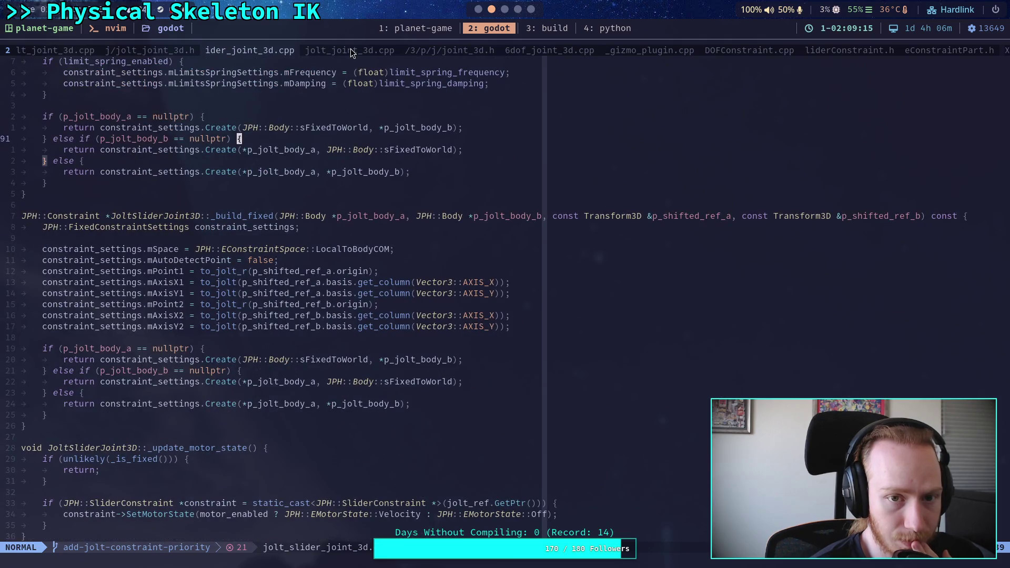
Go back to jolt_joint_3d.cpp and scroll through its code again.
left_click(346, 52)
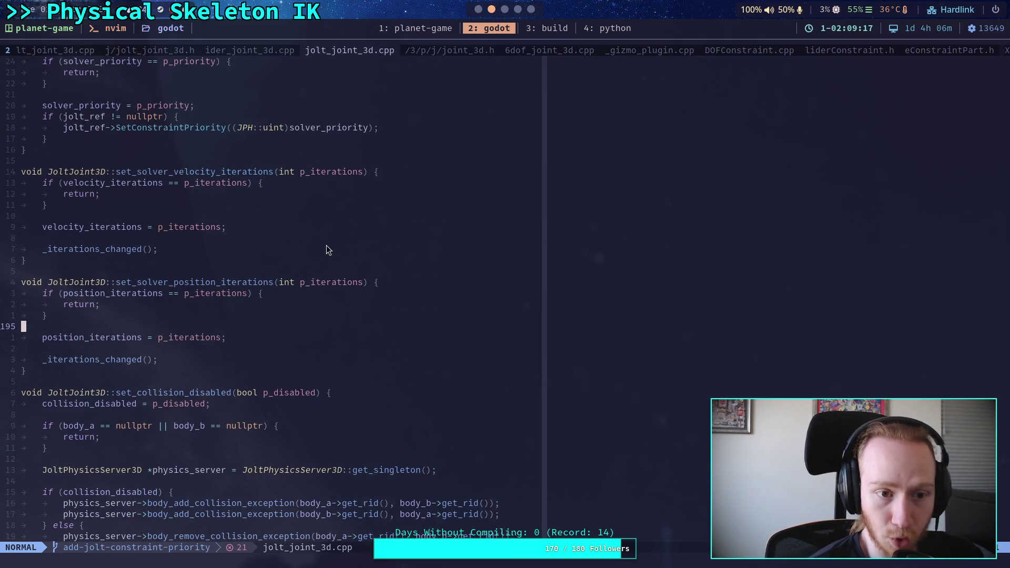
scroll(327, 252, "up", 7)
scroll(326, 277, "up", 20)
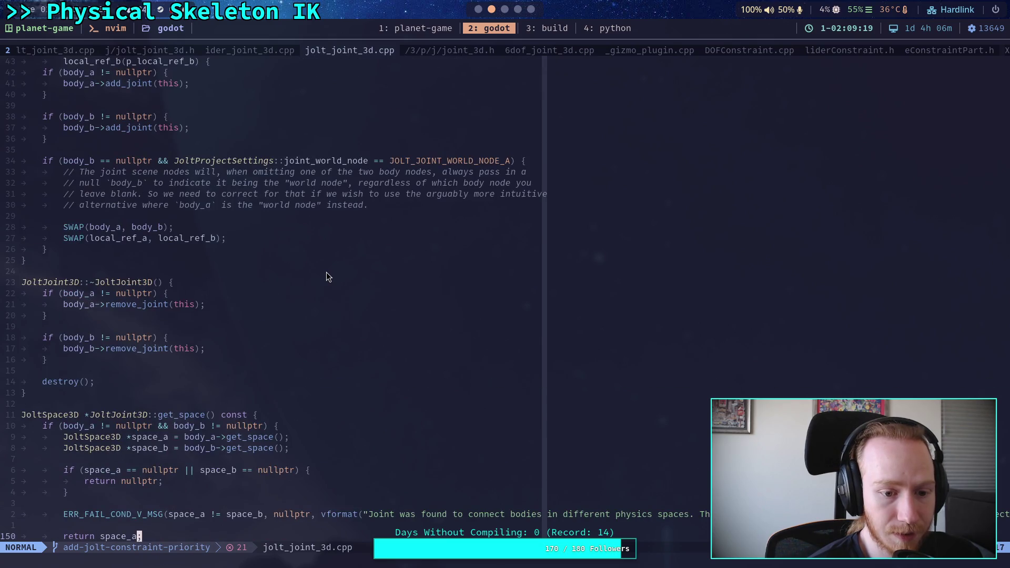
scroll(327, 276, "up", 13)
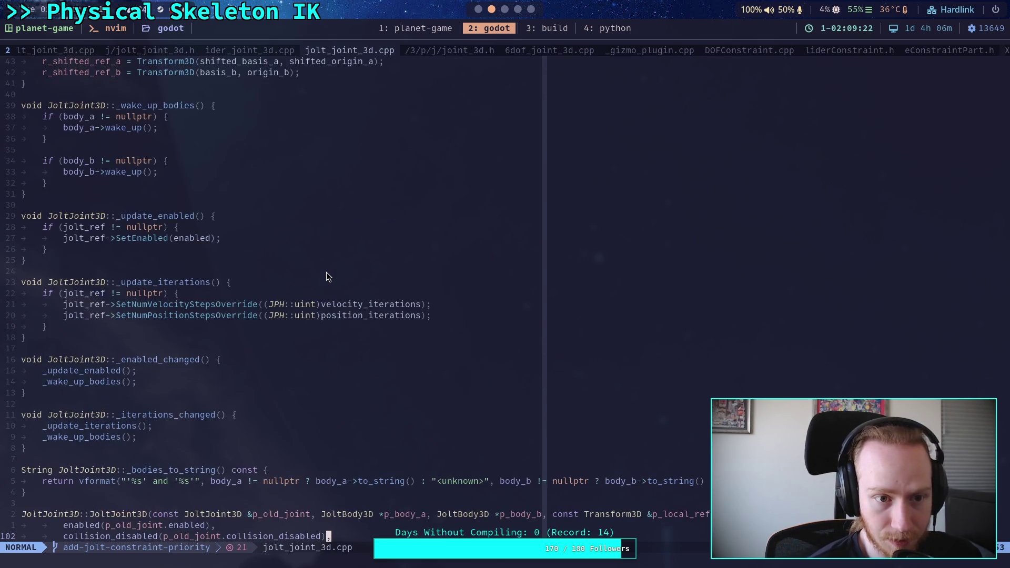
scroll(327, 277, "up", 13)
scroll(327, 276, "down", 17)
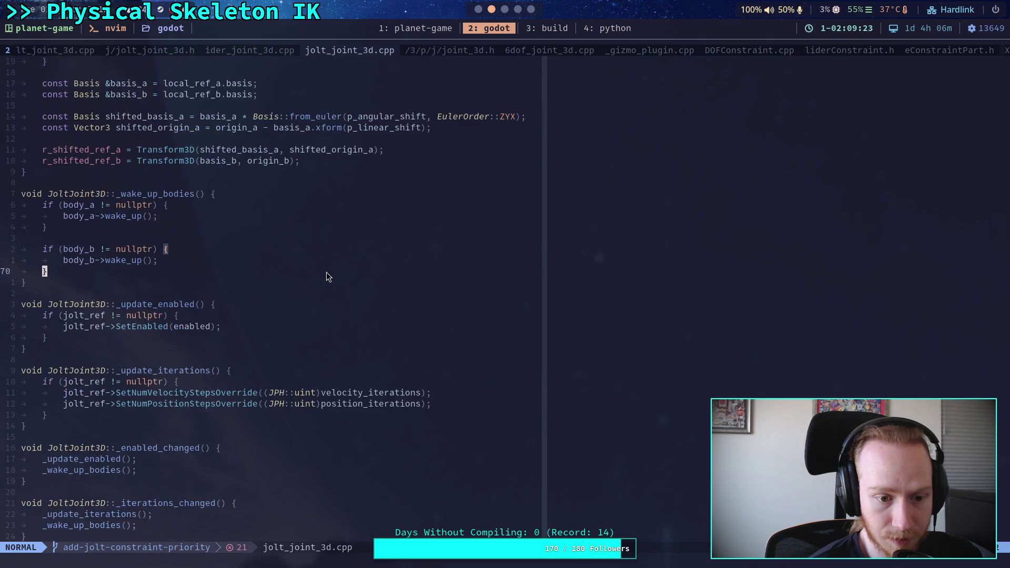
scroll(327, 276, "down", 6)
scroll(326, 274, "down", 20)
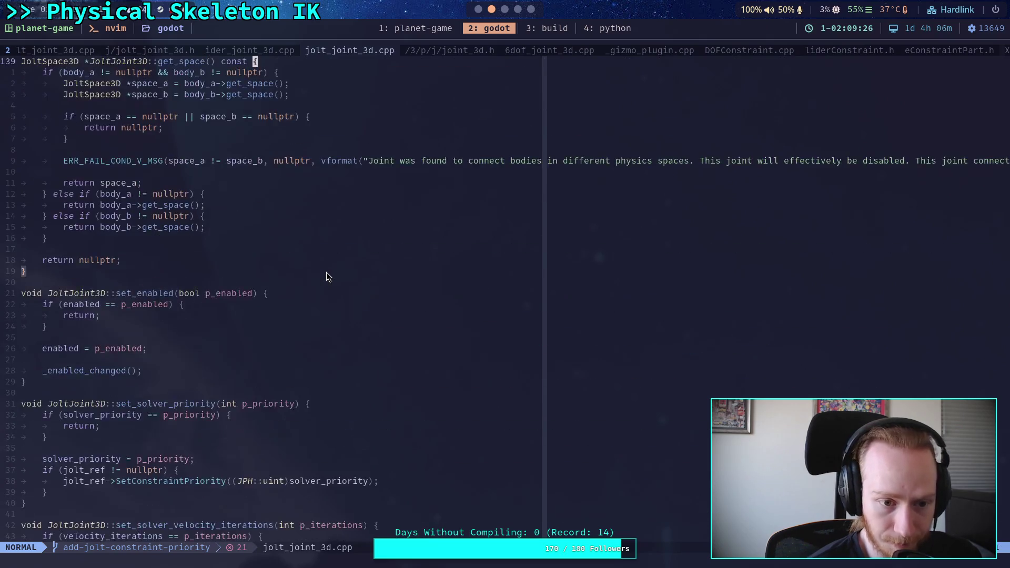
scroll(326, 277, "down", 4)
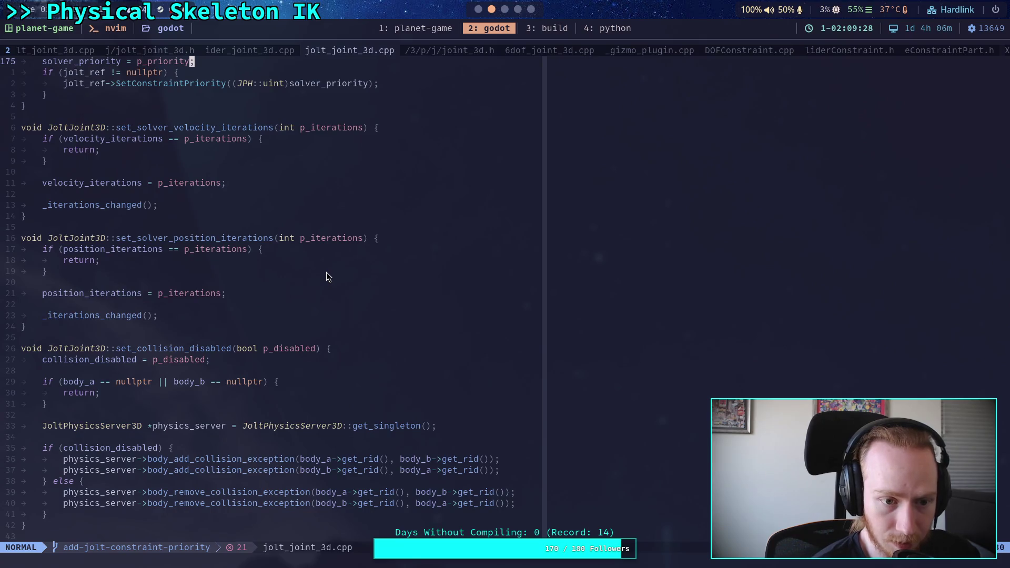
scroll(327, 278, "down", 9)
scroll(327, 278, "up", 13)
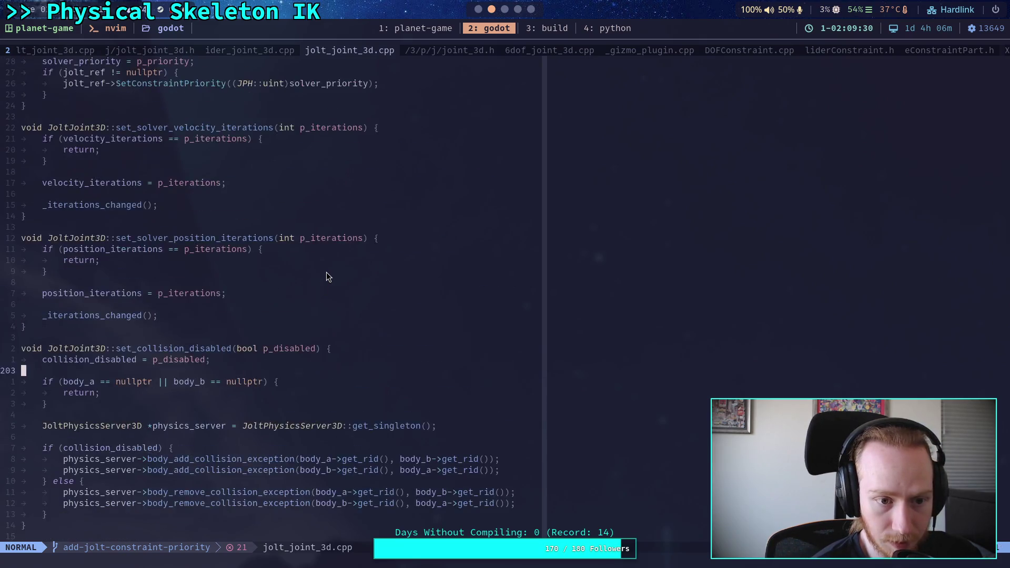
scroll(326, 277, "up", 16)
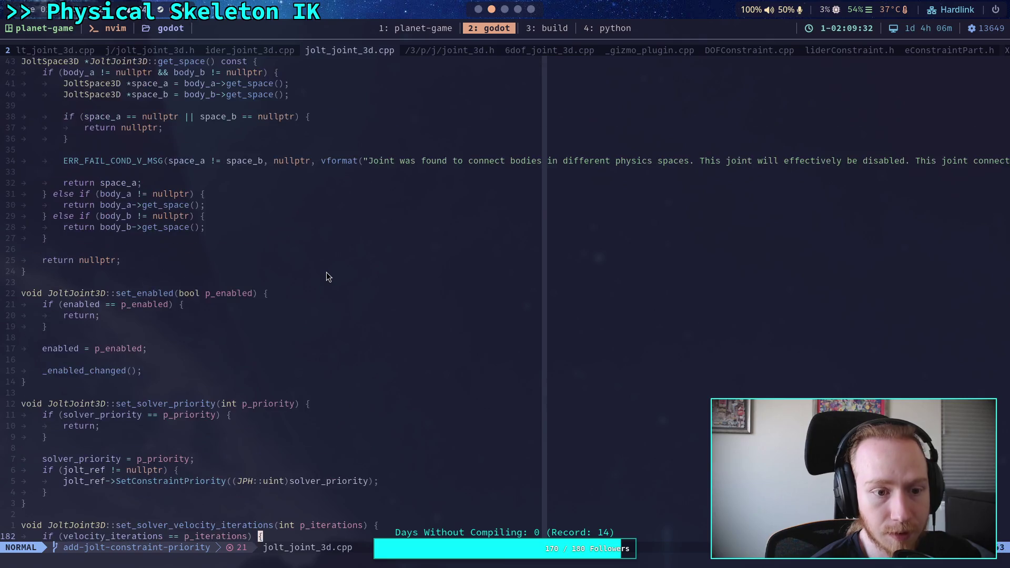
scroll(327, 273, "up", 9)
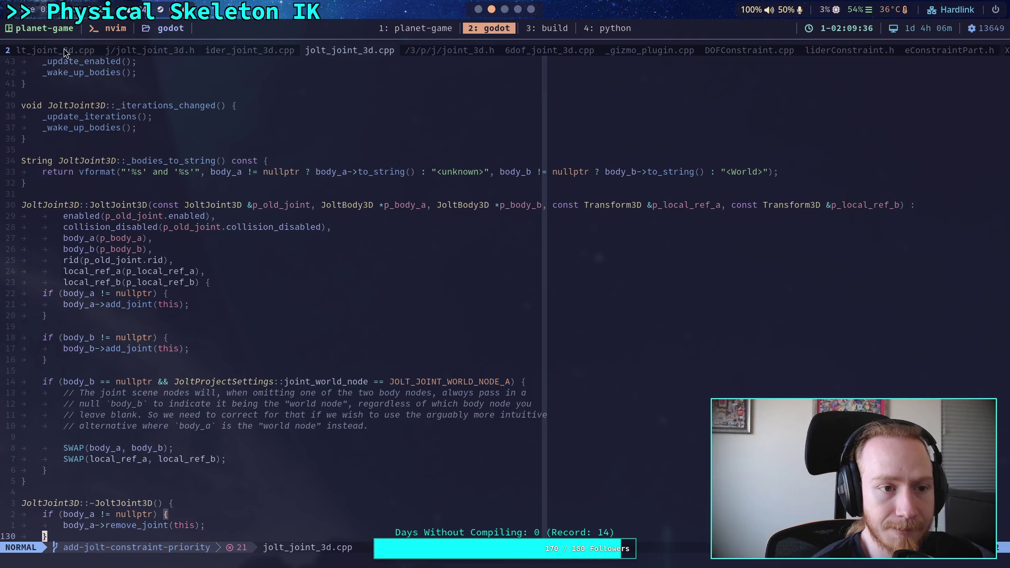
Toggle the Neo-tree file tree, then bring up the joint_3d.h header.
key("space")
key("e")
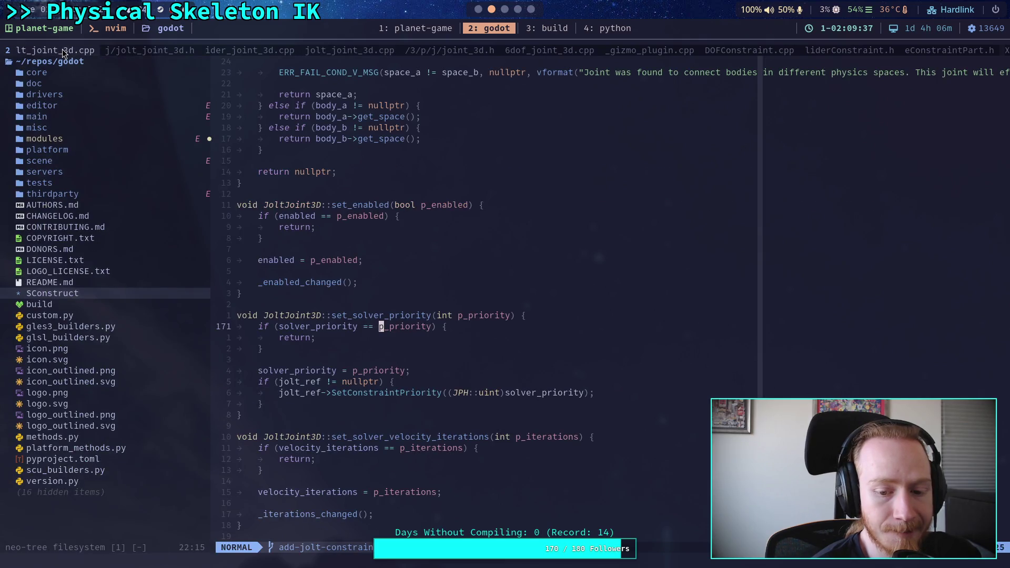
left_click(333, 48)
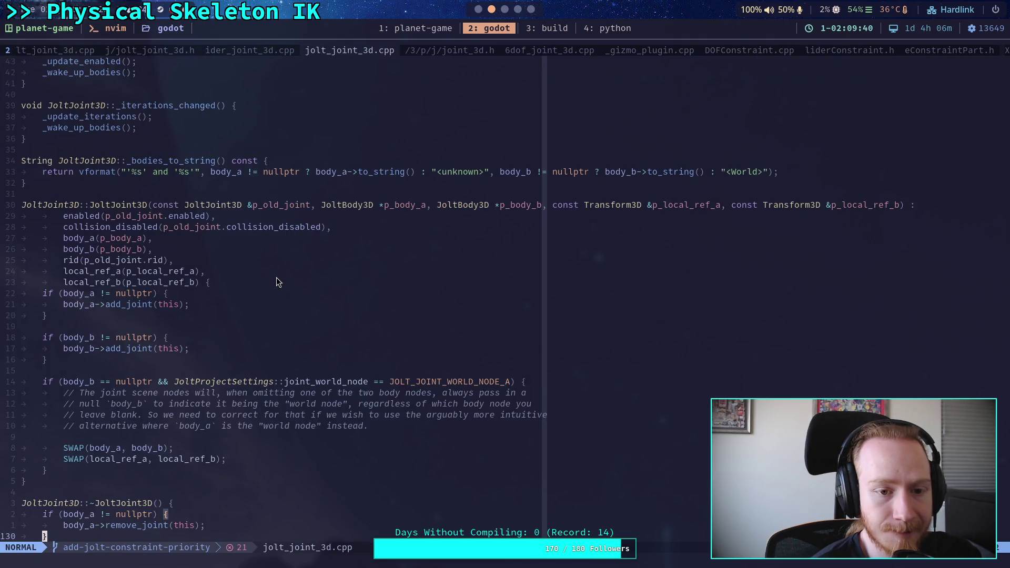
left_click(429, 52)
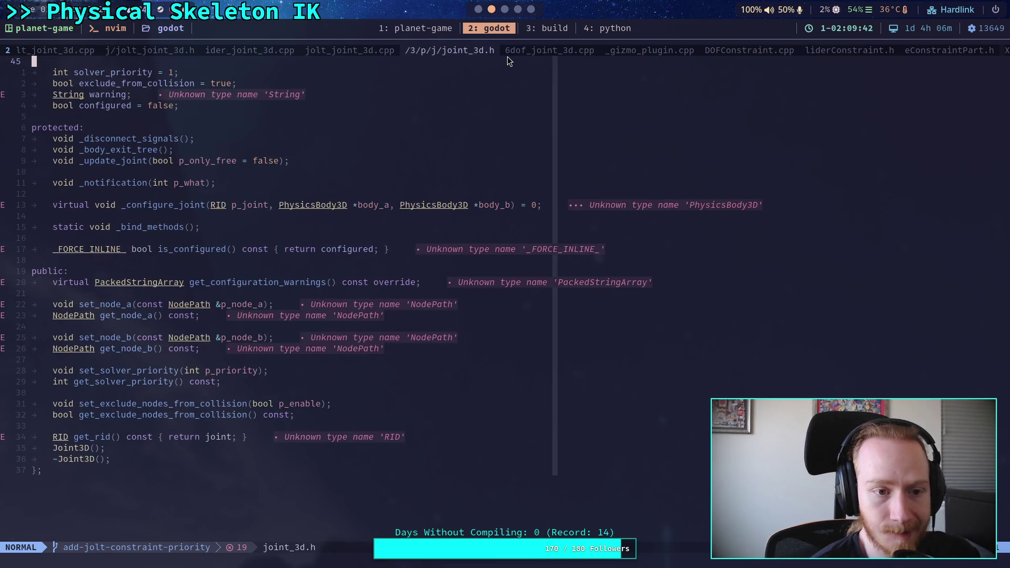
Check the generic 6DOF joint source and joint_3d.h, then open joint_3d_gizmo_plugin.cpp.
left_click(543, 50)
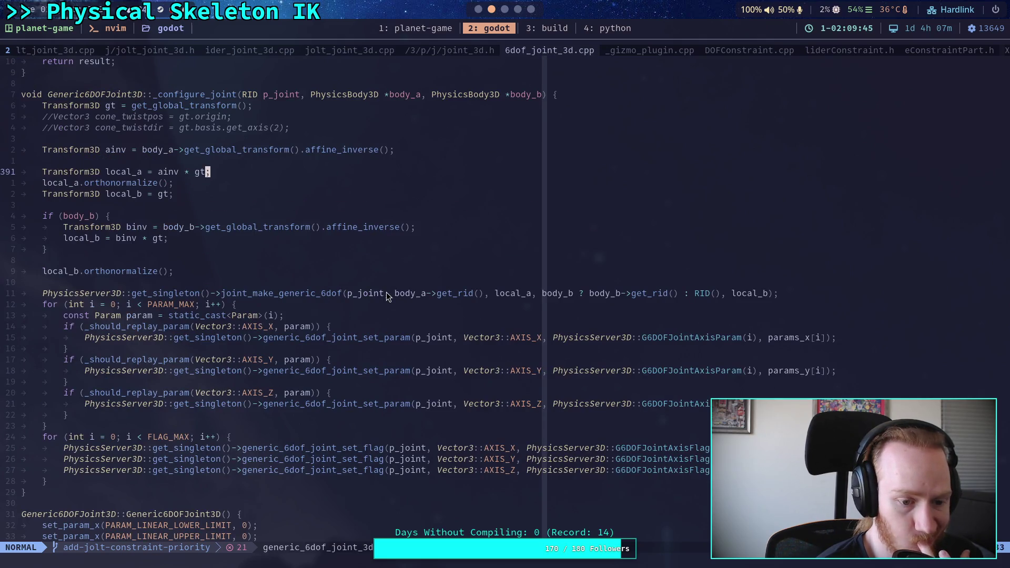
scroll(277, 330, "down", 8)
scroll(282, 333, "up", 12)
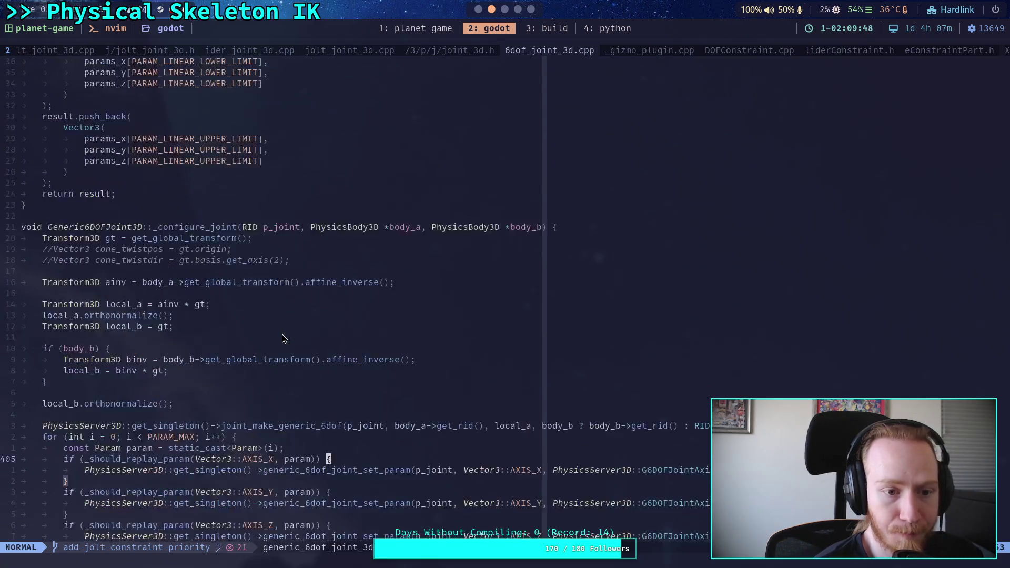
scroll(283, 335, "up", 10)
scroll(282, 335, "down", 14)
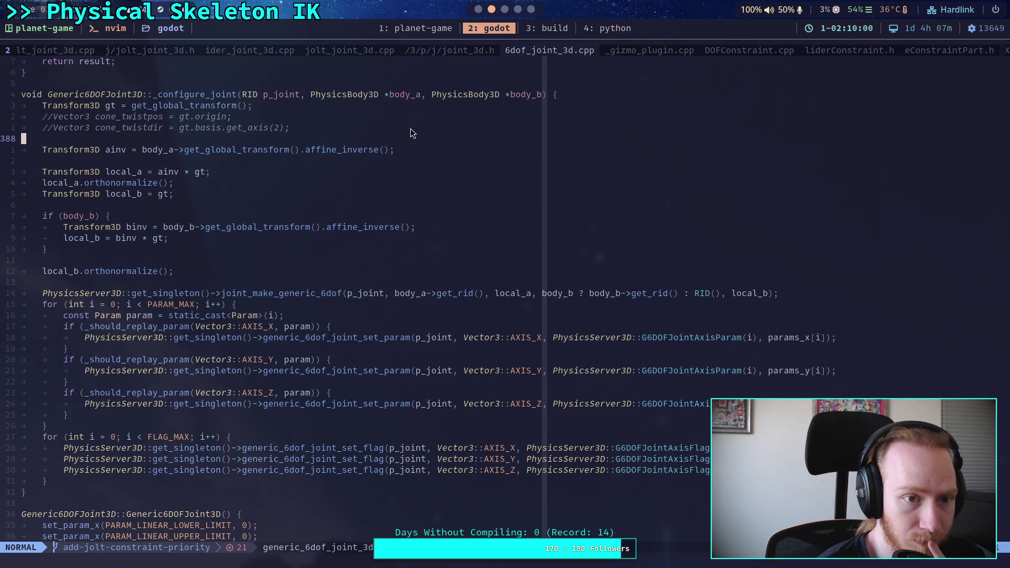
left_click(453, 50)
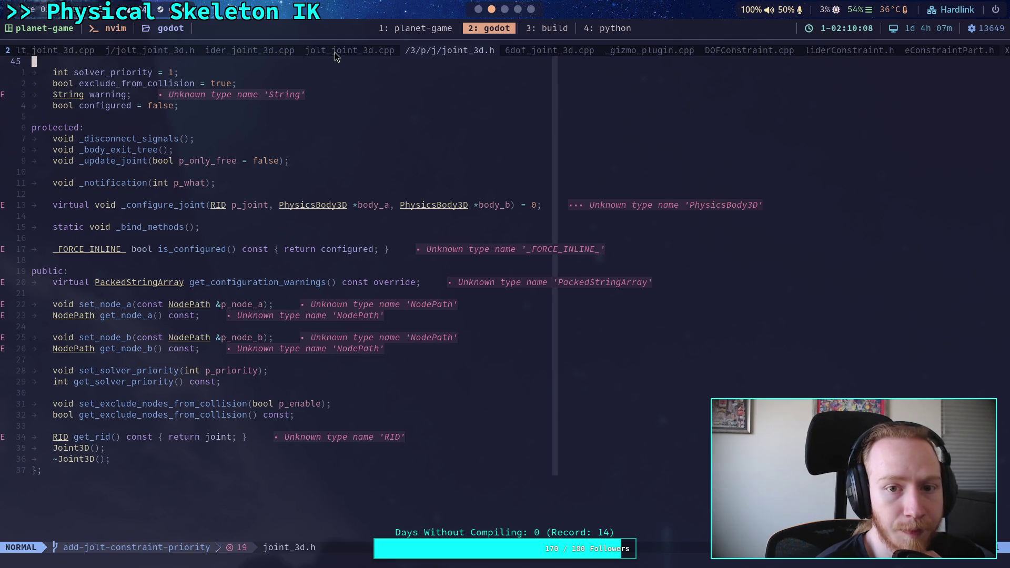
left_click(645, 52)
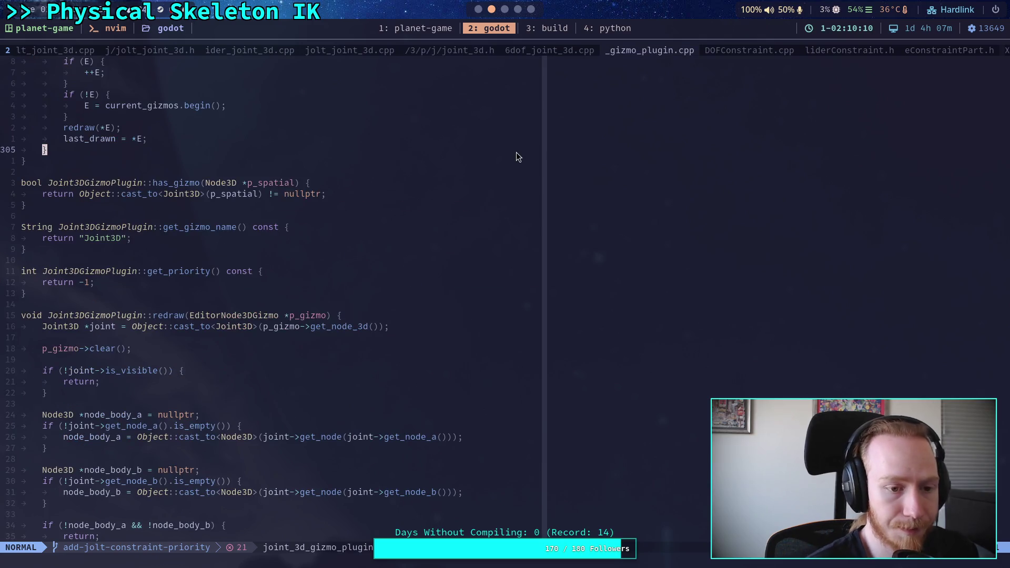
key("space")
key("f")
key("f")
type("joint_")
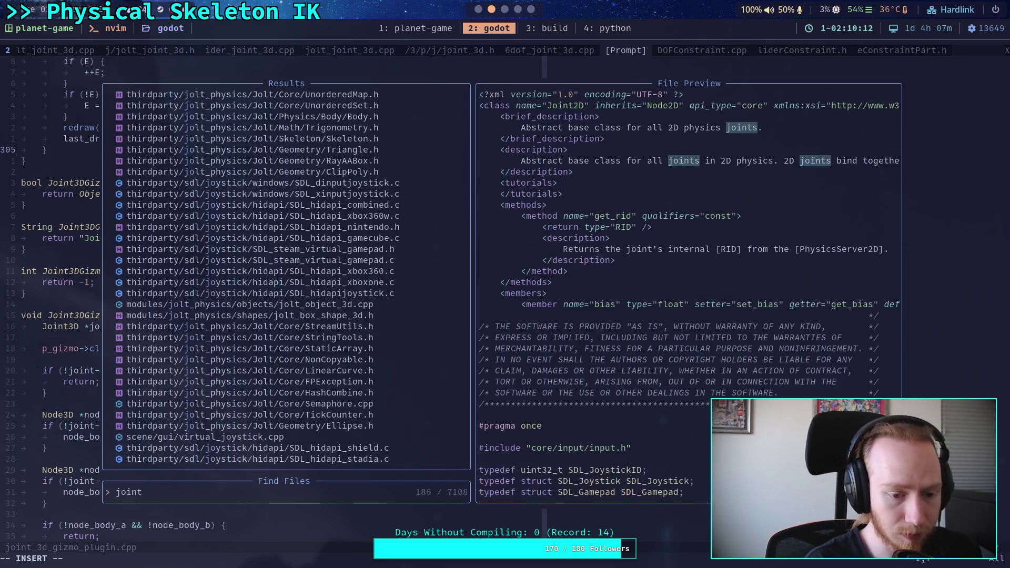
type("3d.cpp")
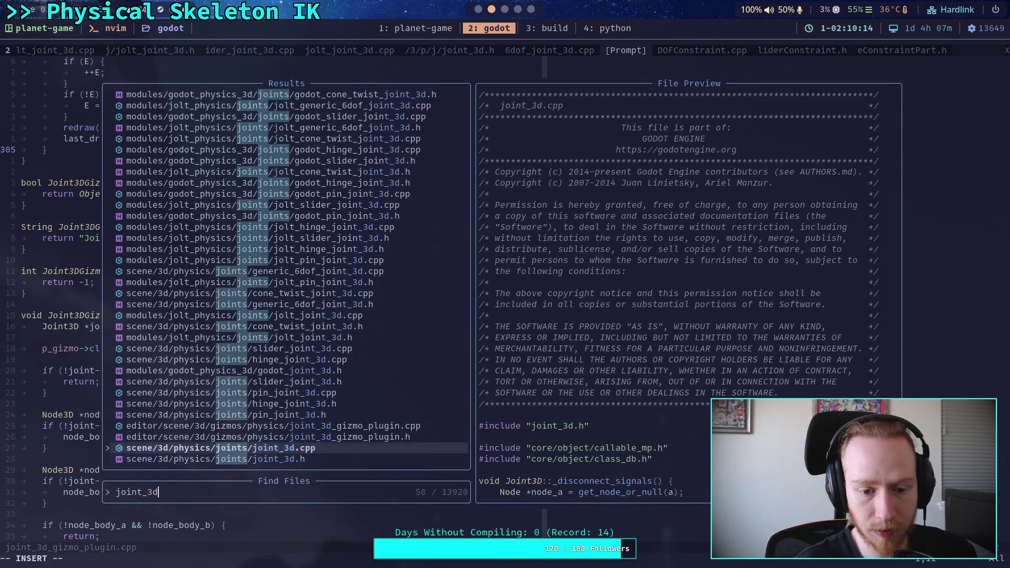
key("Return")
scroll(462, 264, "down", 4)
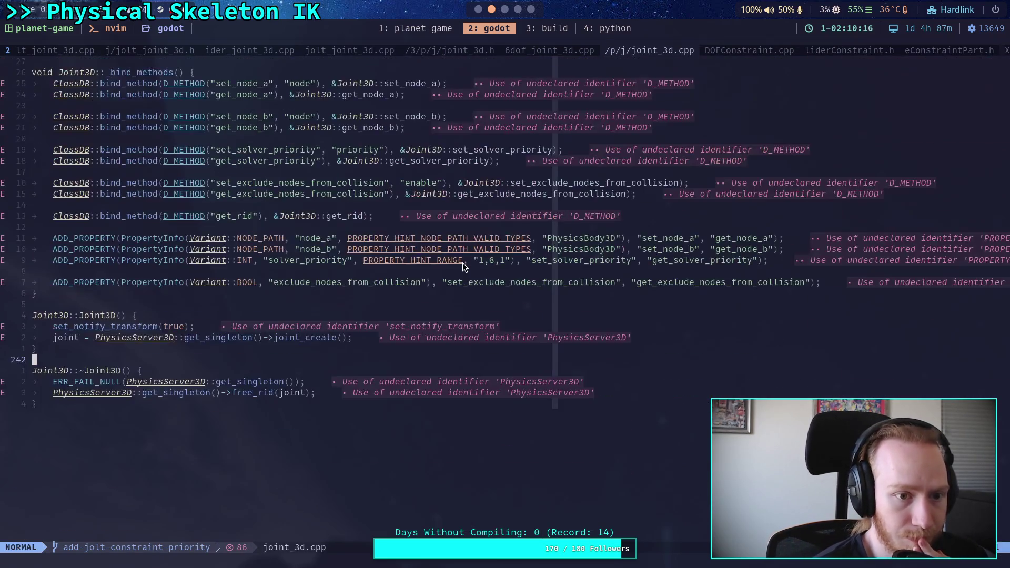
scroll(463, 263, "up", 6)
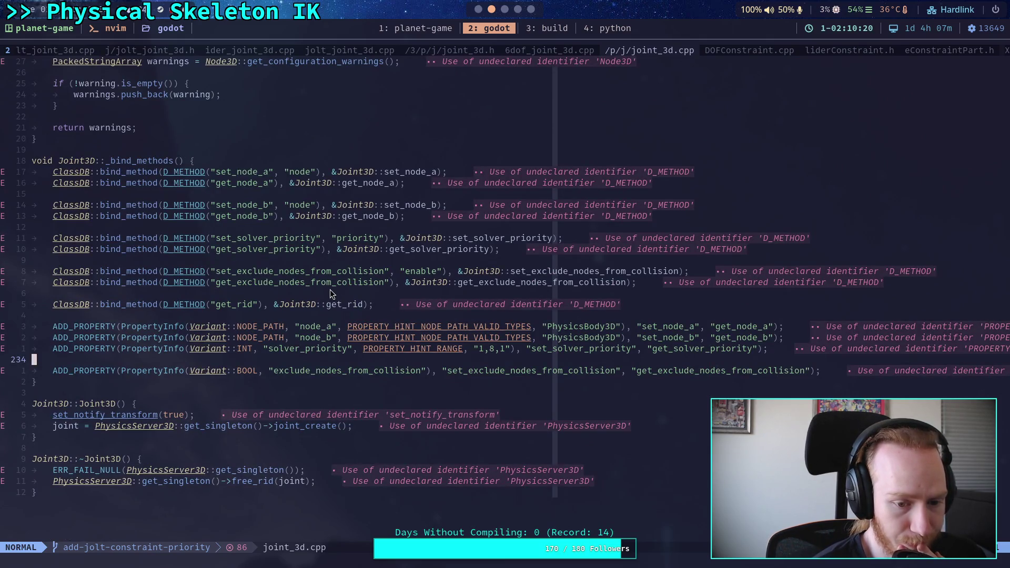
scroll(330, 291, "up", 4)
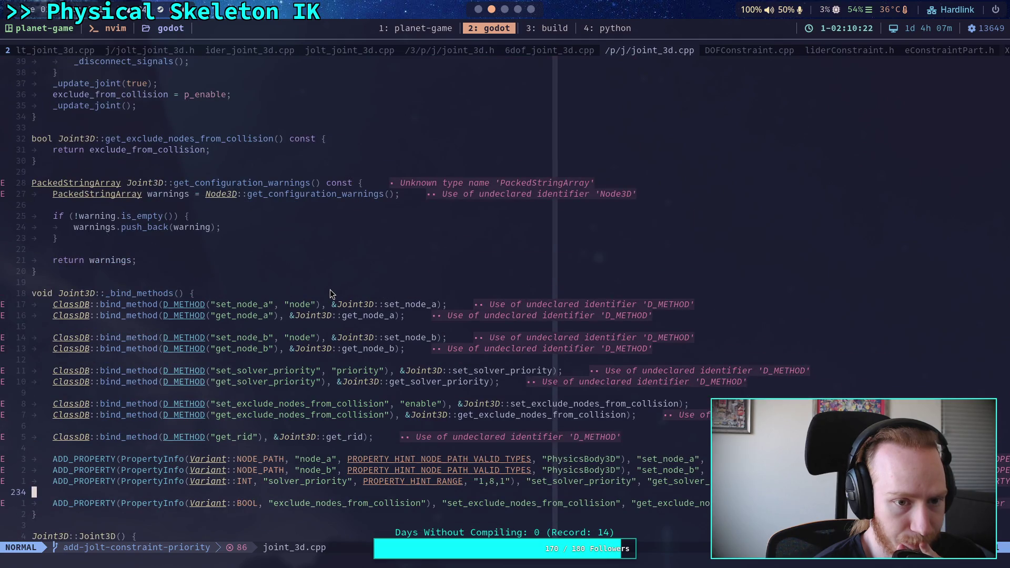
scroll(331, 290, "down", 5)
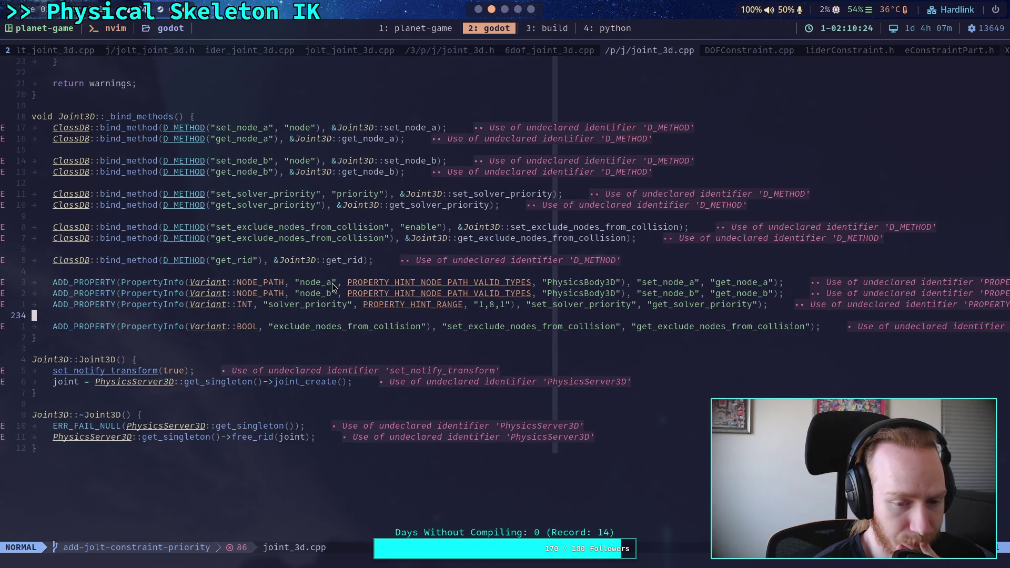
scroll(333, 287, "up", 3)
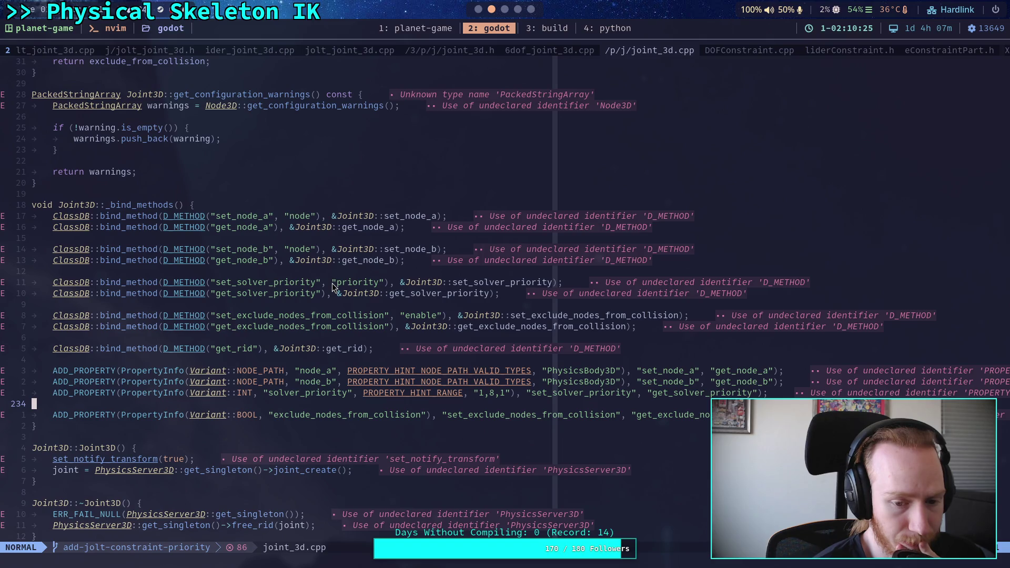
scroll(332, 286, "up", 9)
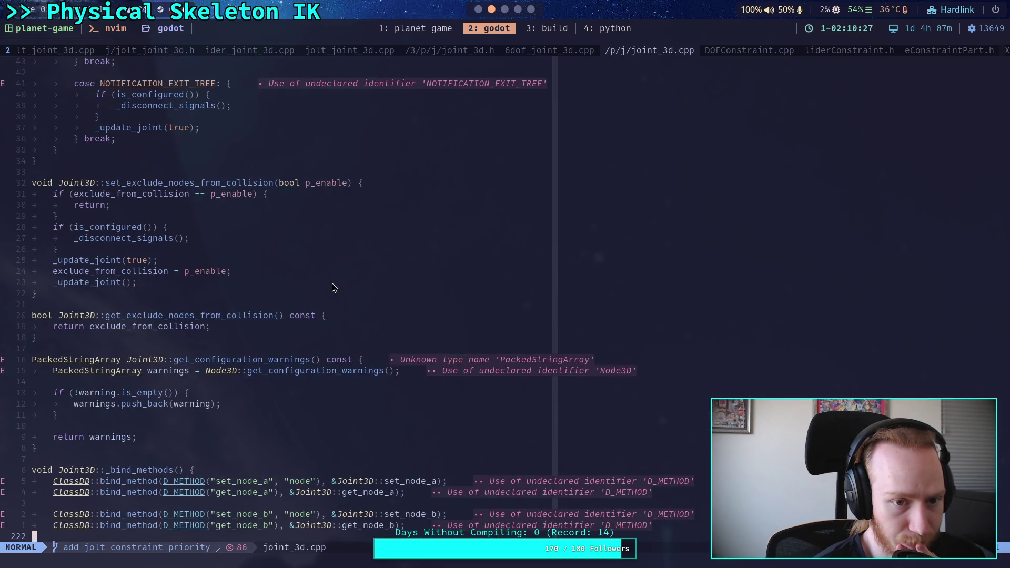
scroll(333, 288, "up", 10)
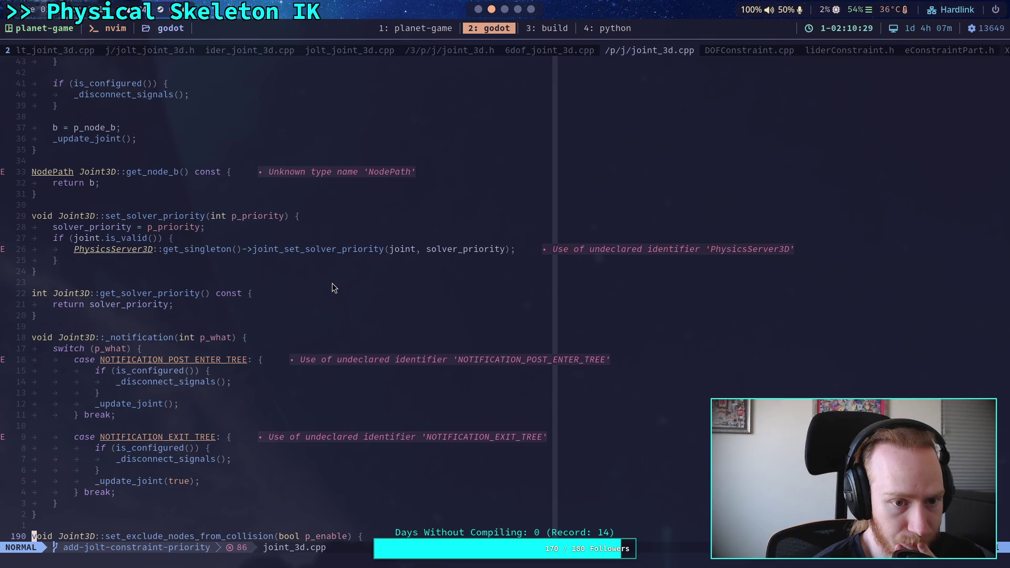
scroll(333, 288, "up", 20)
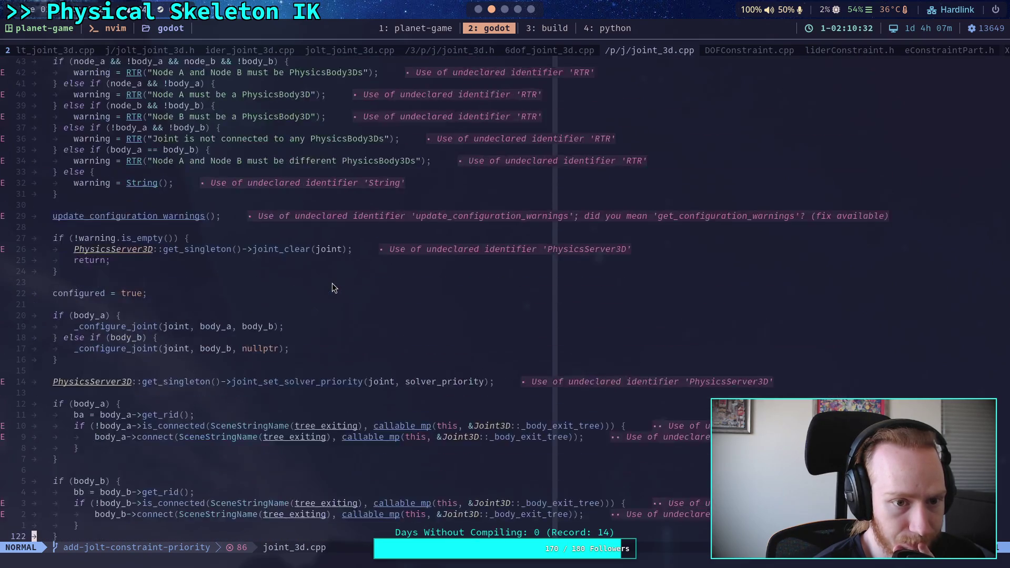
scroll(332, 284, "up", 13)
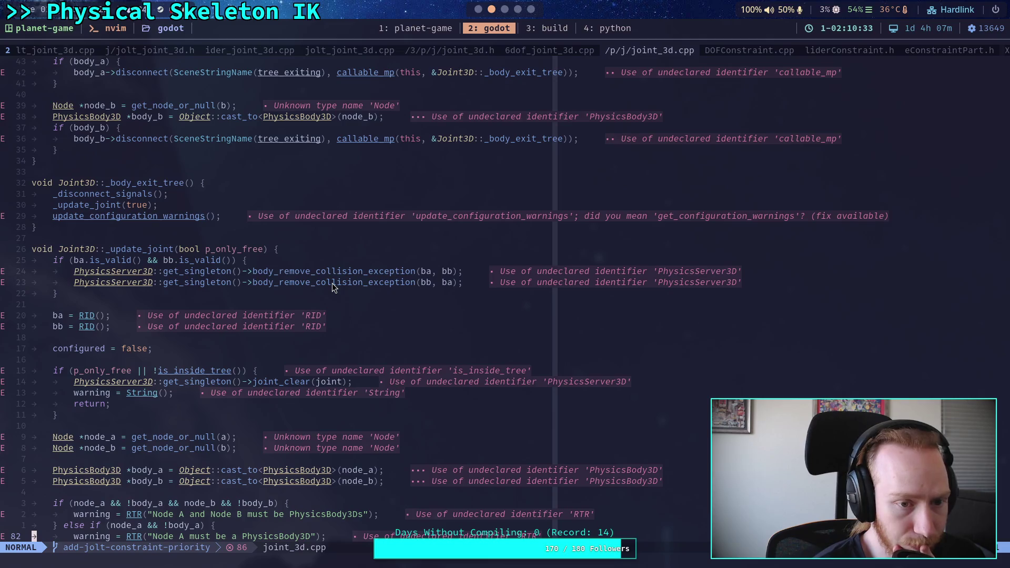
scroll(333, 287, "down", 8)
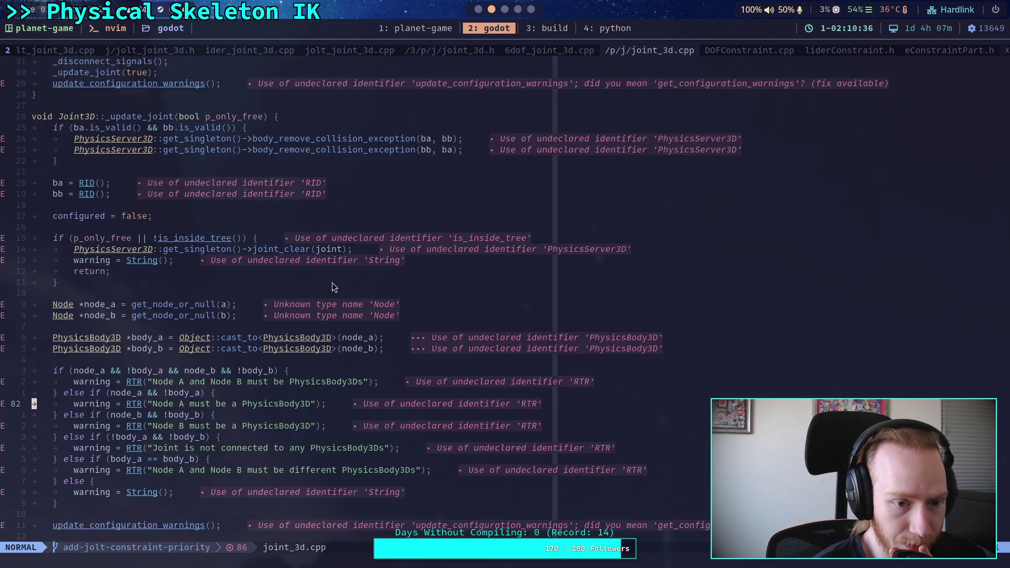
scroll(333, 287, "down", 4)
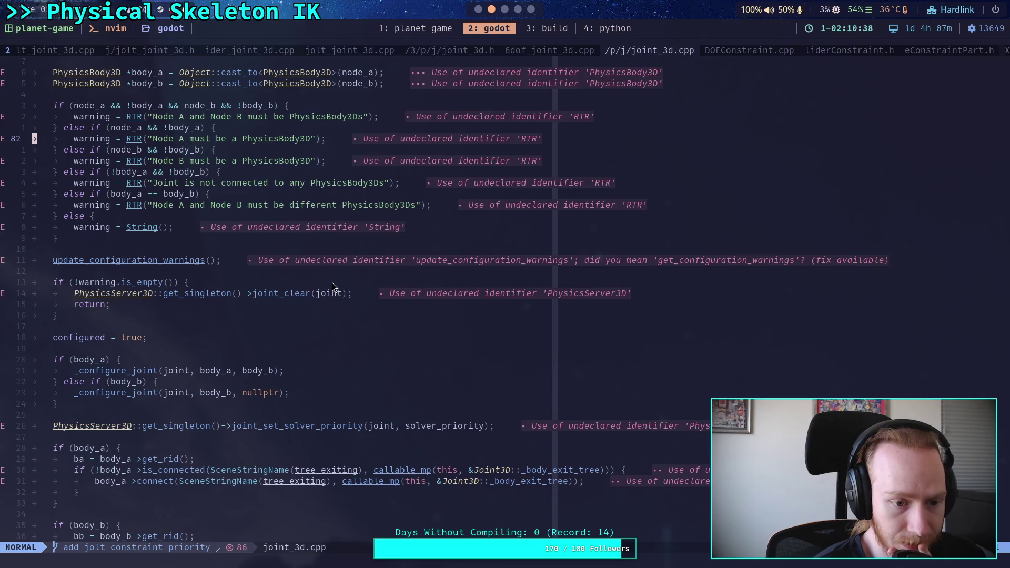
scroll(333, 283, "up", 11)
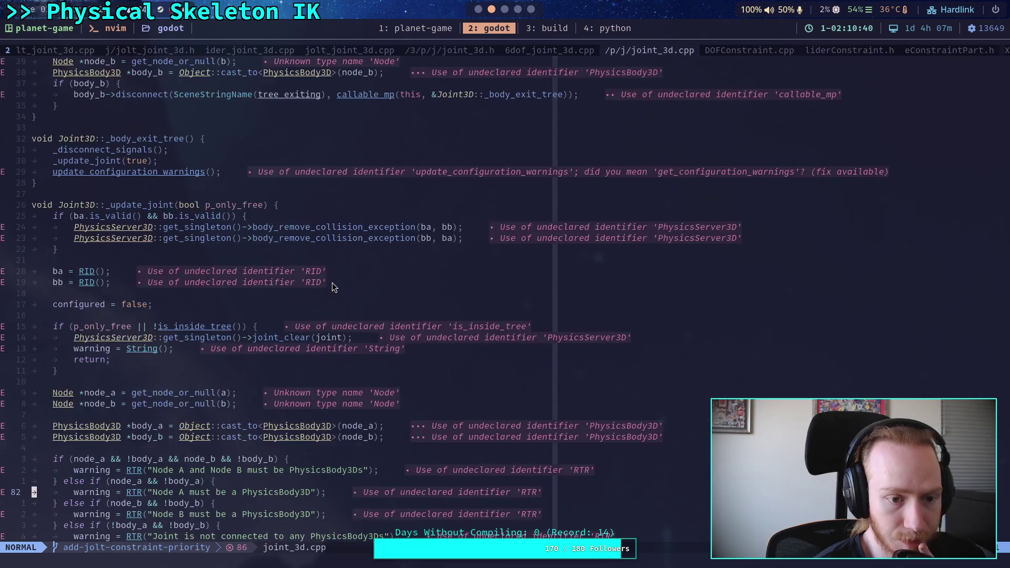
scroll(332, 282, "up", 7)
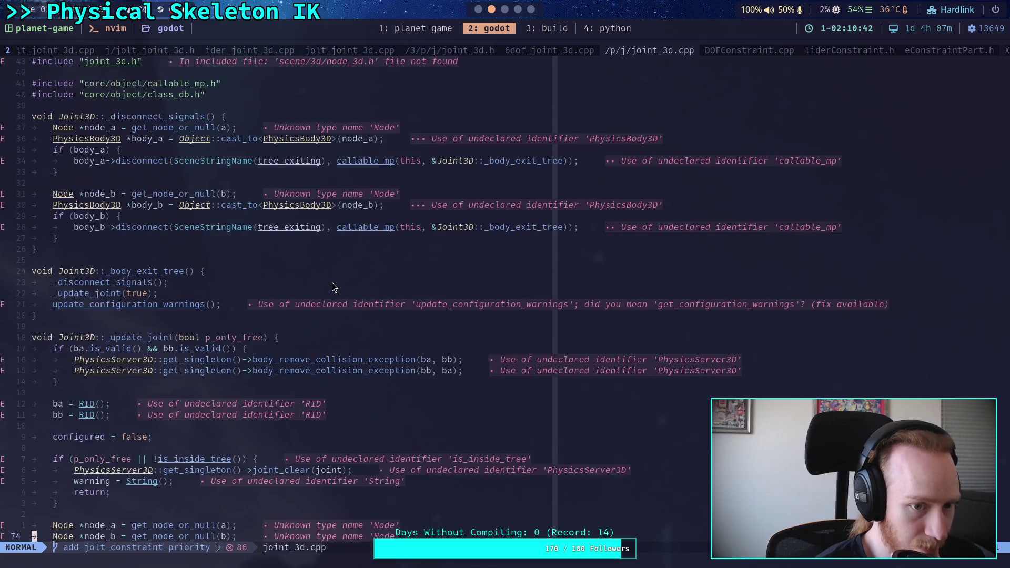
scroll(332, 285, "down", 7)
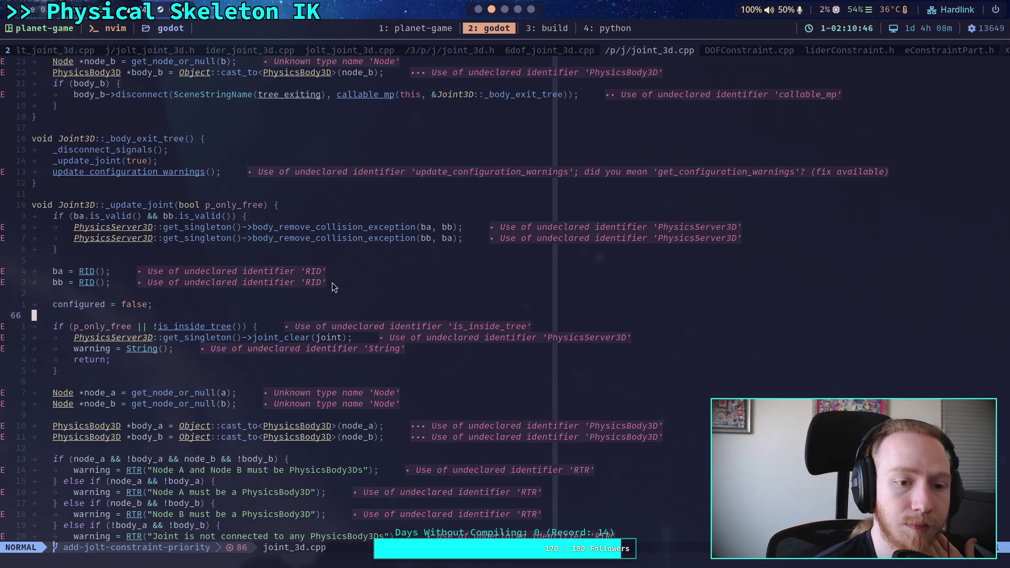
scroll(332, 284, "down", 3)
scroll(332, 284, "down", 6)
scroll(333, 286, "down", 7)
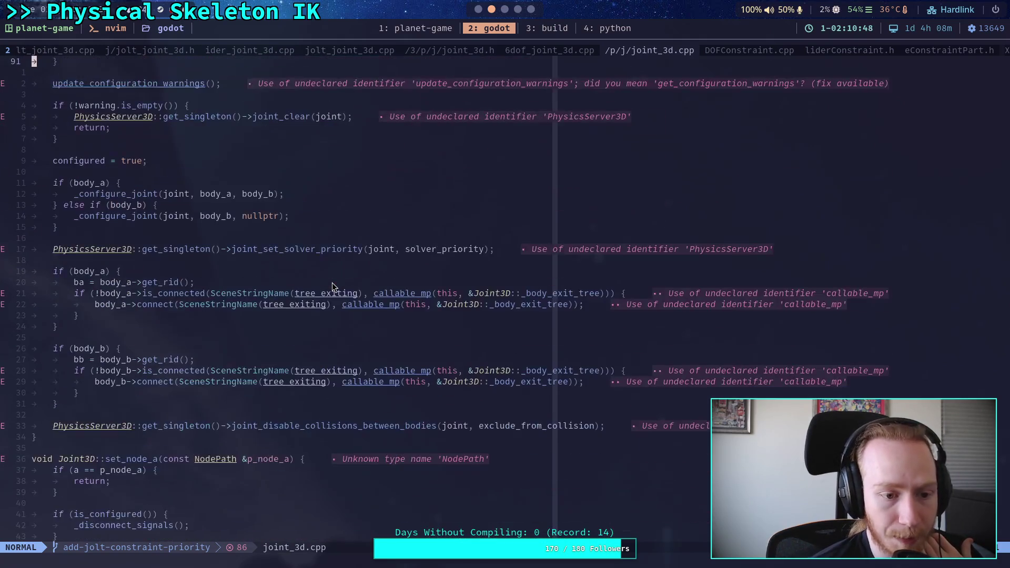
scroll(333, 286, "down", 1)
scroll(332, 287, "up", 1)
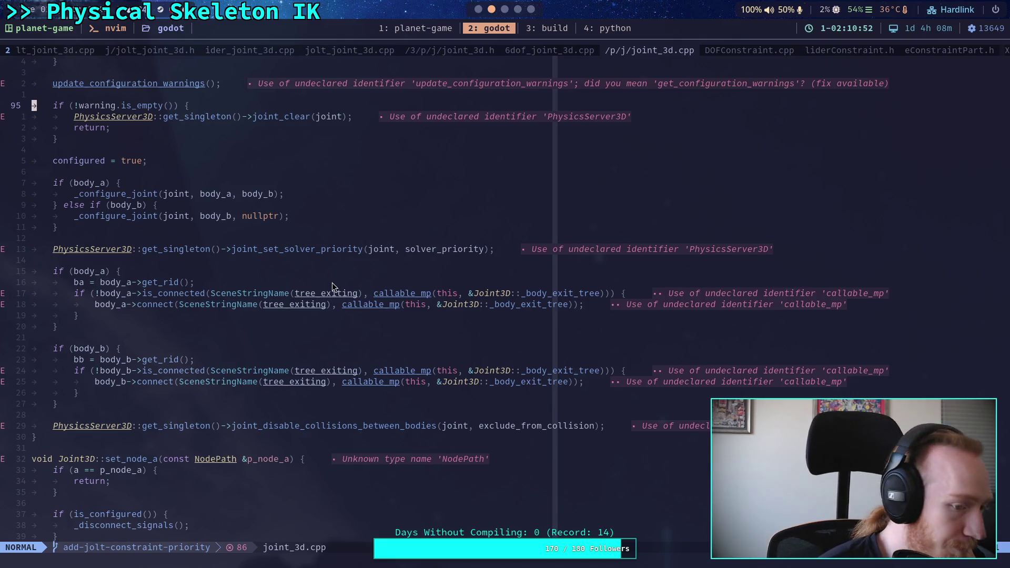
scroll(332, 286, "up", 4)
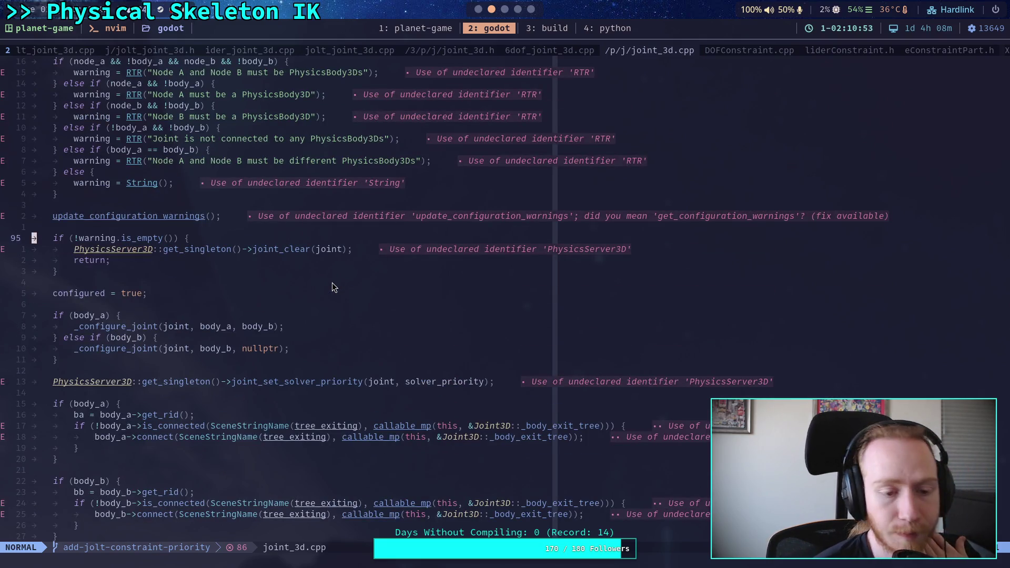
scroll(332, 287, "down", 2)
scroll(333, 286, "down", 2)
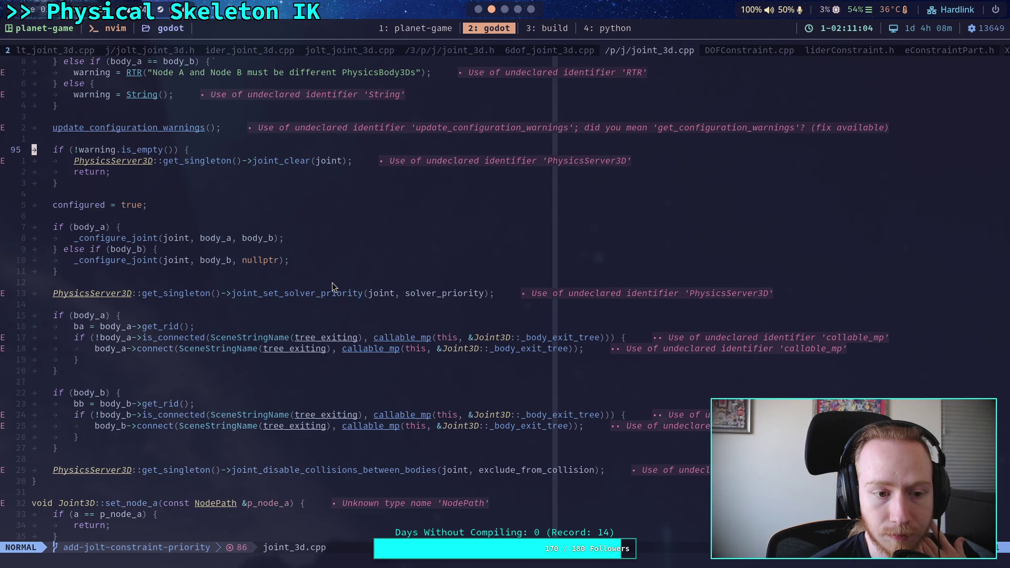
scroll(333, 283, "up", 13)
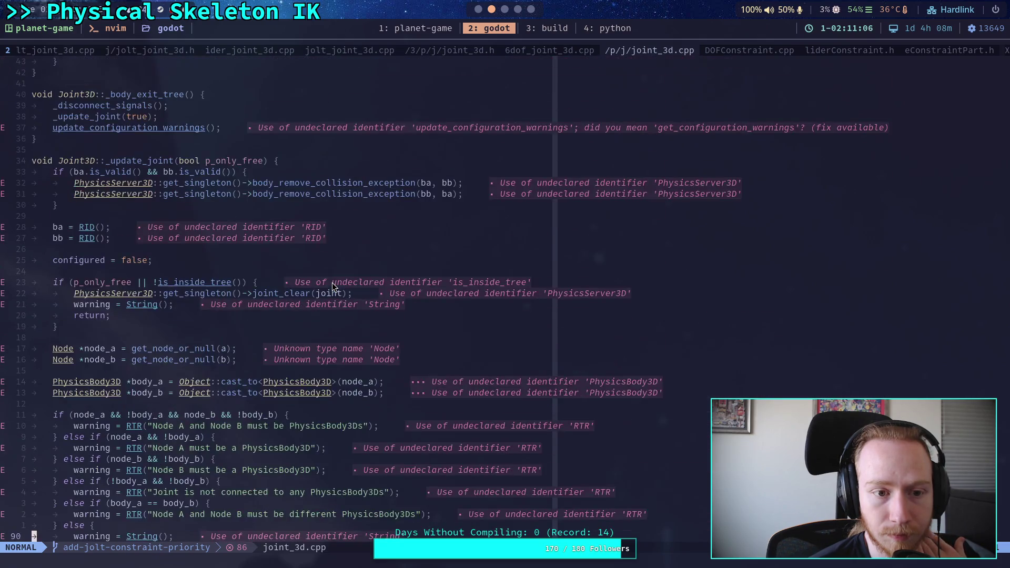
scroll(333, 283, "up", 1)
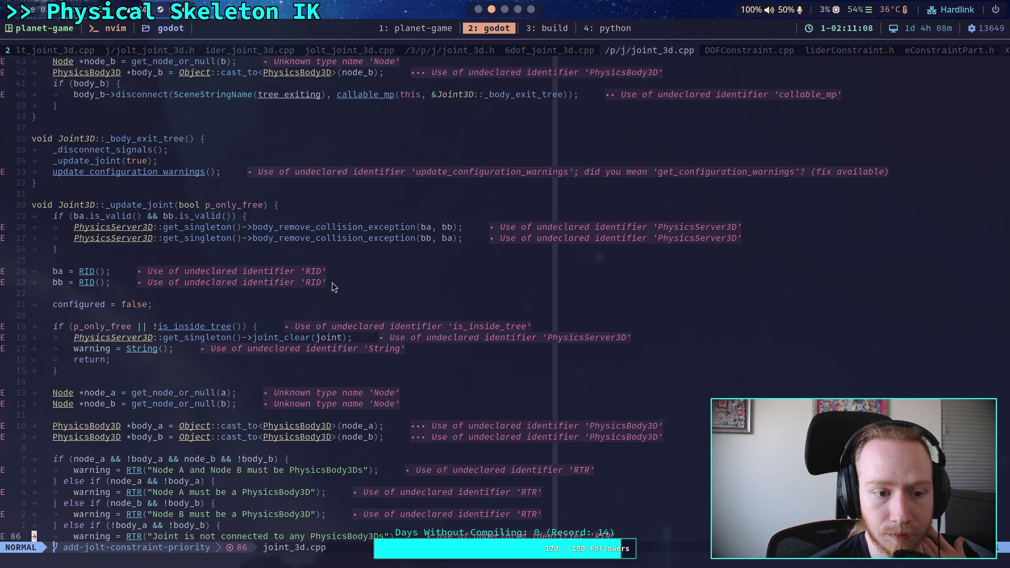
scroll(333, 287, "down", 3)
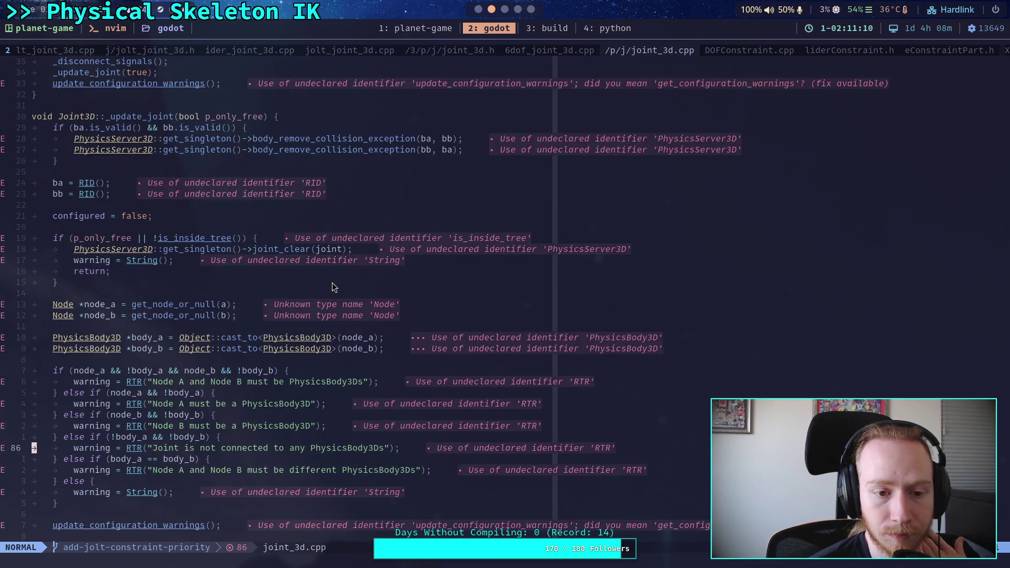
scroll(332, 287, "down", 9)
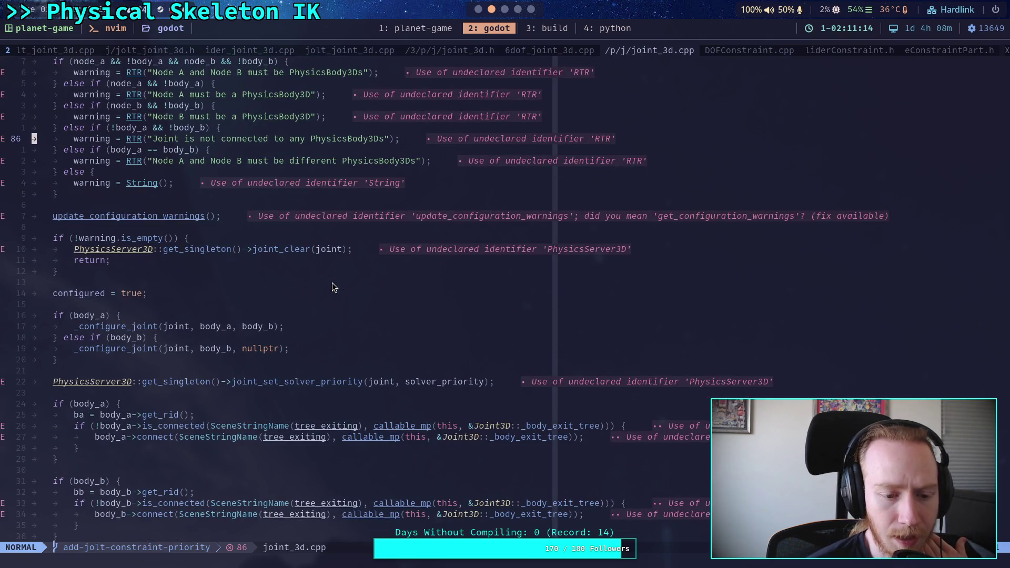
scroll(333, 286, "down", 1)
scroll(333, 287, "down", 1)
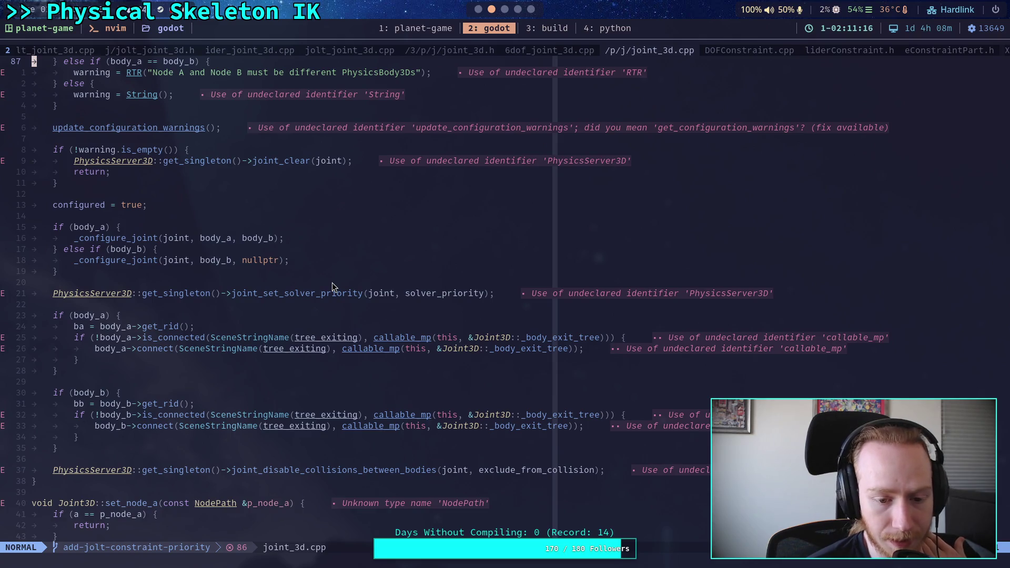
scroll(333, 287, "down", 15)
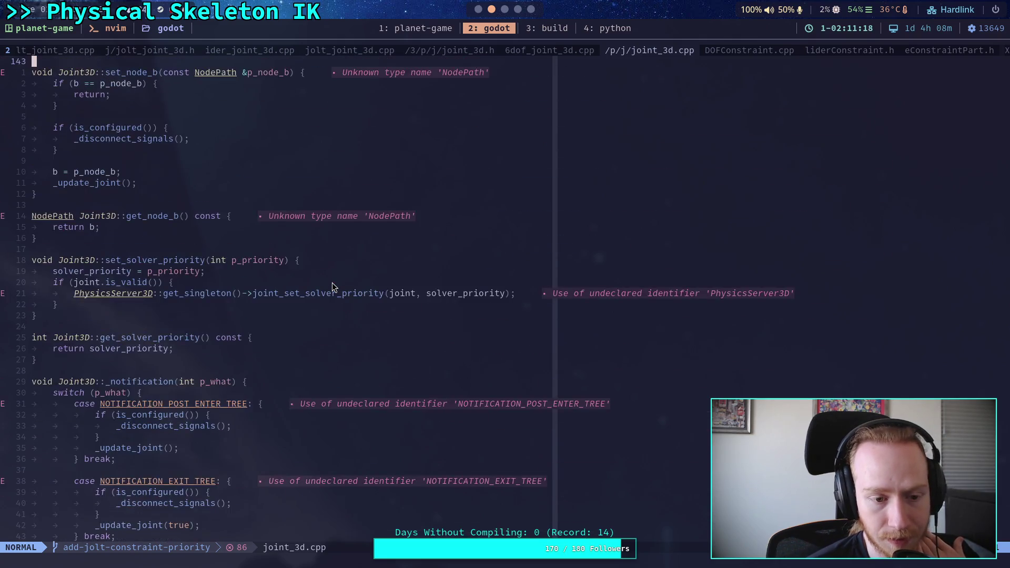
scroll(333, 283, "down", 8)
scroll(333, 282, "up", 3)
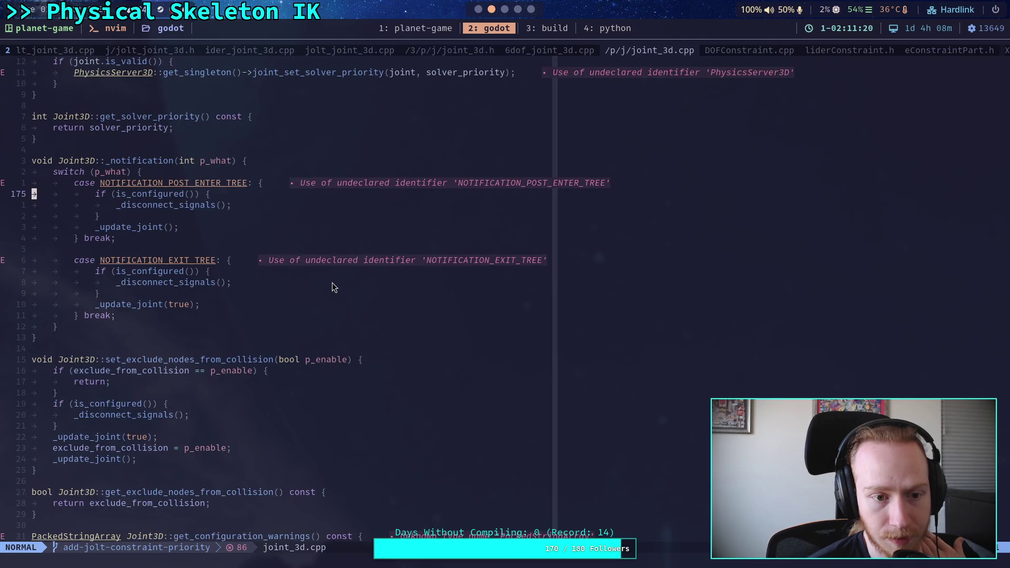
scroll(333, 287, "down", 3)
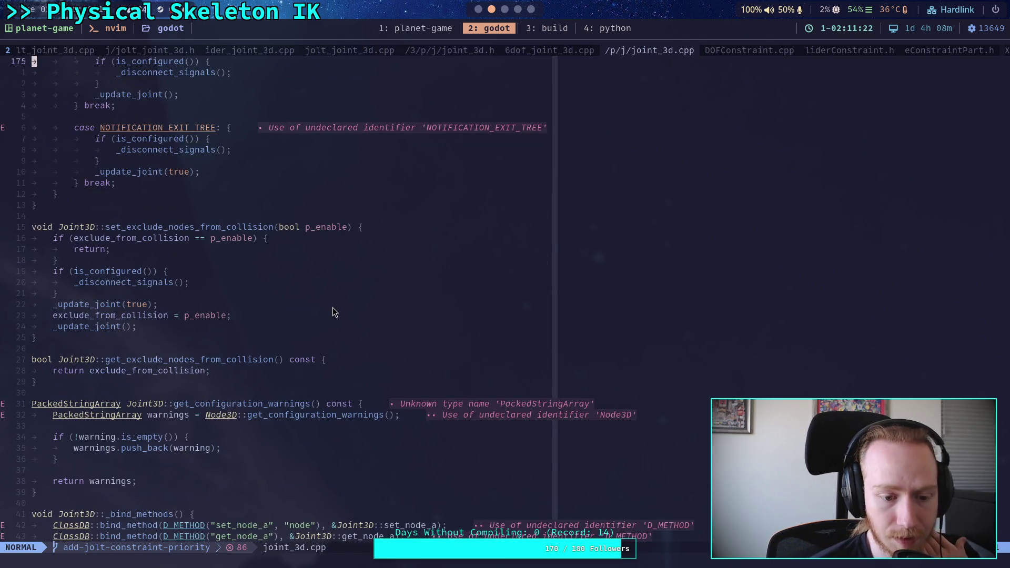
scroll(333, 310, "down", 15)
scroll(333, 310, "up", 20)
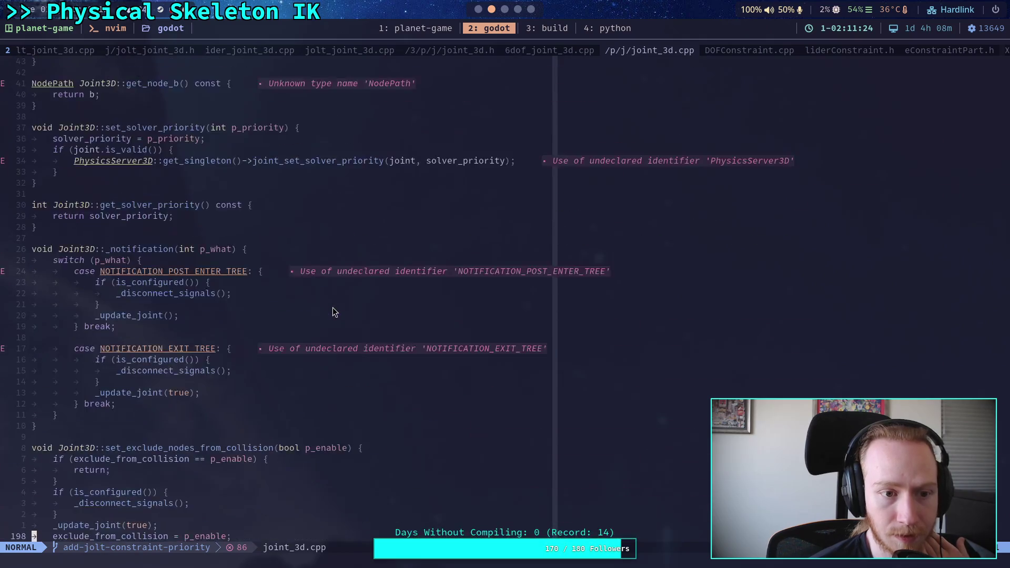
scroll(333, 309, "up", 20)
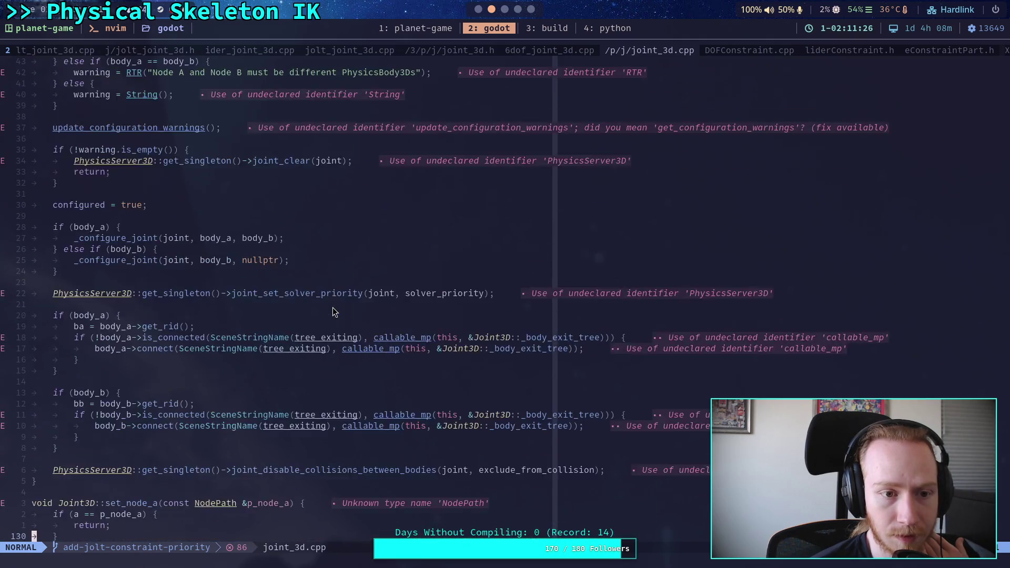
scroll(333, 309, "up", 20)
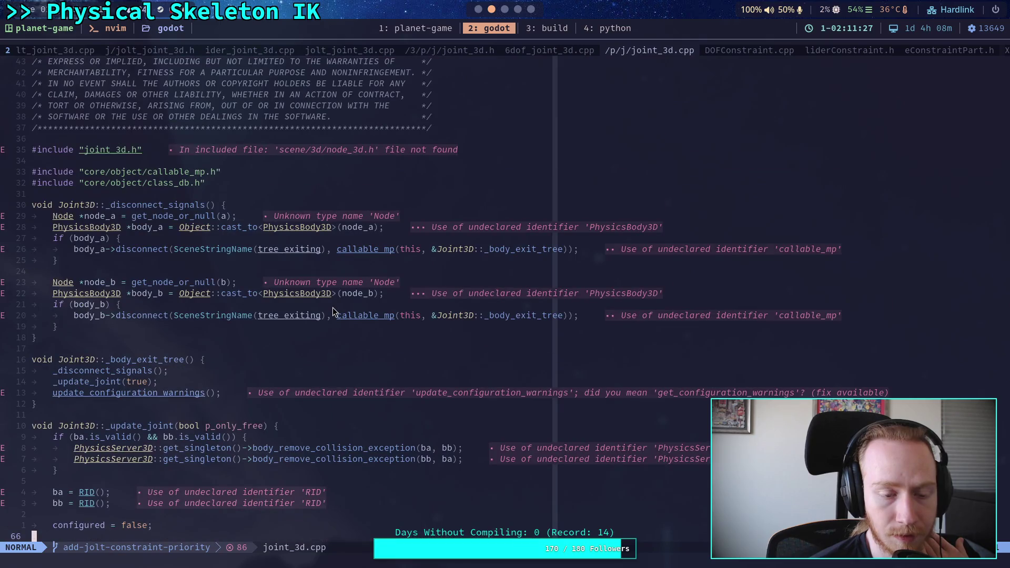
scroll(333, 310, "down", 1)
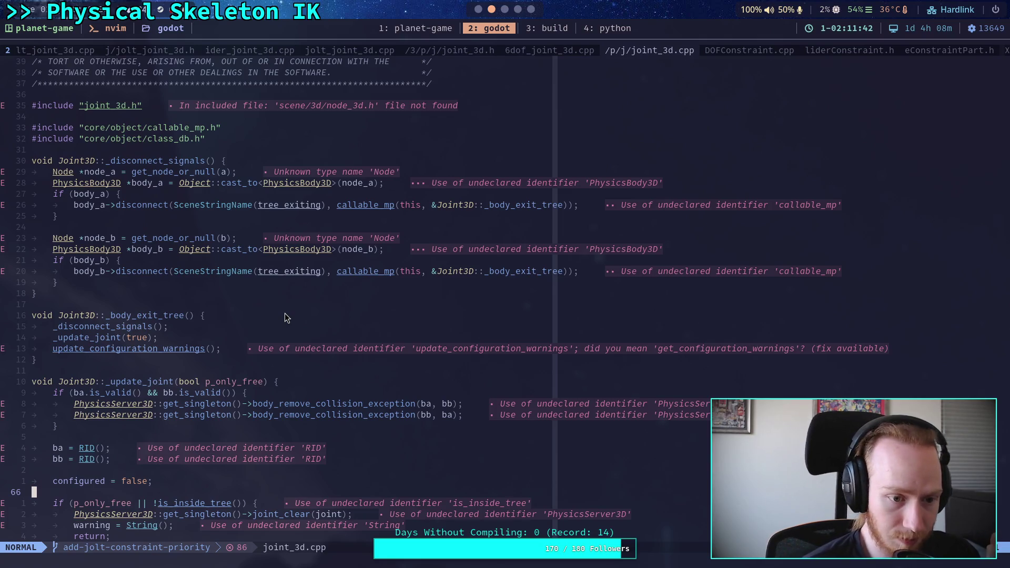
scroll(285, 318, "down", 8)
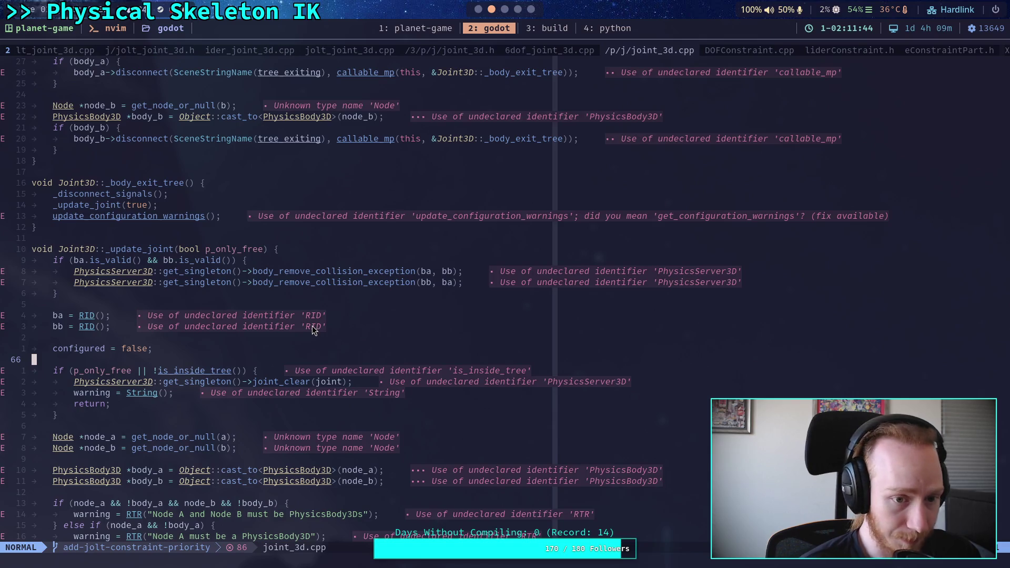
scroll(307, 318, "down", 3)
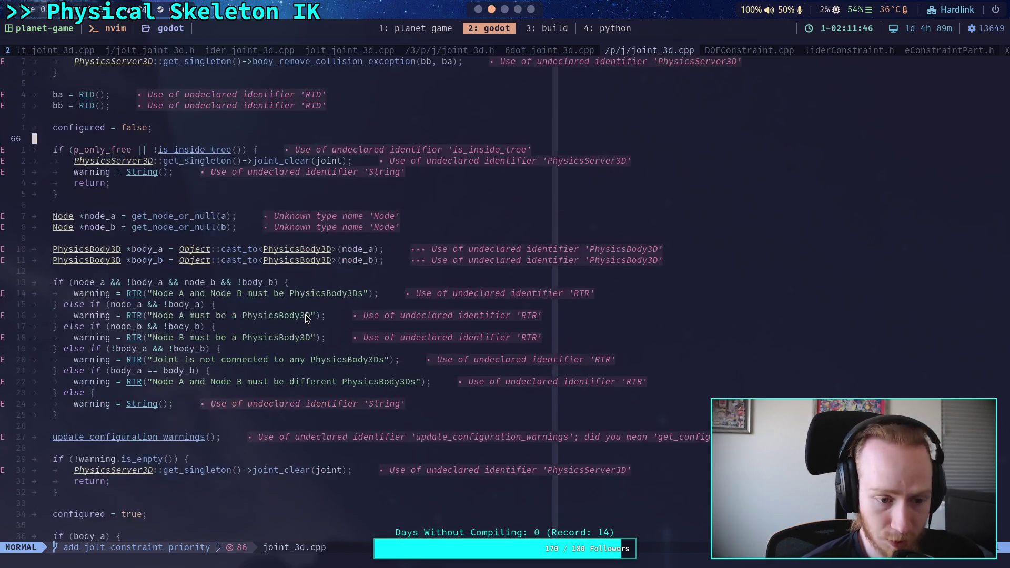
scroll(307, 318, "down", 9)
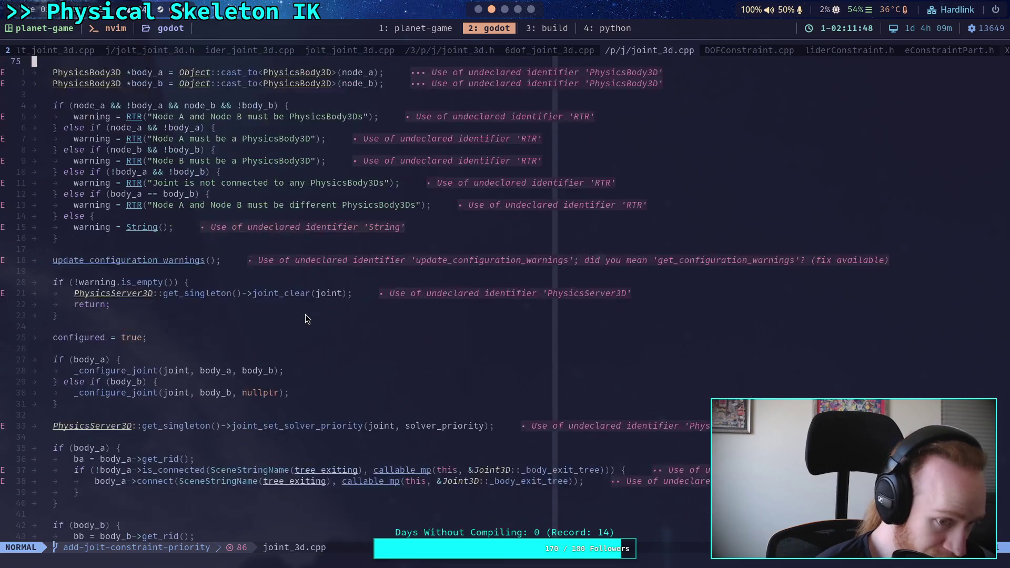
scroll(307, 319, "down", 4)
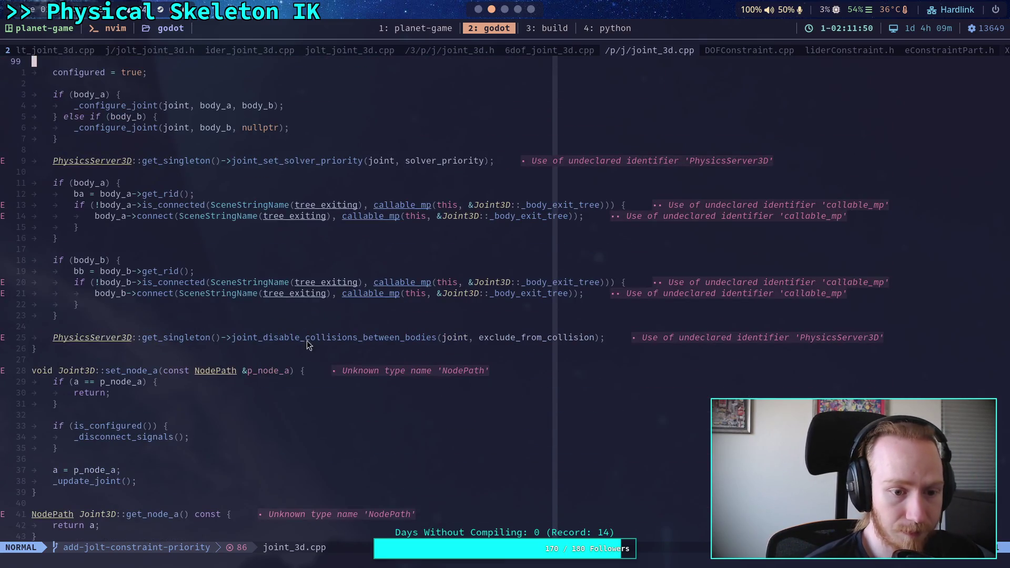
scroll(307, 340, "down", 15)
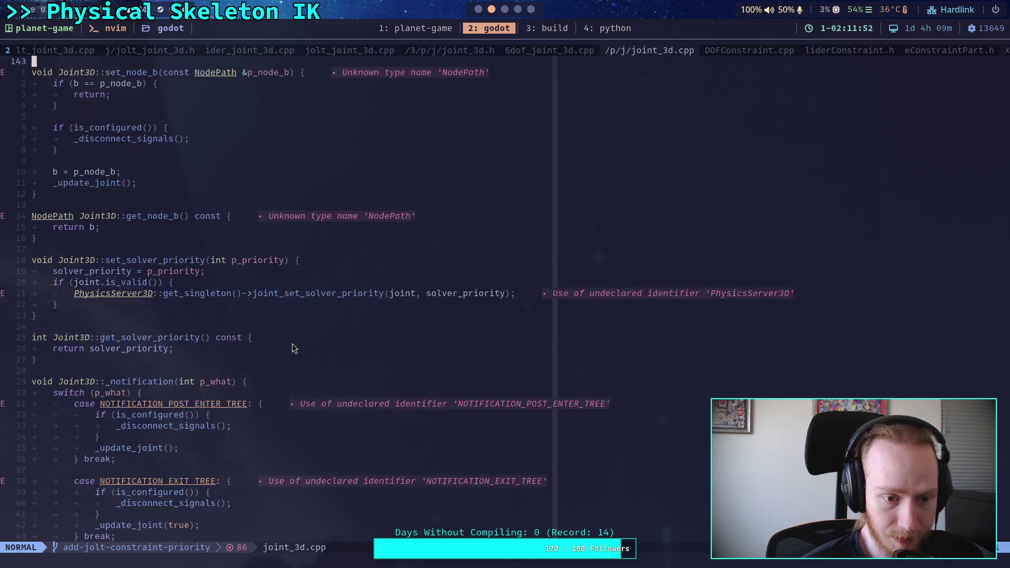
scroll(292, 348, "down", 1)
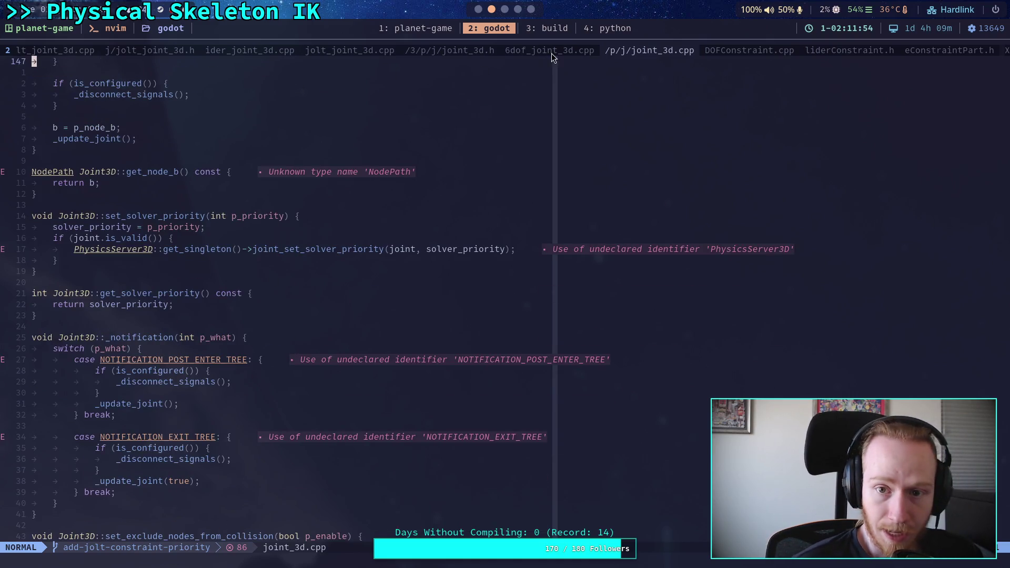
Add 'void update_joint();' below get_exclude_nodes_from_collision in joint_3d.h and save it.
left_click(551, 53)
left_click(661, 55)
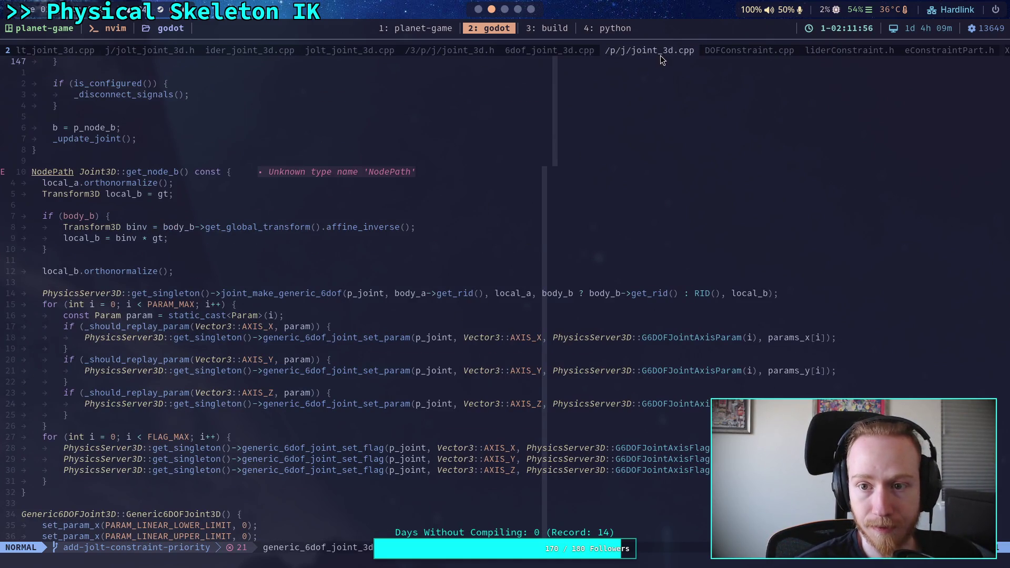
left_click(452, 51)
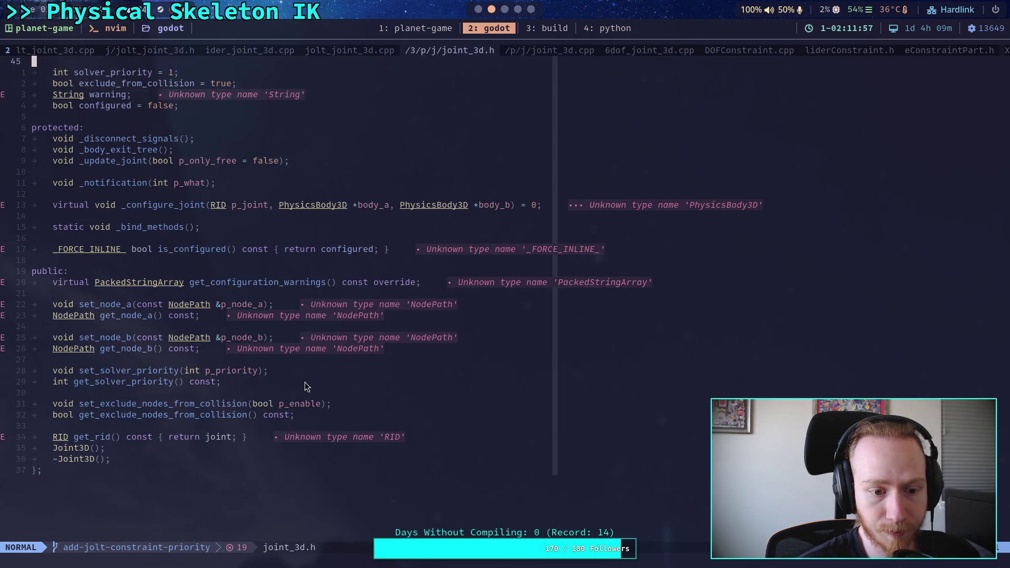
left_click(378, 415)
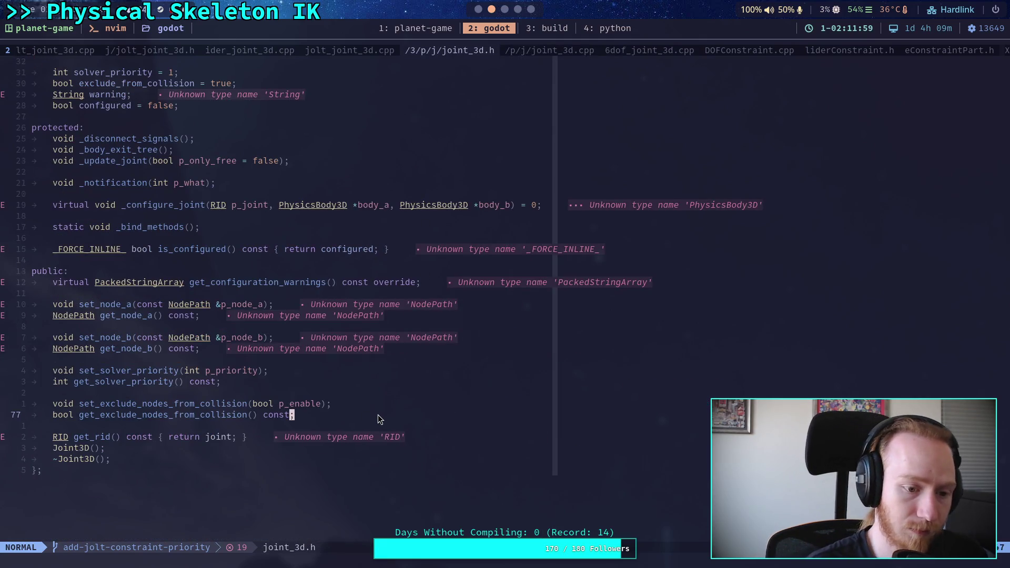
key("o")
key("Return")
type("void ")
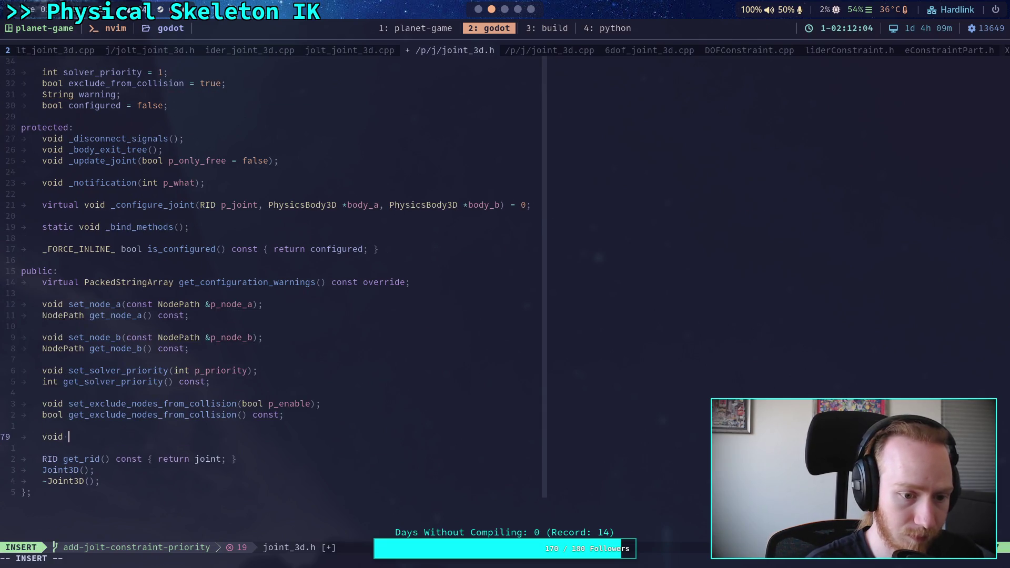
type("update_joint")
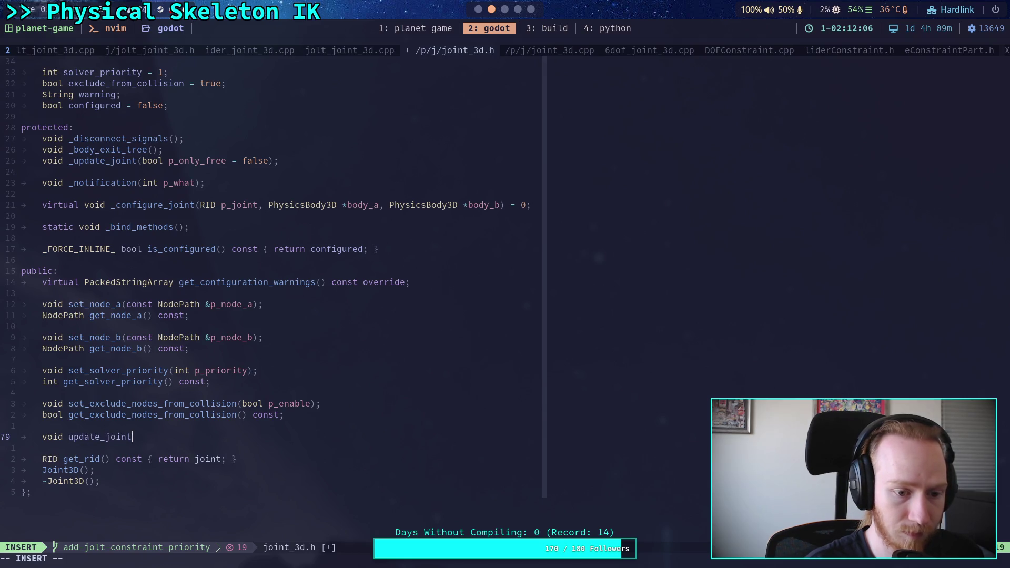
type("();")
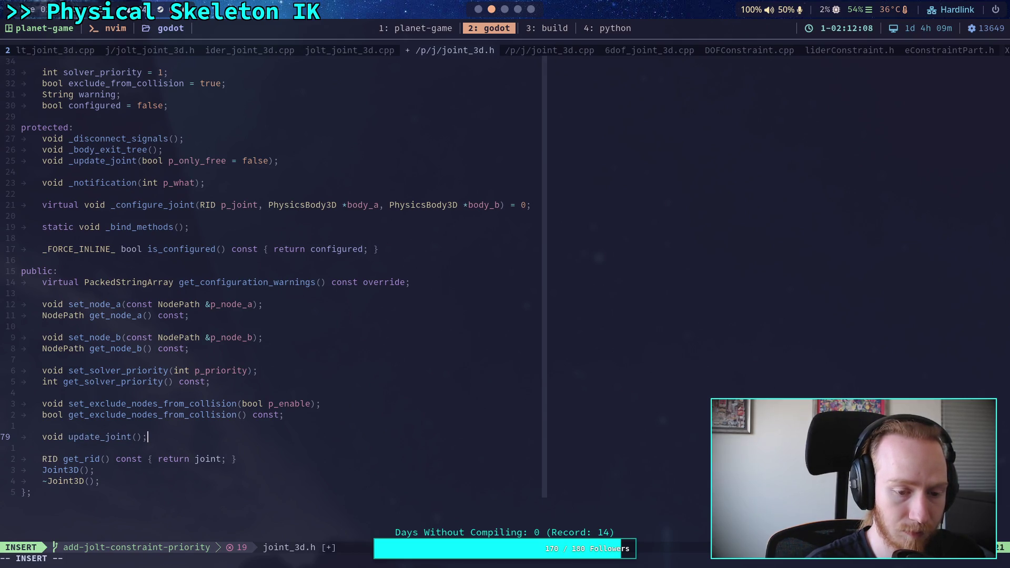
key("Escape")
type(":w")
key("Return")
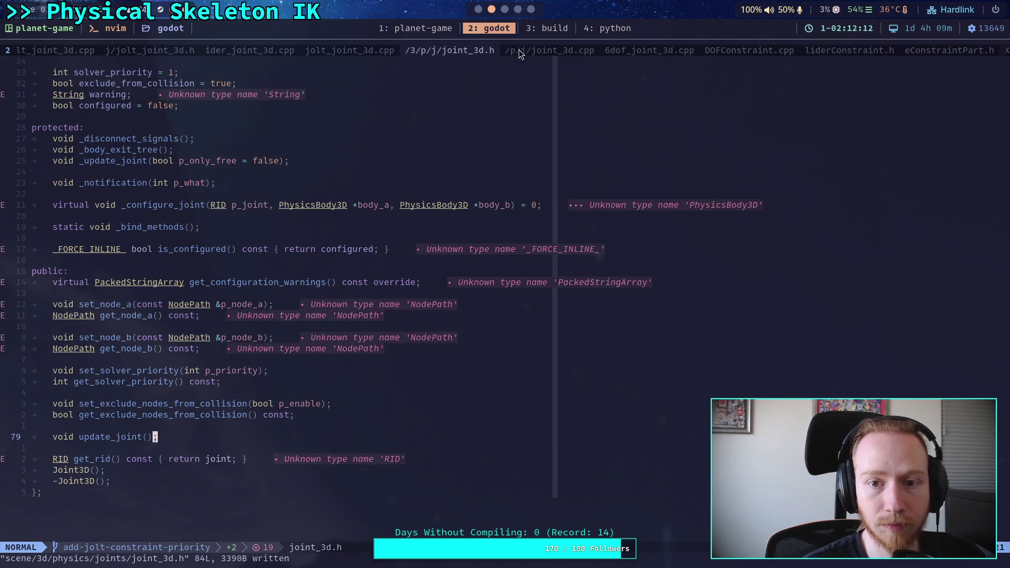
left_click(532, 49)
Add ClassDB::bind_method(D_METHOD("update_joint"), &Joint3D::update_joint); after the get_exclude binding and save.
scroll(313, 307, "down", 15)
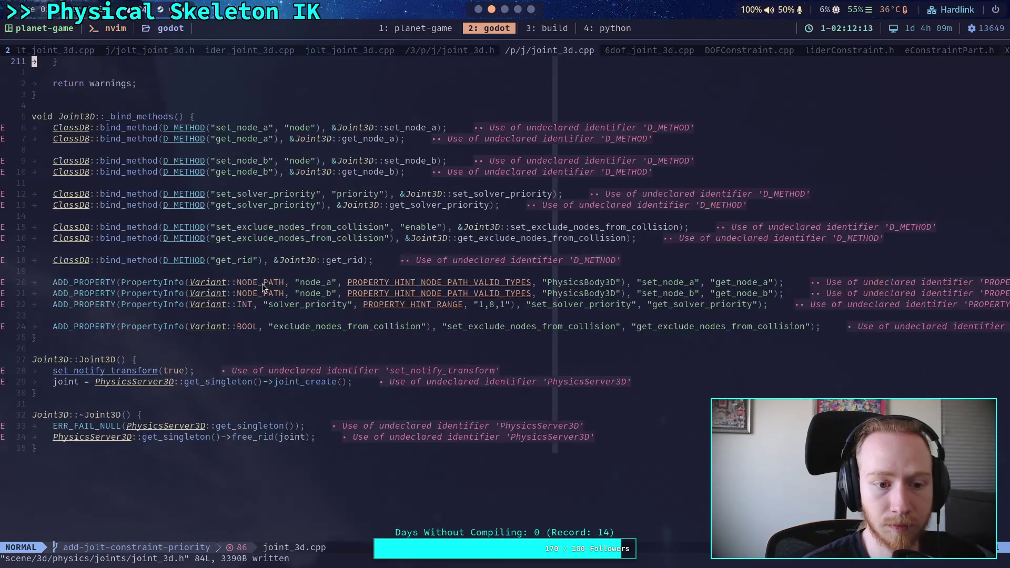
scroll(262, 288, "up", 2)
left_click(437, 275)
key("j")
key("o")
key("Return")
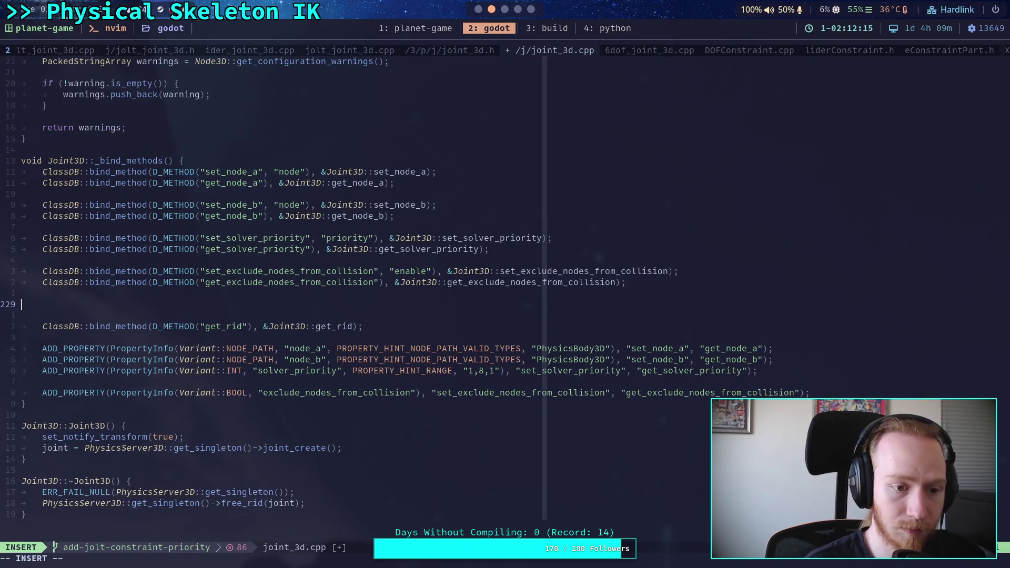
type("ClassDB:")
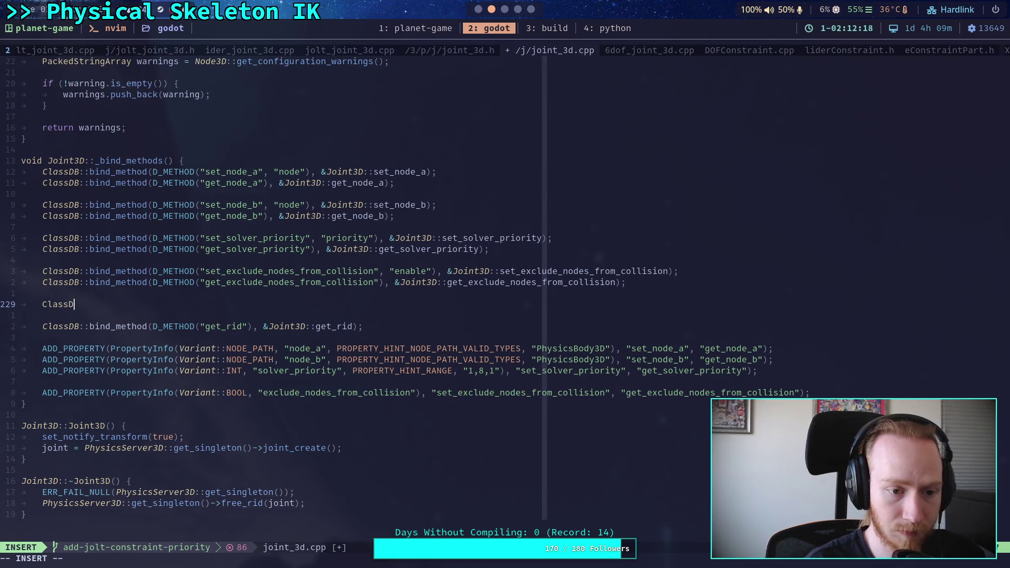
type(":bind_method")
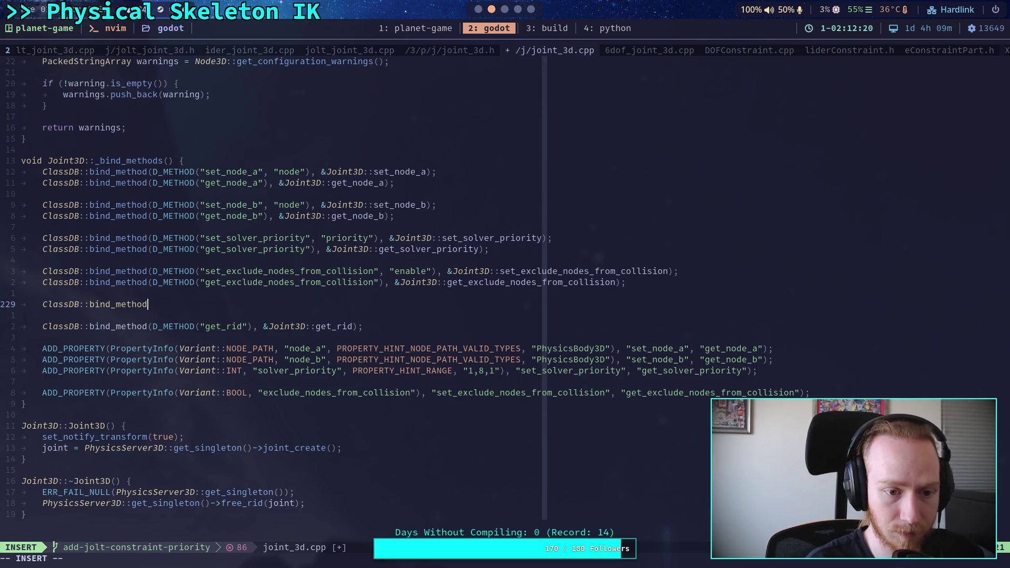
type("(D_METHOD(")
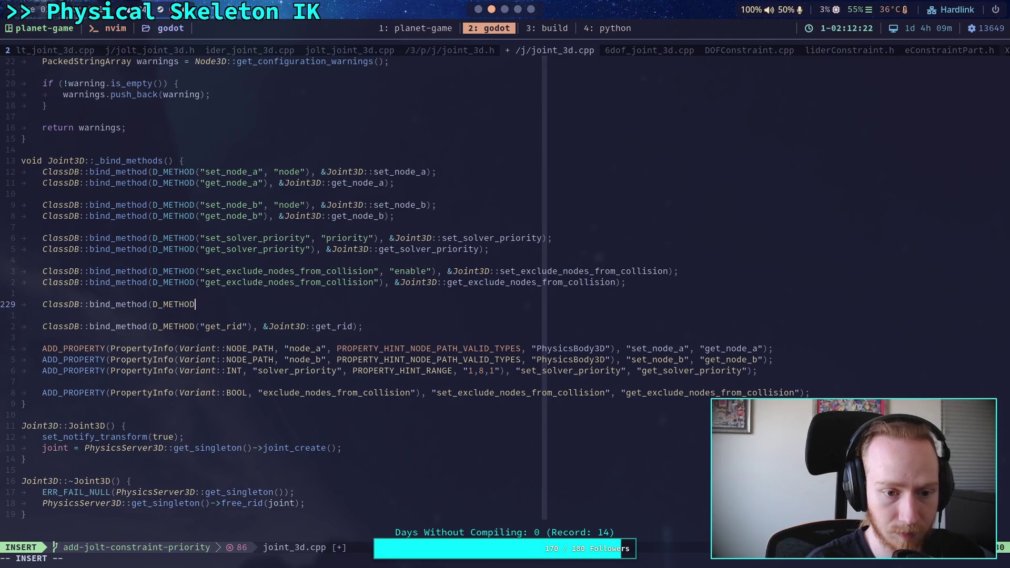
type("\"update_joint")
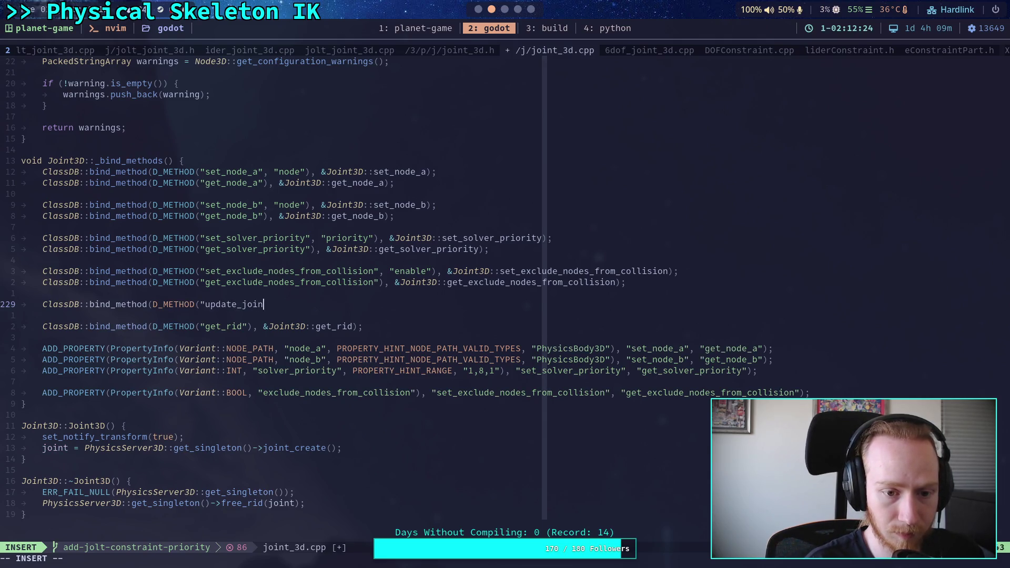
type("\"), ")
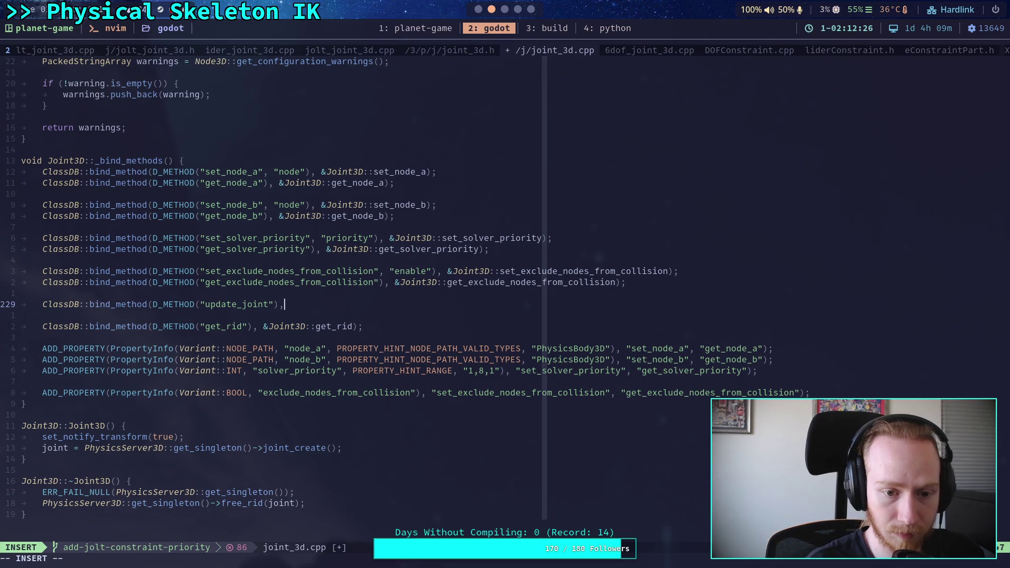
type("&Joint3D")
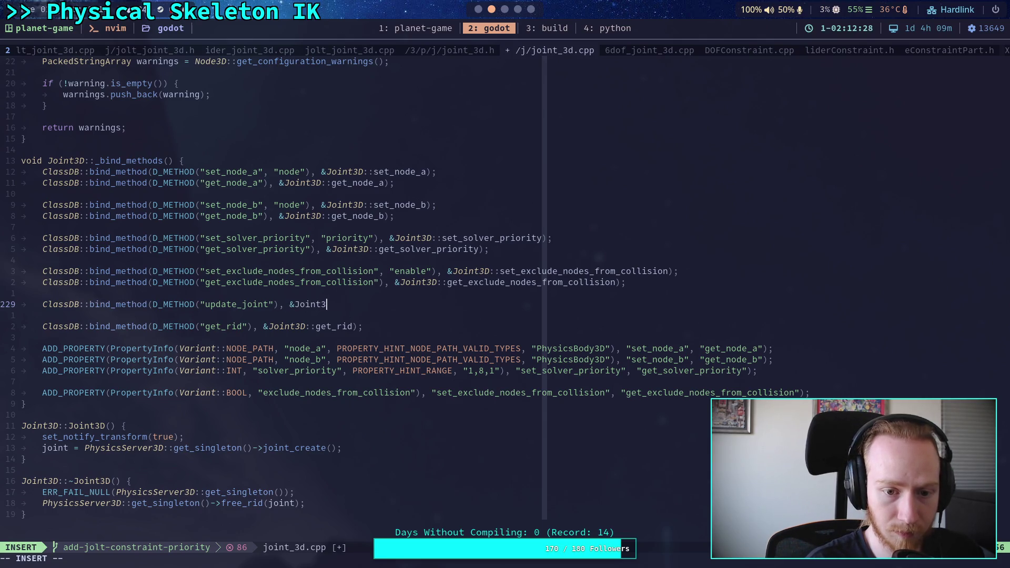
type("::up")
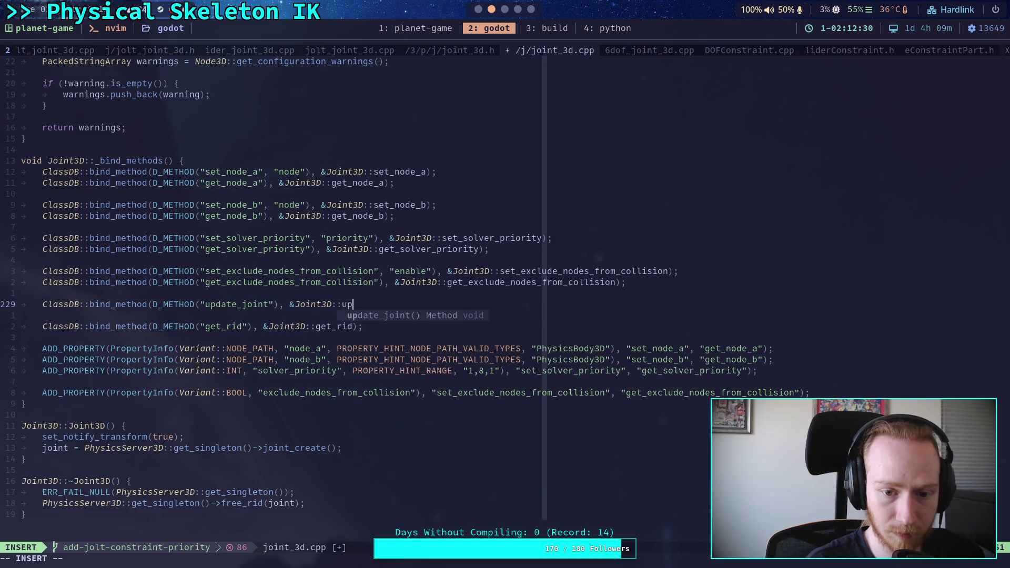
key("Tab")
type(");")
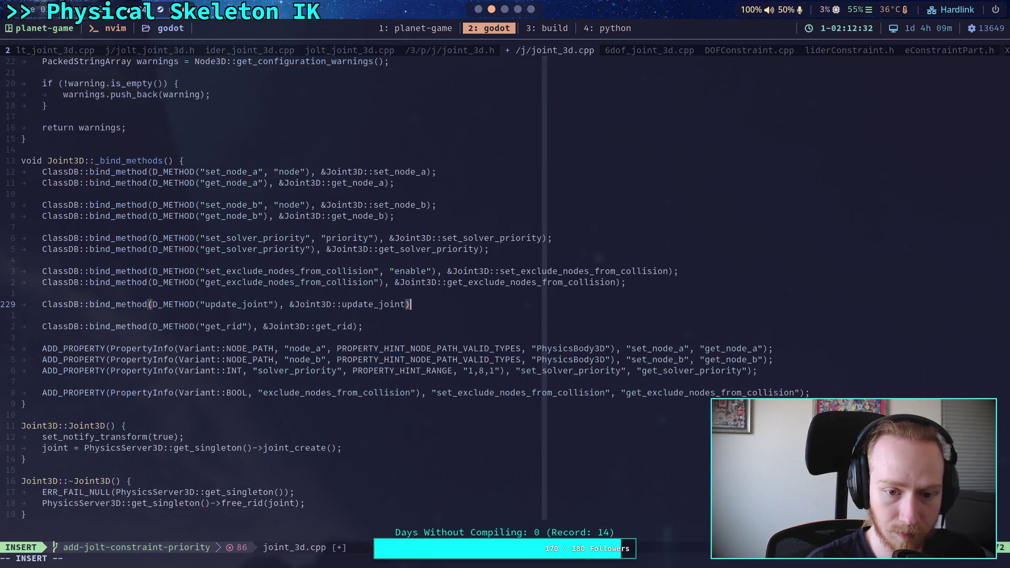
key("Escape")
type(":w")
key("Return")
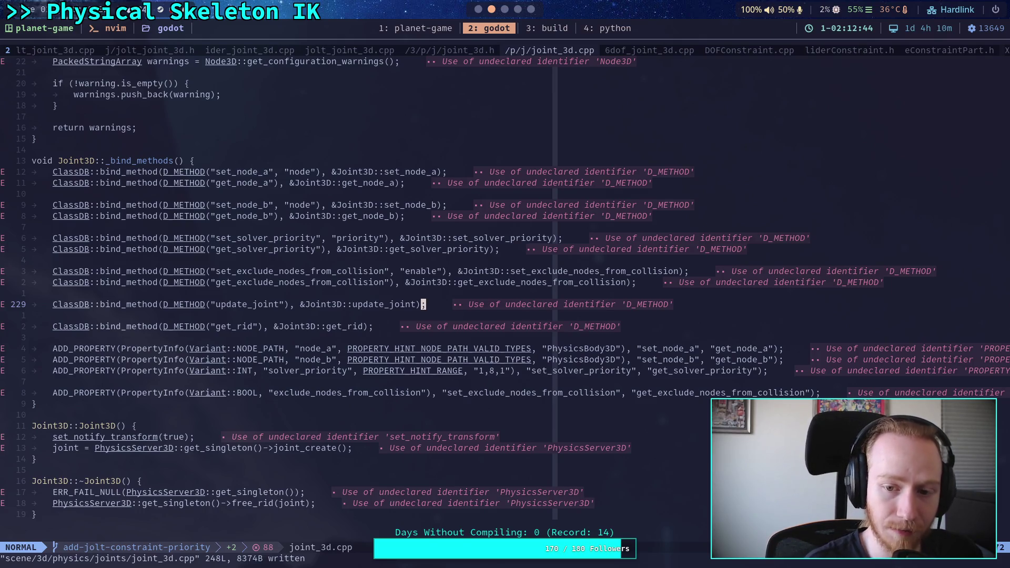
Scroll through joint_3d.cpp's set_node_b and get_exclude_nodes_from_collision code.
scroll(447, 310, "up", 20)
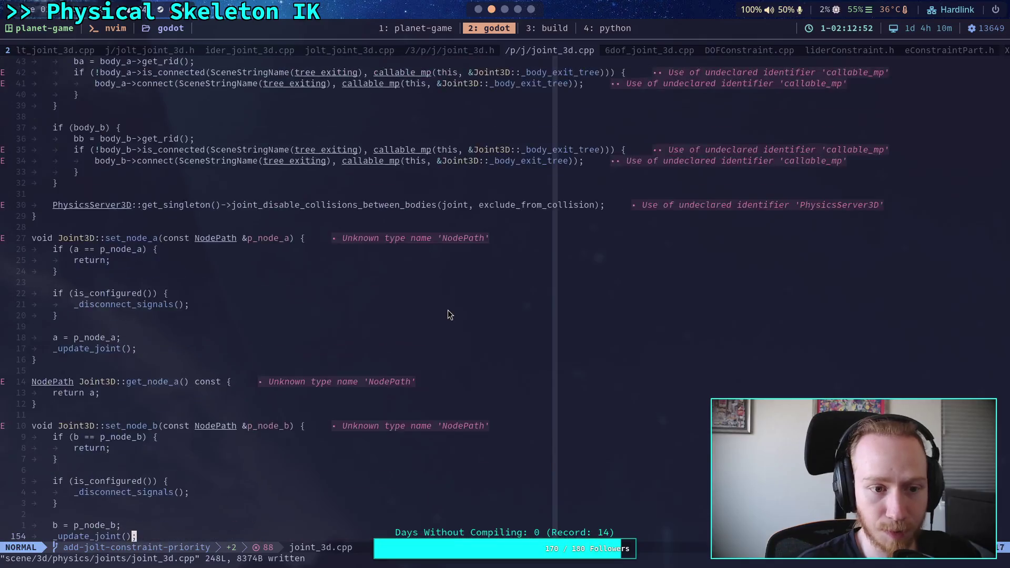
scroll(515, 299, "down", 15)
left_click(514, 337)
scroll(514, 333, "down", 20)
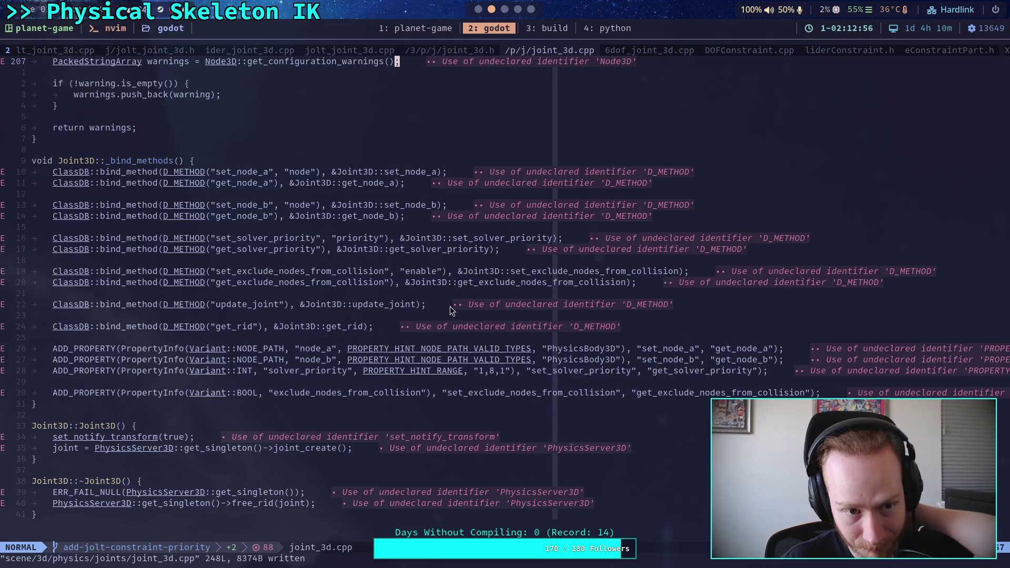
scroll(381, 306, "up", 4)
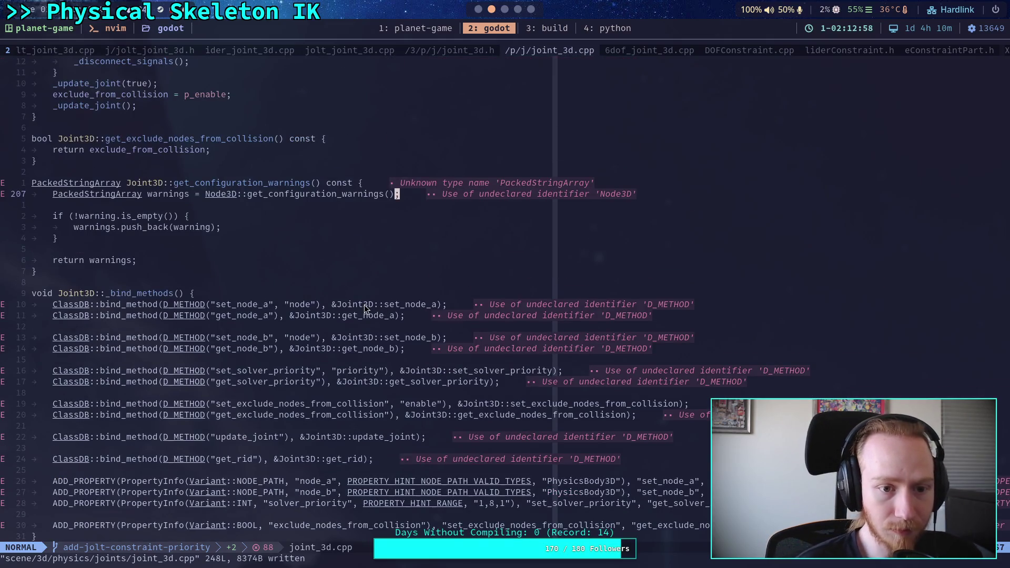
scroll(369, 305, "up", 3)
scroll(364, 304, "up", 6)
scroll(364, 304, "up", 5)
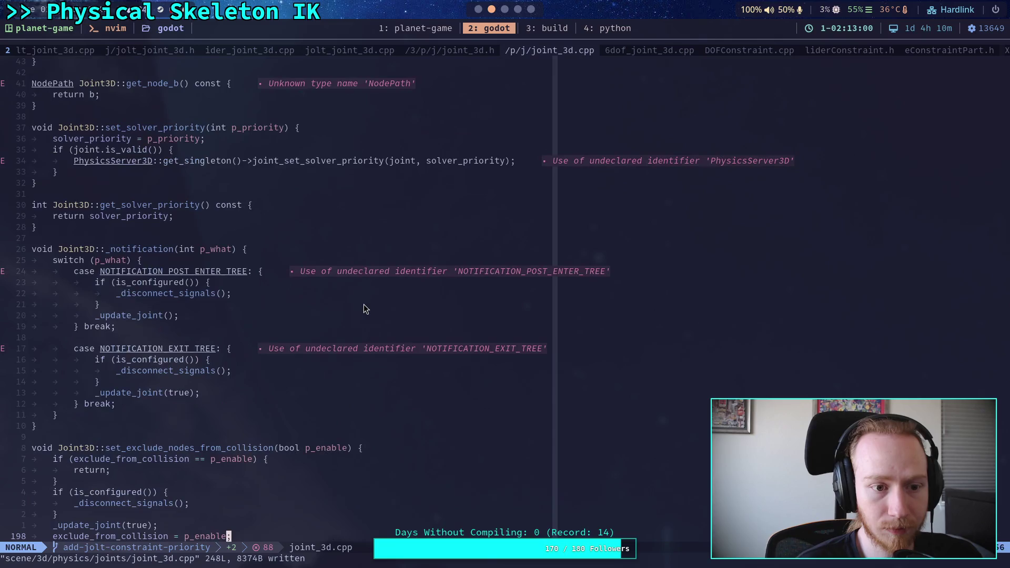
scroll(274, 295, "down", 15)
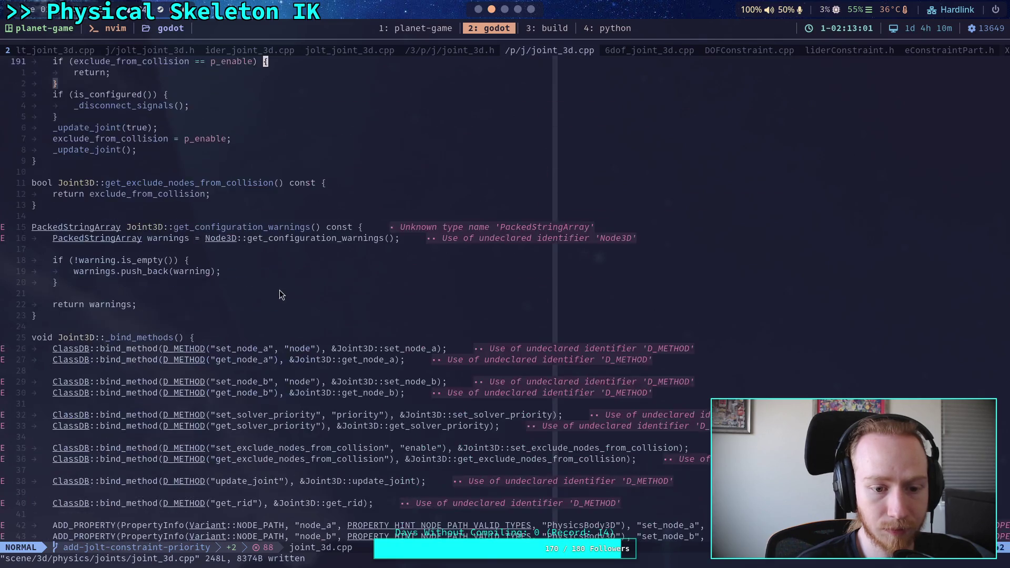
scroll(319, 294, "down", 4)
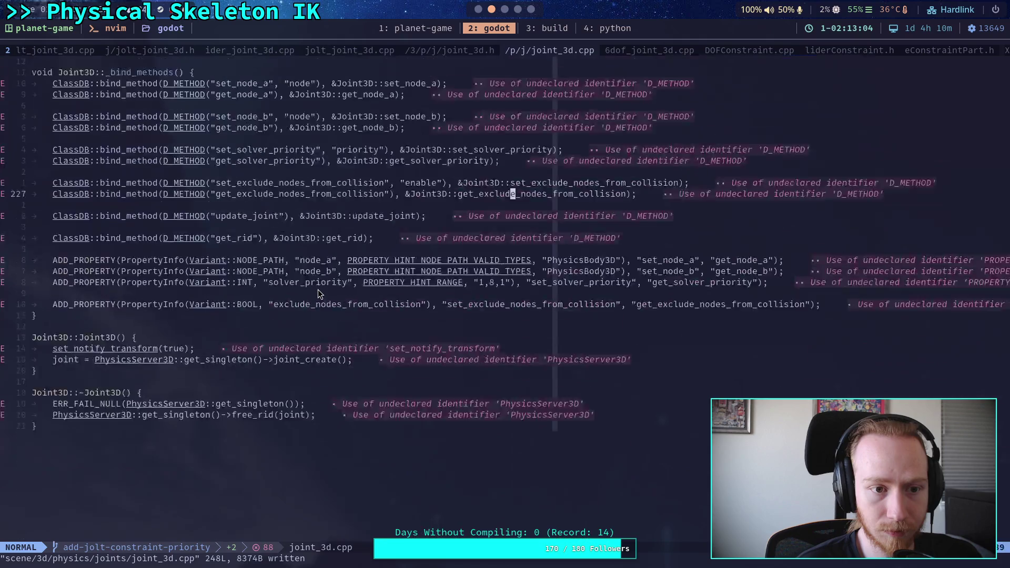
scroll(143, 243, "up", 6)
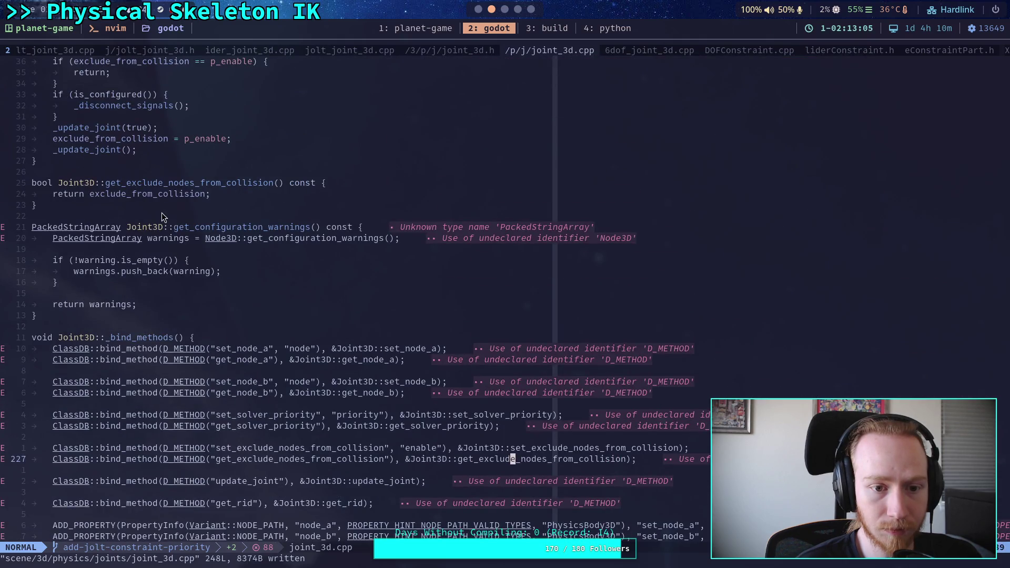
Write an empty 'void Joint3D::update_joint() { }' definition below get_exclude_nodes_from_collision.
left_click(162, 213)
key("o")
key("Return")
key("Up")
type("v")
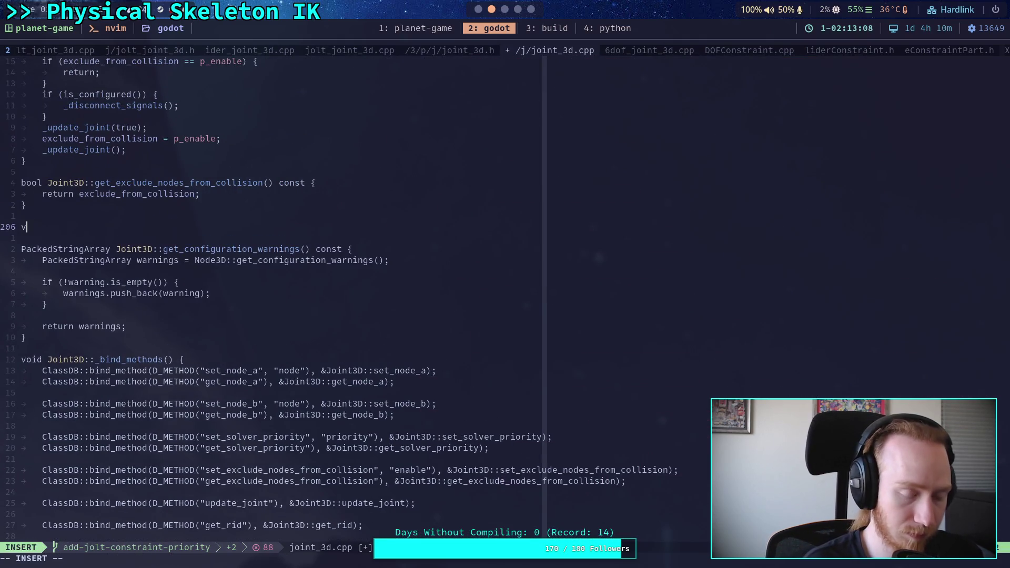
type("oid Joi")
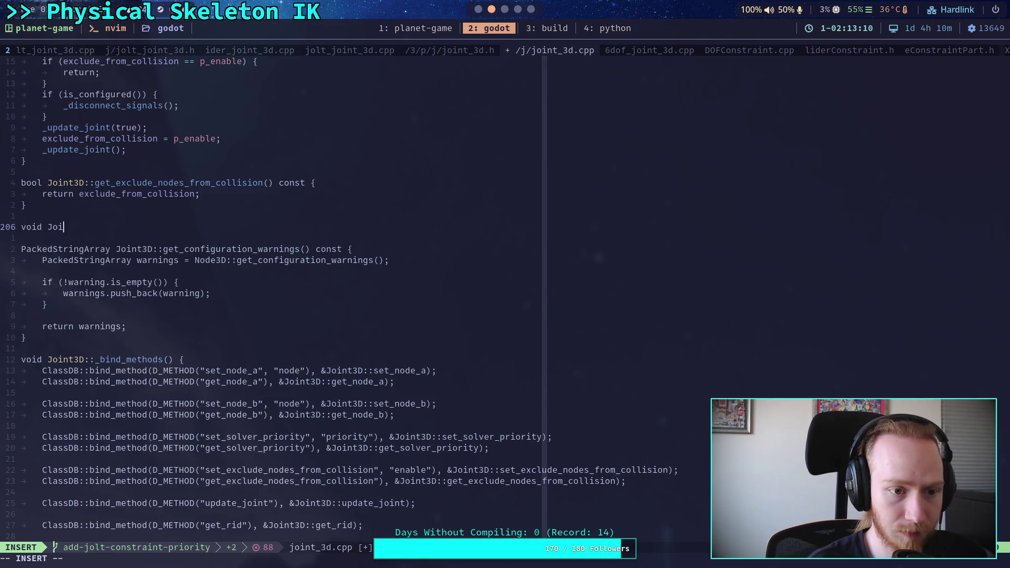
type("nt3D::")
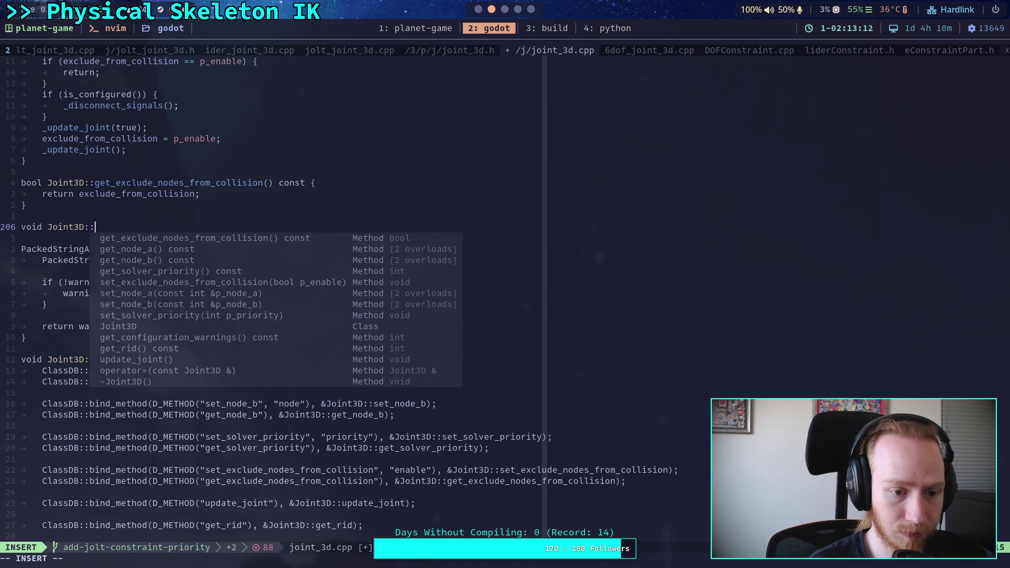
key("Tab")
key("Tab")
key("Tab")
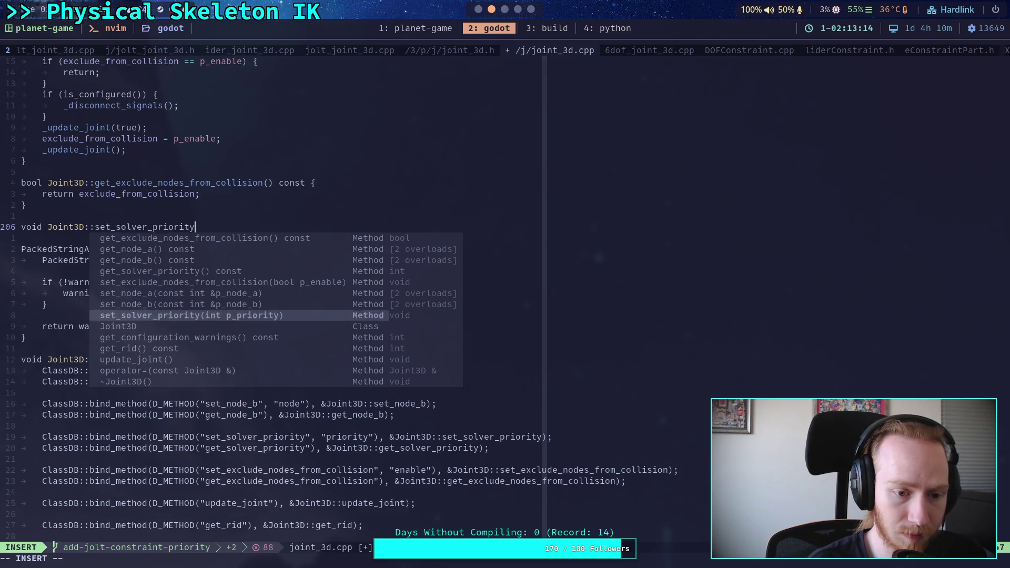
type("() {")
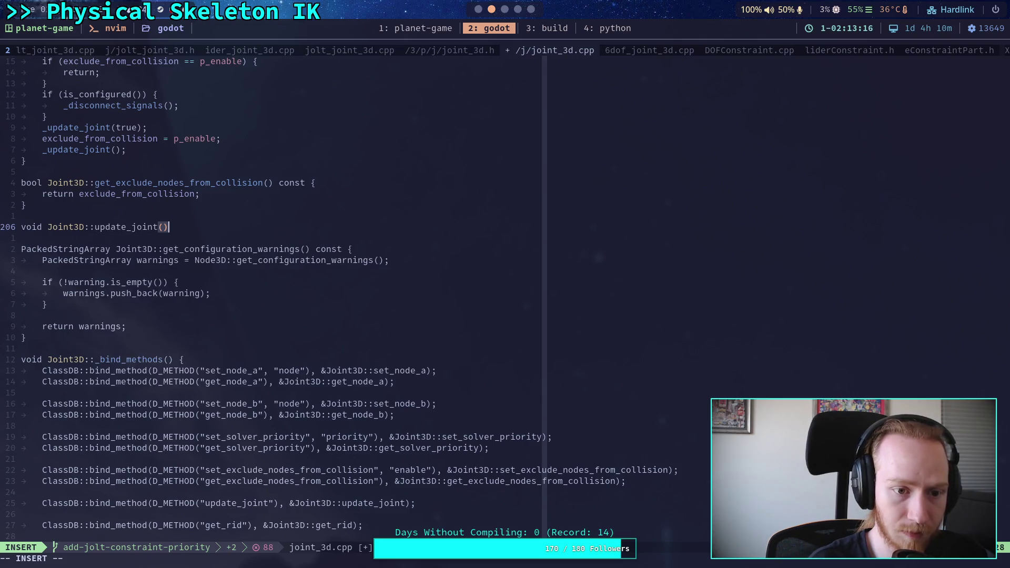
key("Return")
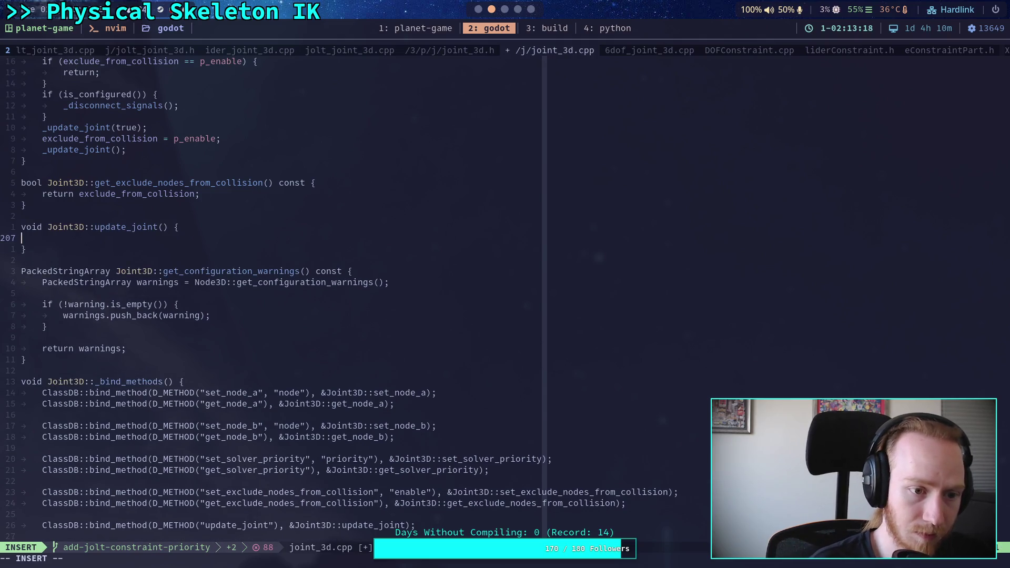
Check the new empty body and place the cursor just before the update_joint name.
scroll(280, 220, "down", 7)
scroll(280, 220, "down", 2)
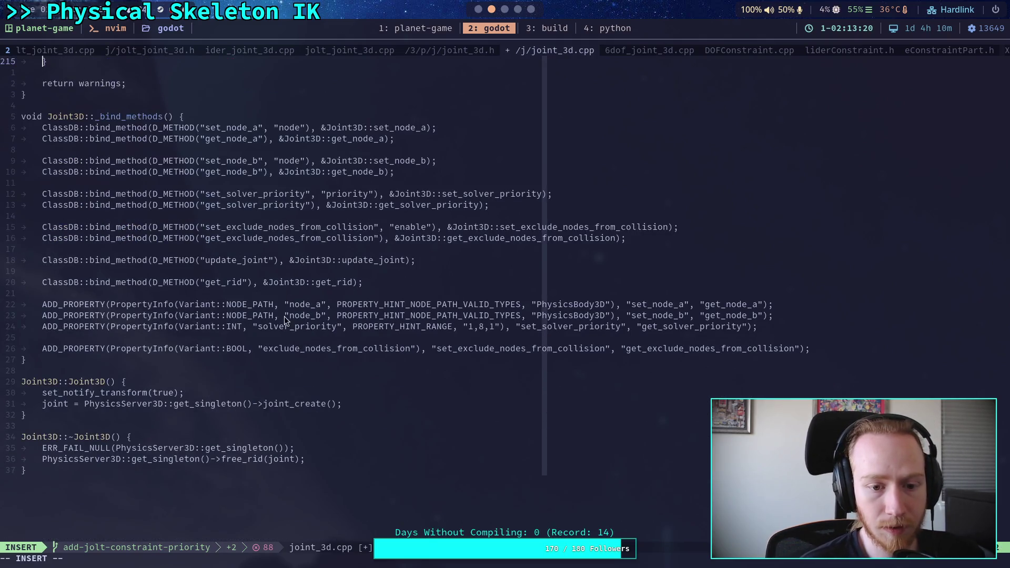
scroll(311, 283, "up", 7)
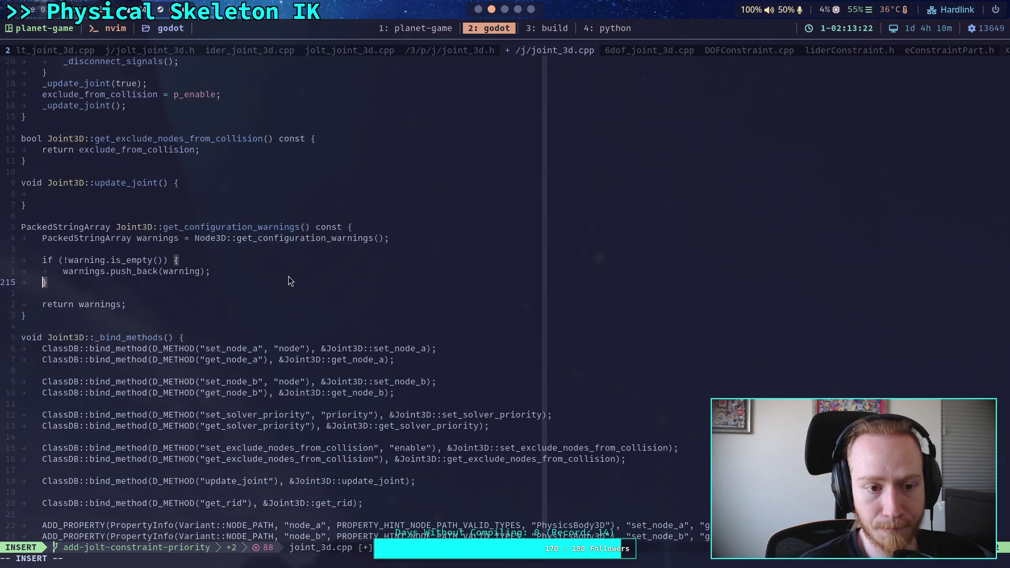
left_click(162, 198)
scroll(345, 273, "up", 4)
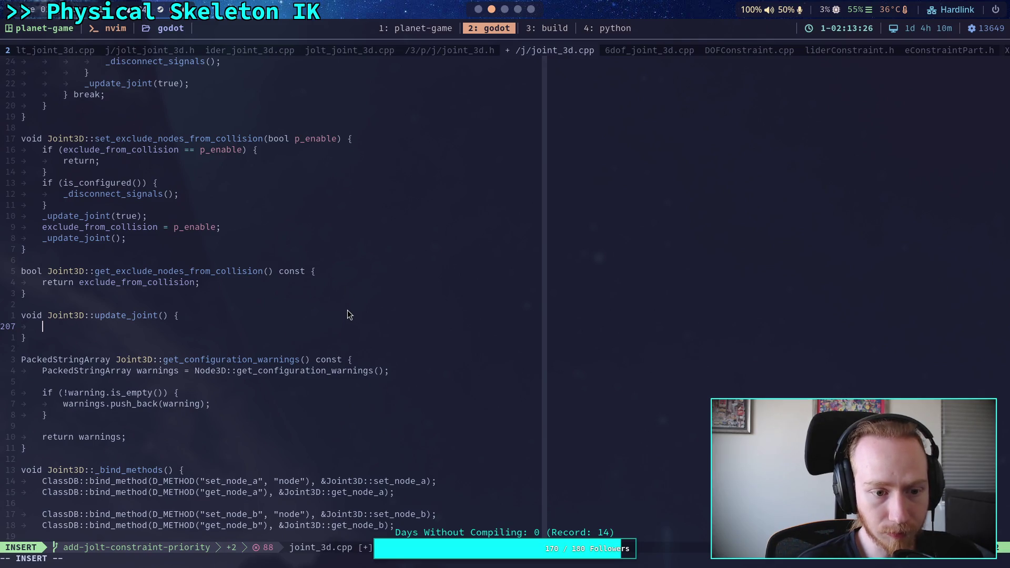
left_click(96, 316)
Rename the definition to force_update_joint and save joint_3d.cpp.
type("f")
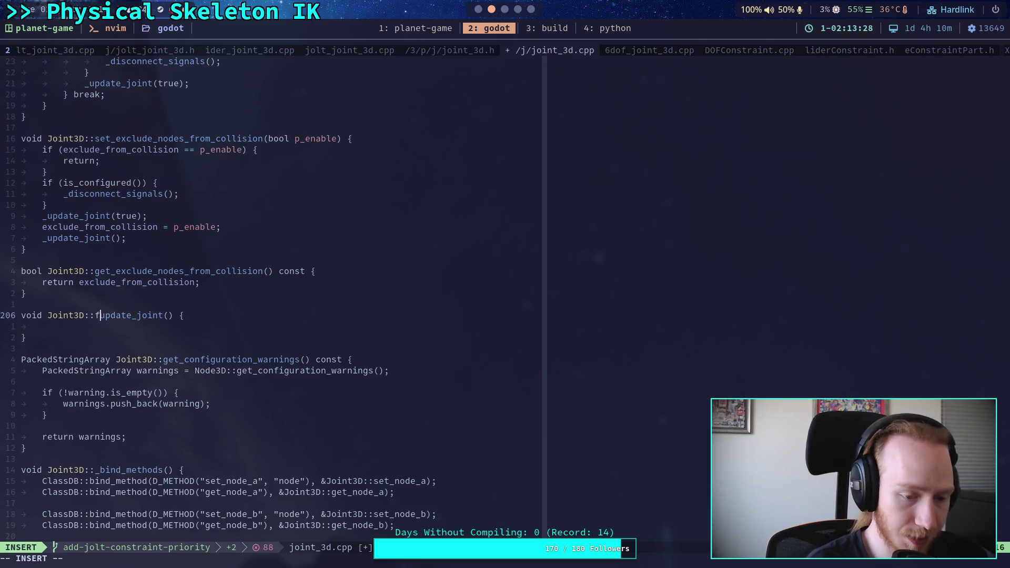
type("orce_")
key("Escape")
type(":w")
key("Return")
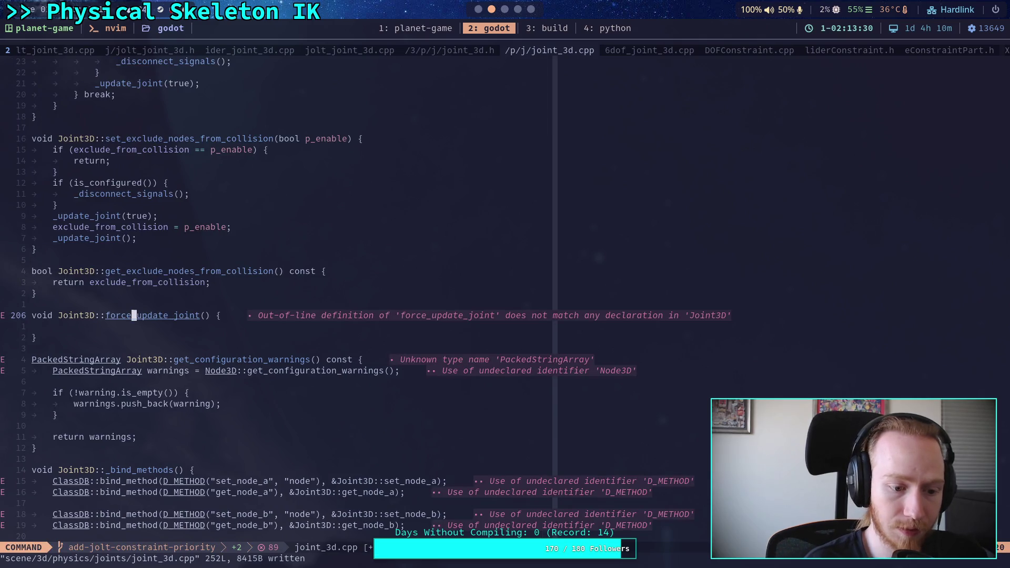
Rename the joint_3d.h declaration to force_update_joint and save the header.
left_click(632, 53)
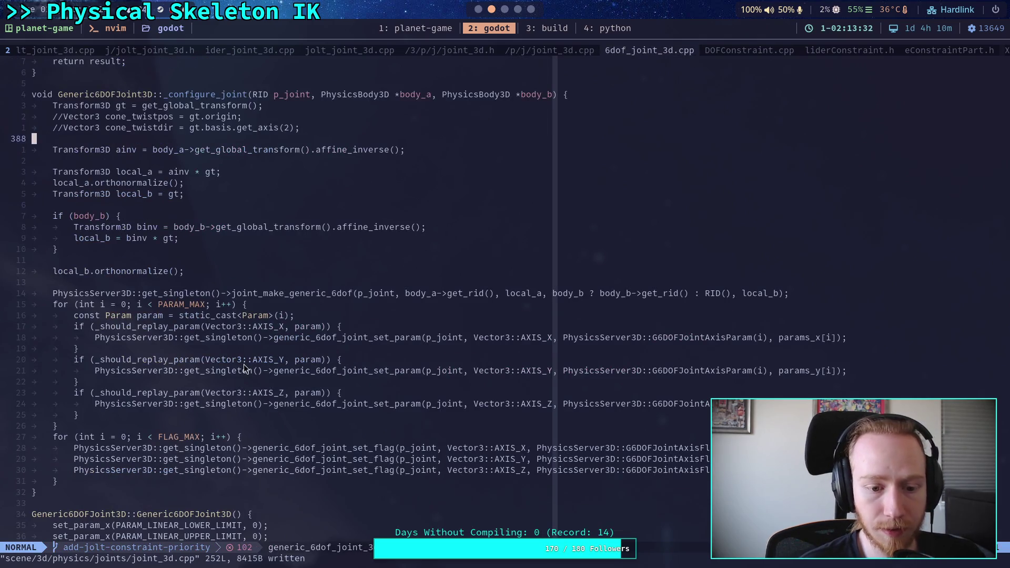
left_click(448, 50)
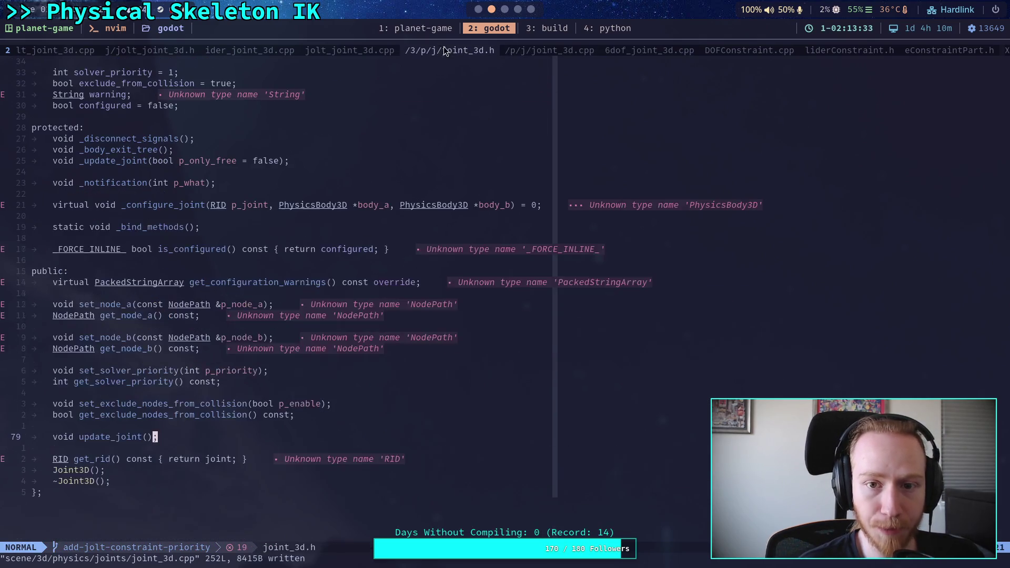
left_click(74, 438)
type("aforce_")
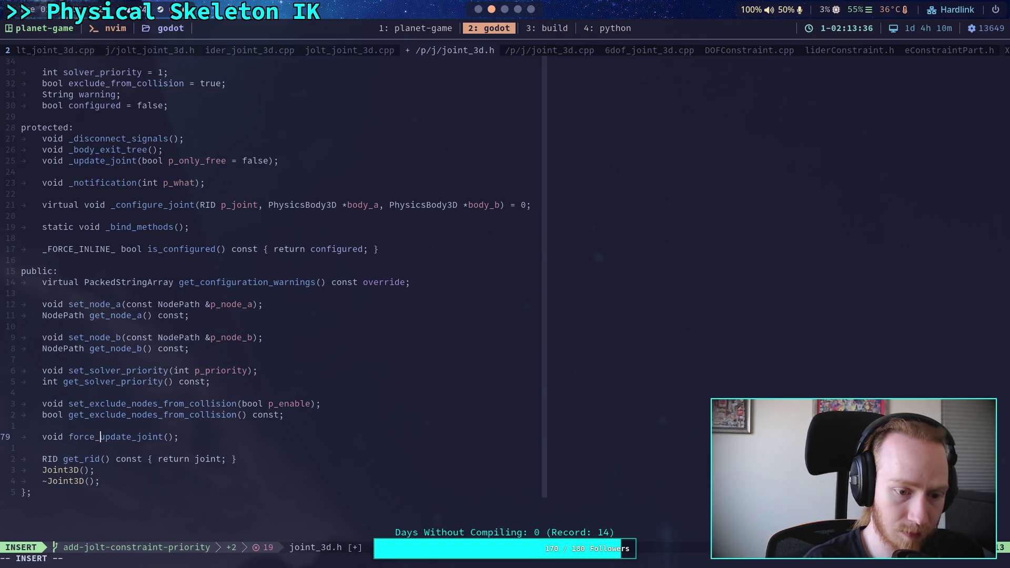
key("Escape")
type(":w")
key("Return")
Prefix both the bind_method name and the method pointer with force_ and save joint_3d.cpp.
left_click(350, 51)
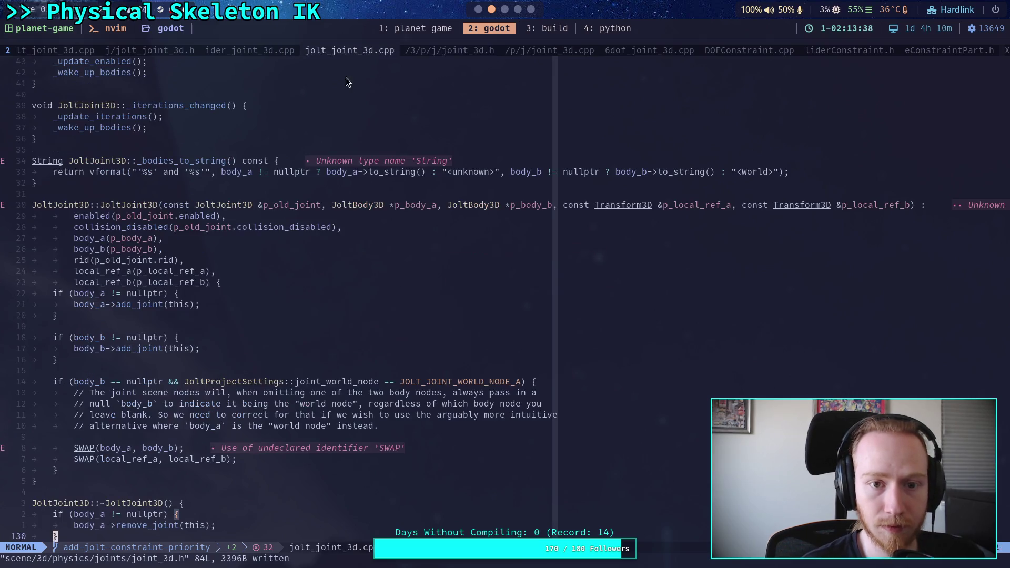
scroll(332, 389, "down", 20)
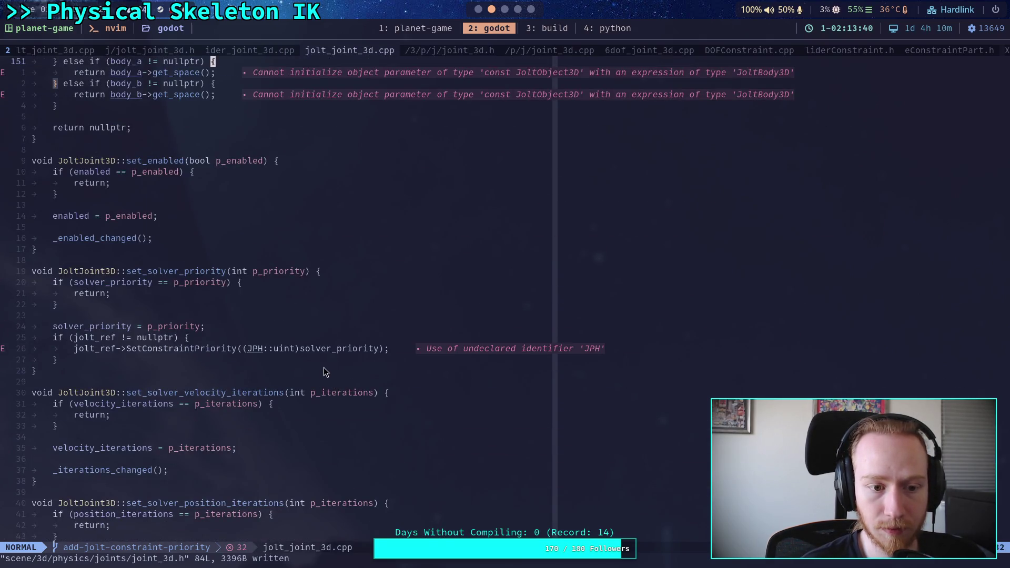
scroll(315, 361, "down", 15)
scroll(315, 361, "up", 8)
left_click(563, 51)
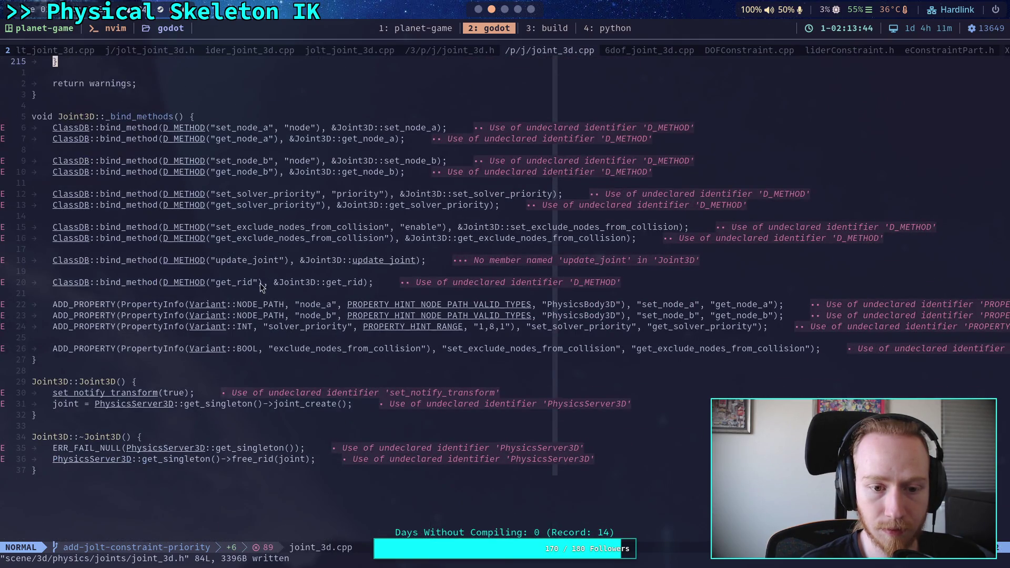
left_click(218, 260)
type("iforce_")
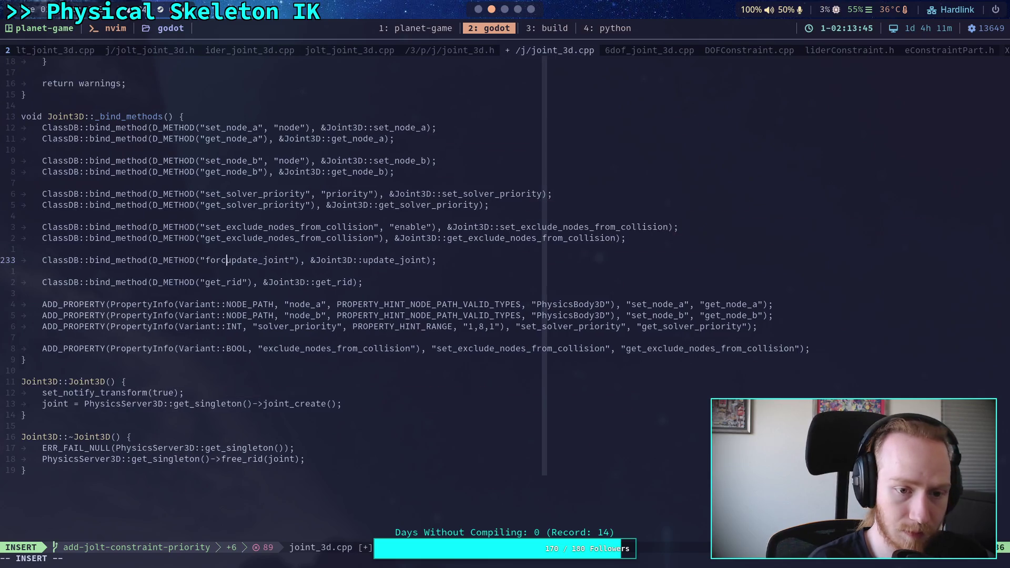
left_click(374, 260)
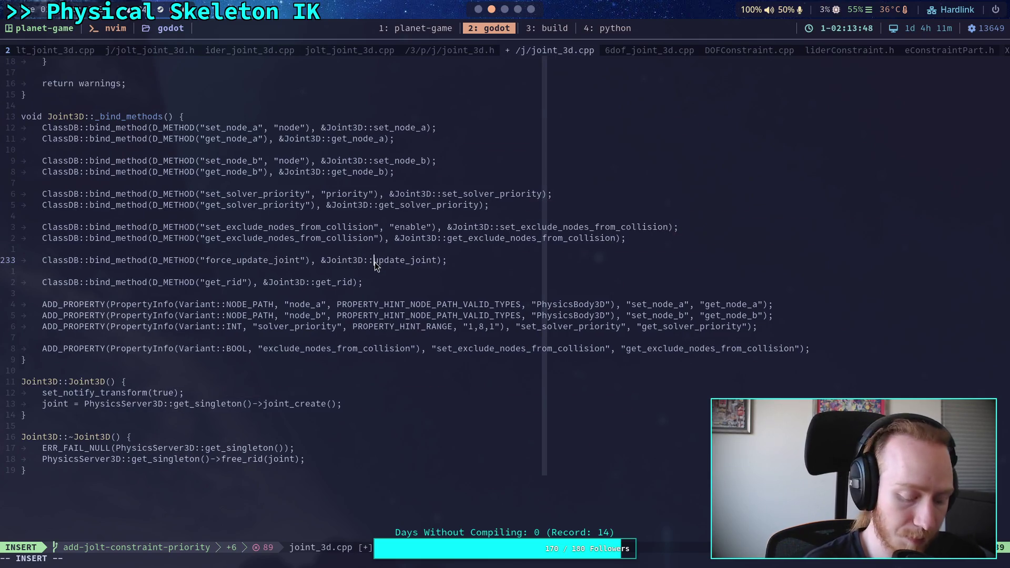
type("force_")
key("Escape")
type(":w")
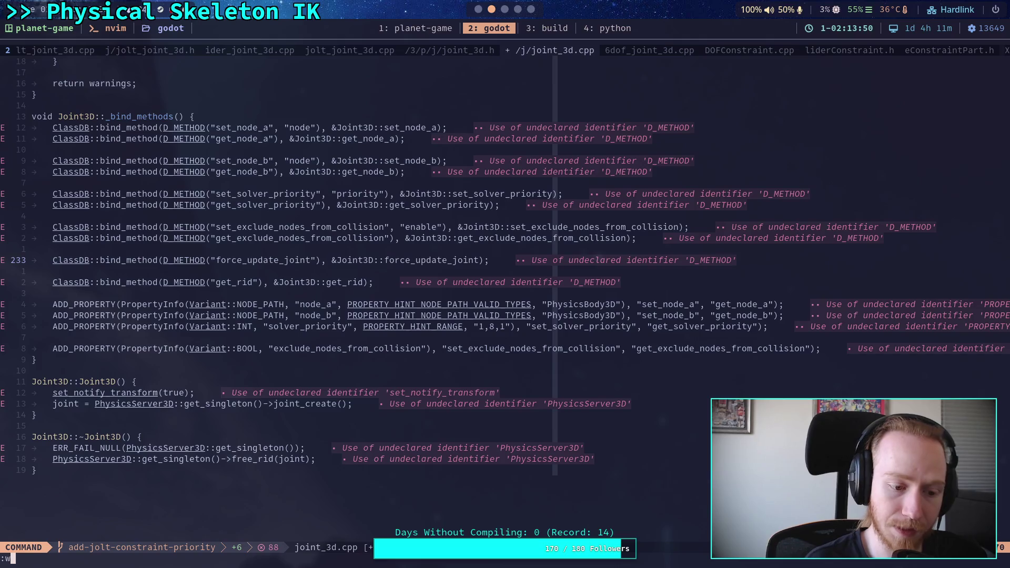
key("Return")
Recheck joint_3d.h, then put the cursor inside force_update_joint's empty body in joint_3d.cpp.
left_click(455, 51)
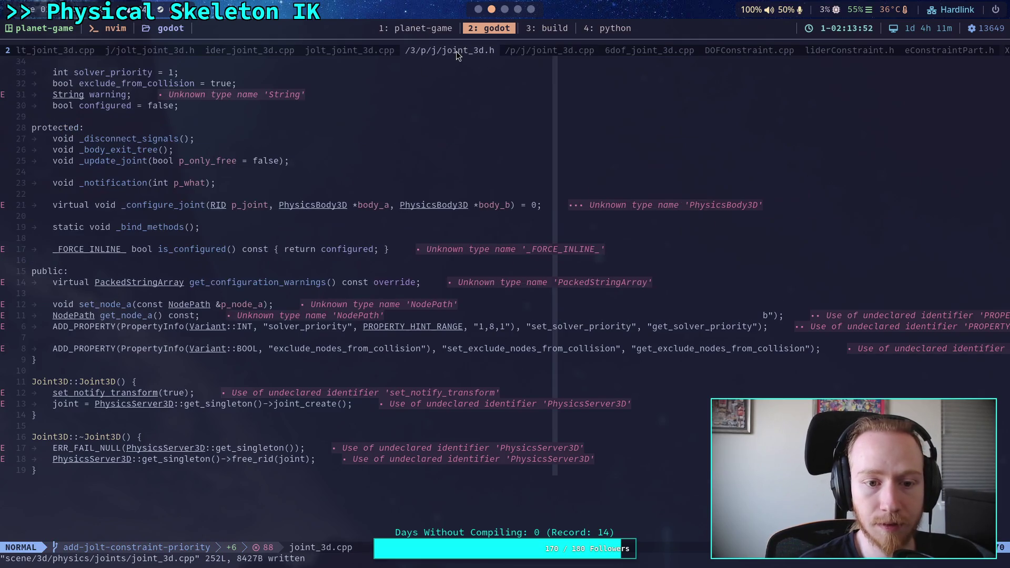
left_click(538, 52)
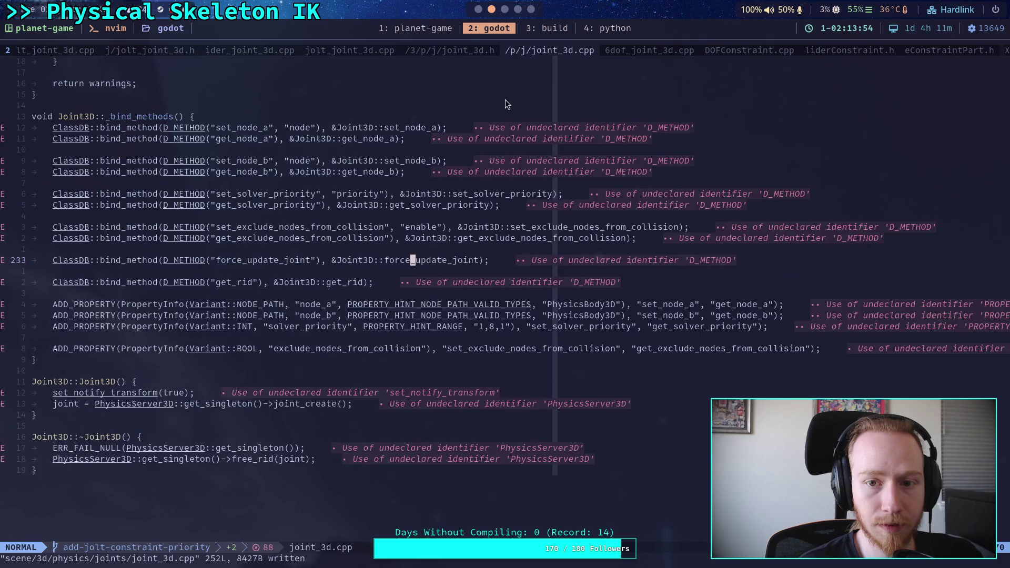
scroll(329, 283, "up", 10)
scroll(252, 309, "down", 1)
left_click(229, 326)
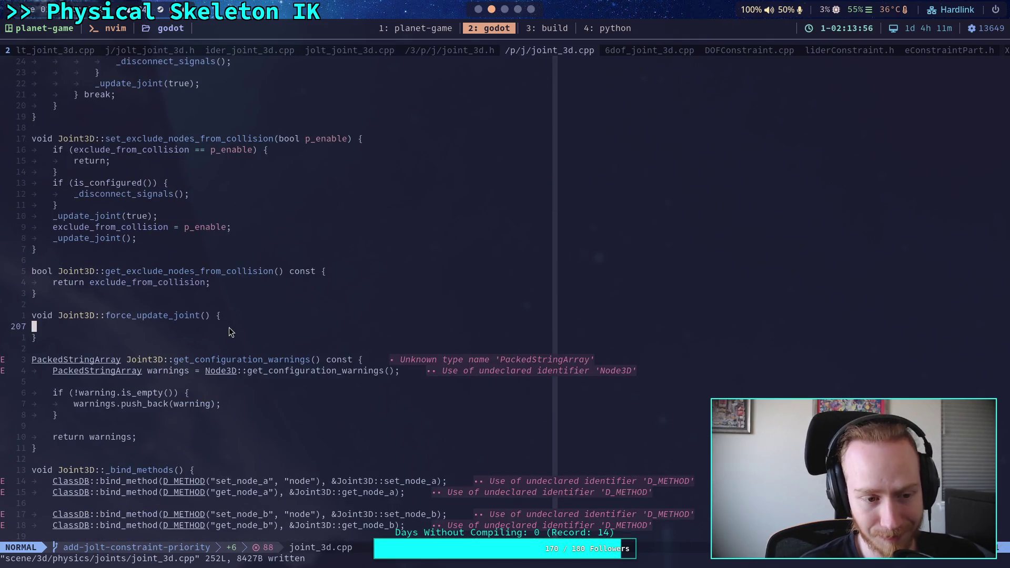
Copy the is_configured signal-disconnect block from set_node_b, undoing an accidental paste.
key("S")
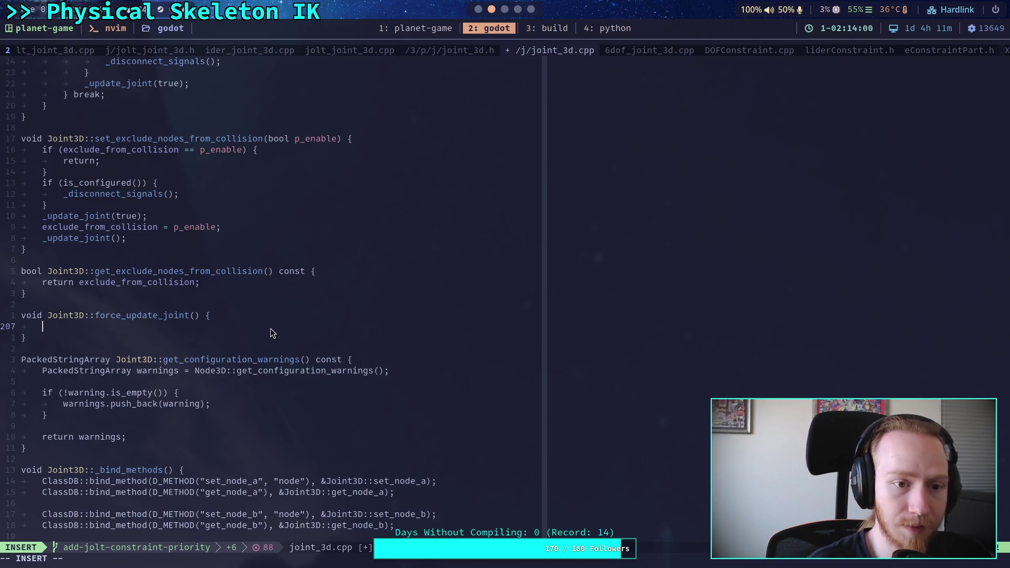
scroll(290, 327, "up", 3)
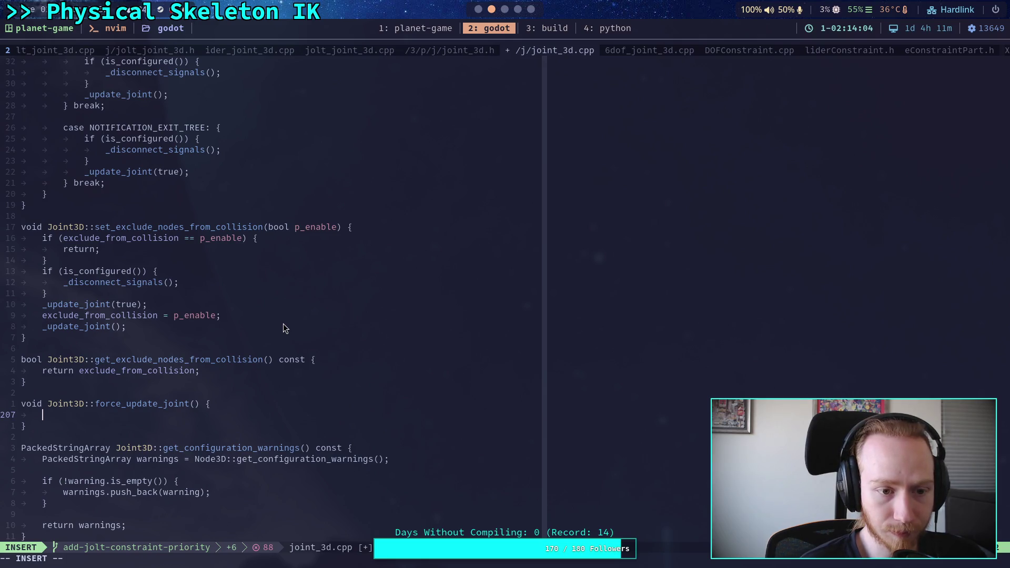
scroll(285, 328, "up", 13)
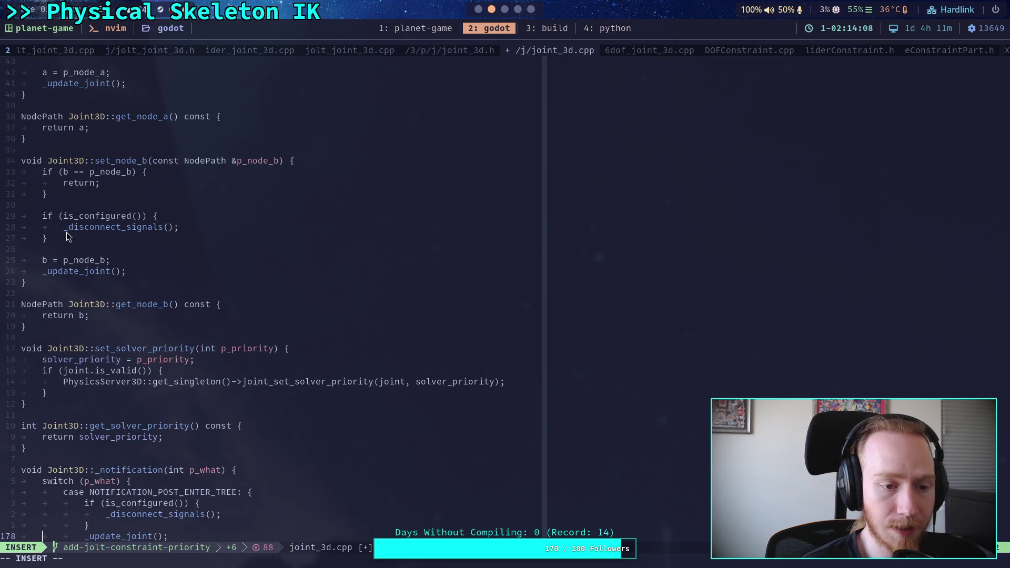
left_click_drag(41, 217, 148, 273)
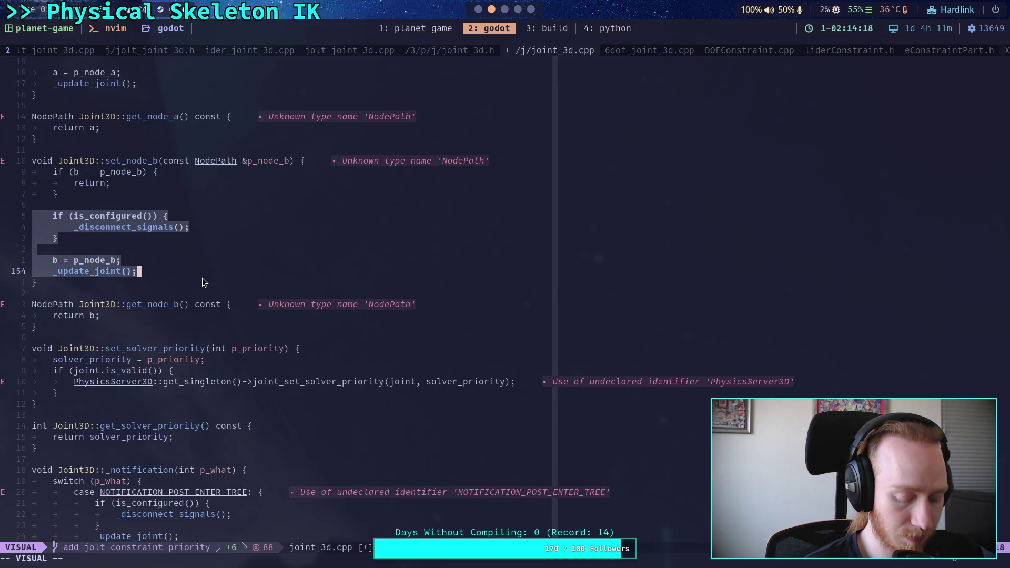
key("p")
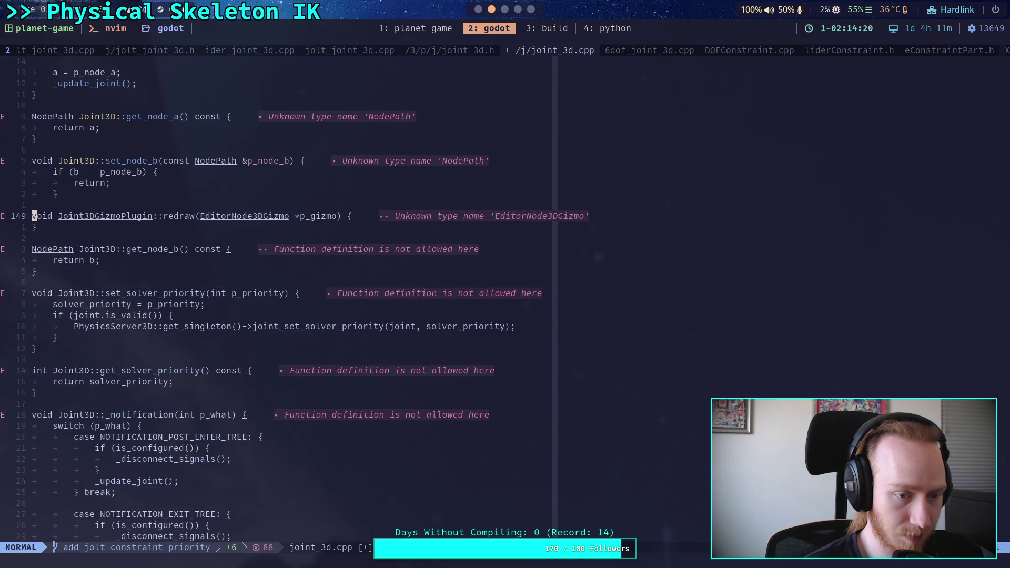
key("i")
key("Escape")
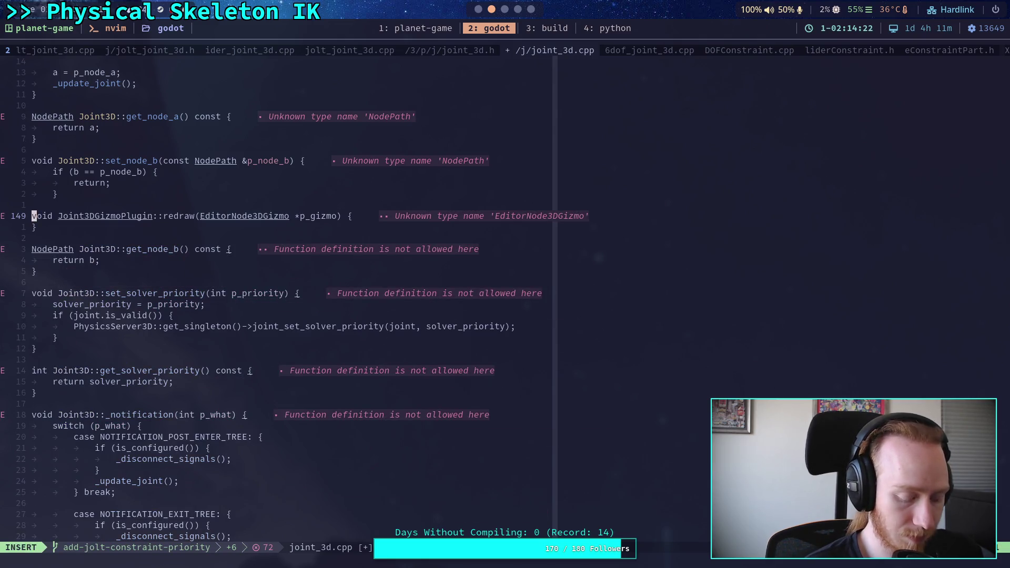
key("u")
left_click_drag(53, 217, 162, 270)
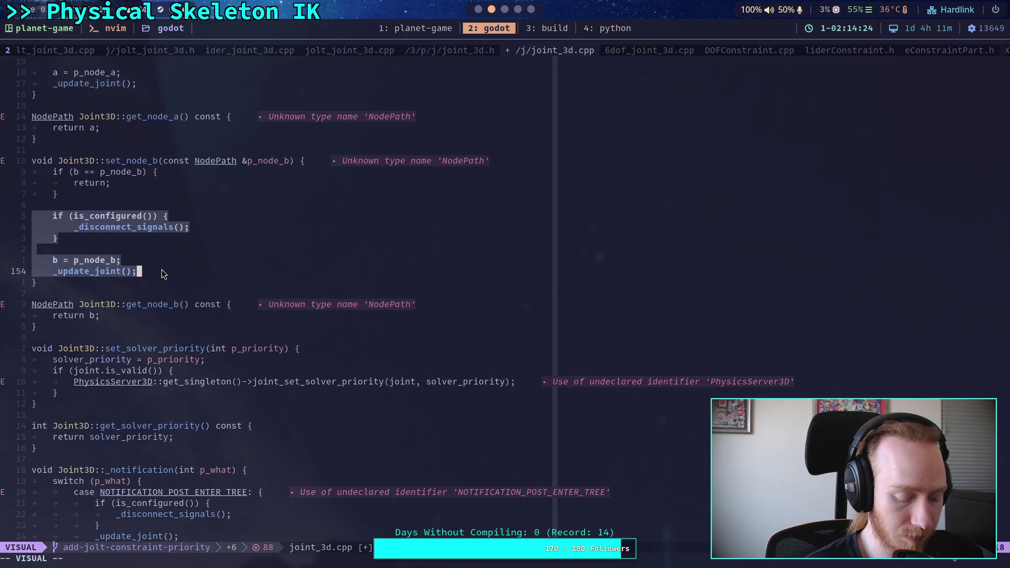
key("y")
Paste the is_configured block into force_update_joint's body and fix the if line's indentation.
scroll(169, 270, "down", 10)
scroll(169, 271, "down", 7)
left_click(123, 283)
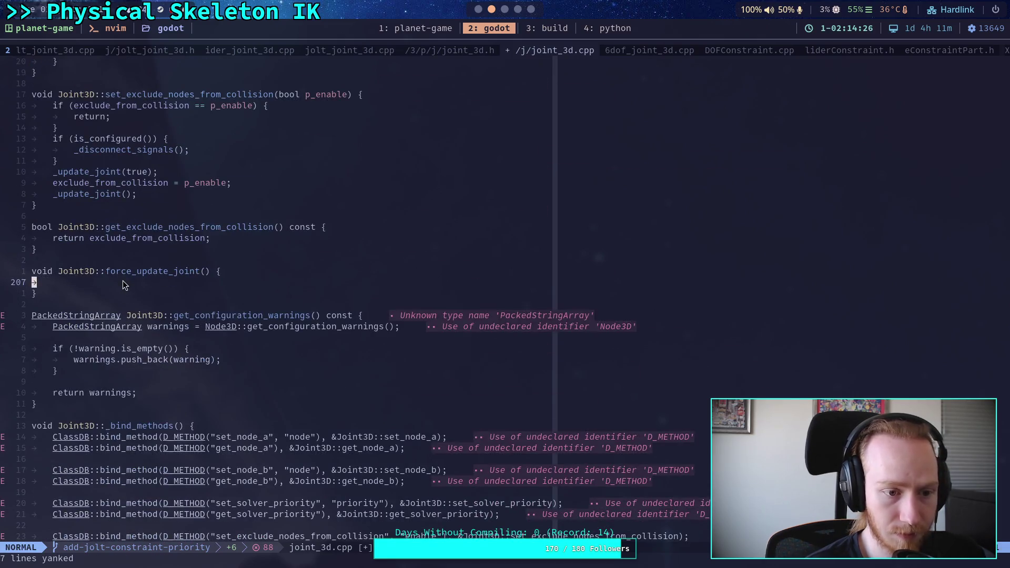
key("V")
key("p")
key("h")
key("x")
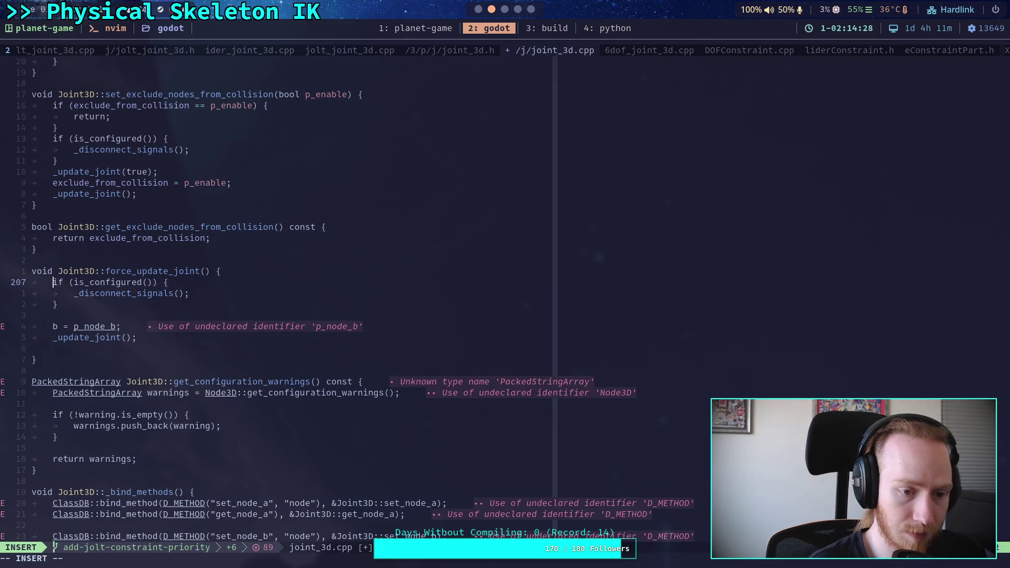
Delete the leftover b = p_node_b line and blank line, then save joint_3d.cpp.
left_click(176, 328)
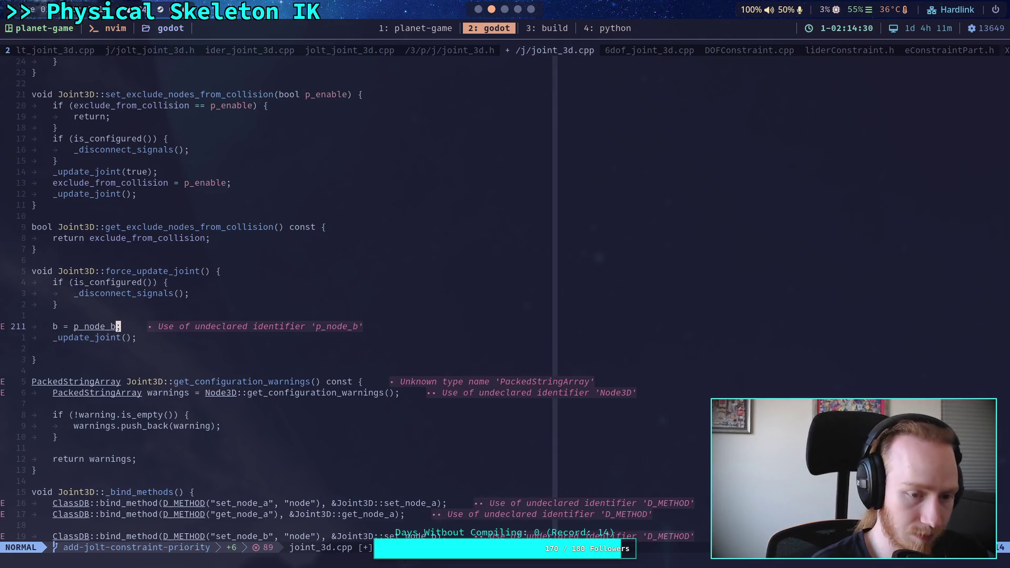
key("V")
key("d")
key("j")
key("d")
key("d")
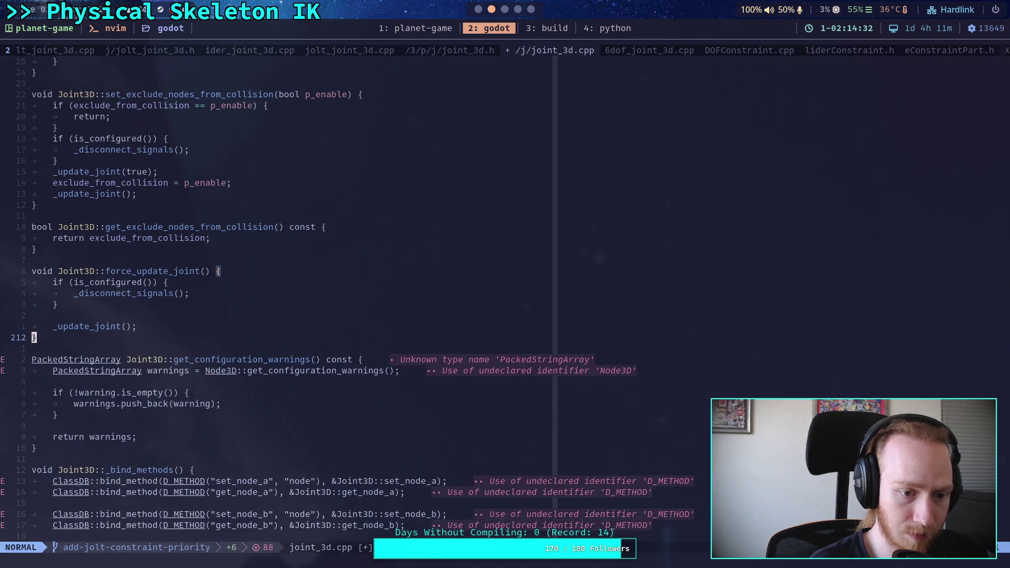
type(":w")
key("Return")
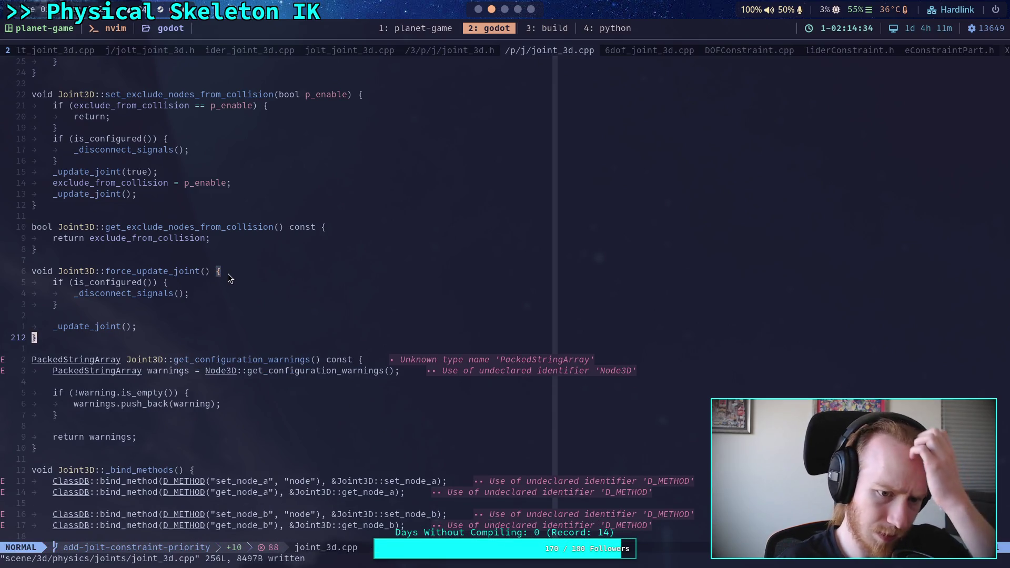
scroll(224, 284, "up", 1)
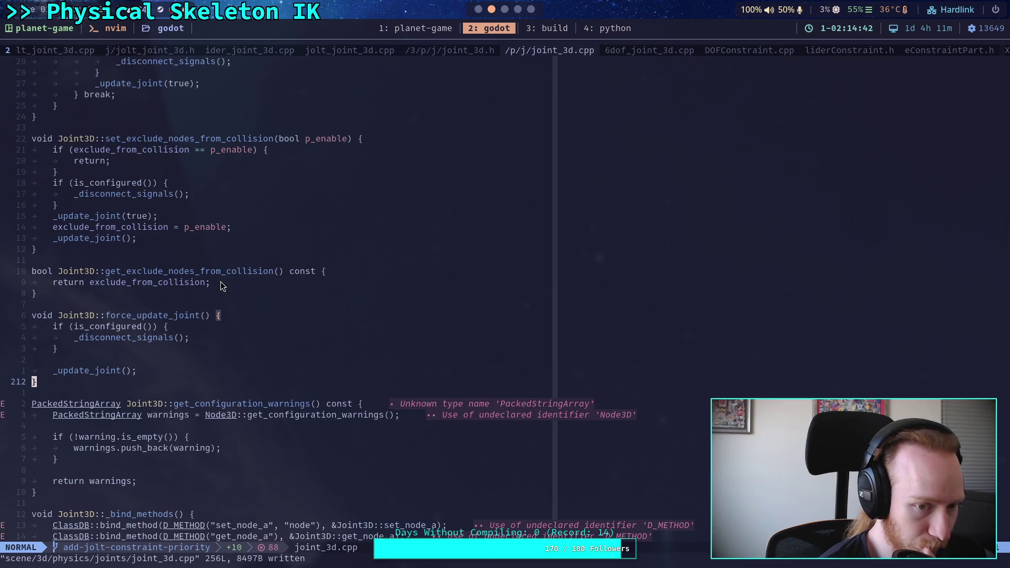
scroll(221, 286, "down", 10)
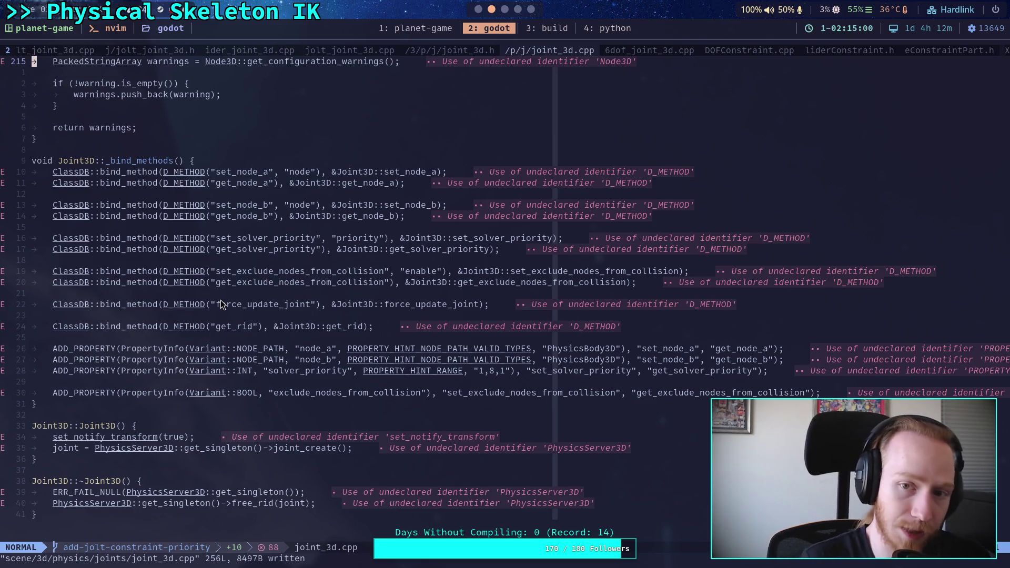
type(":w")
key("Return")
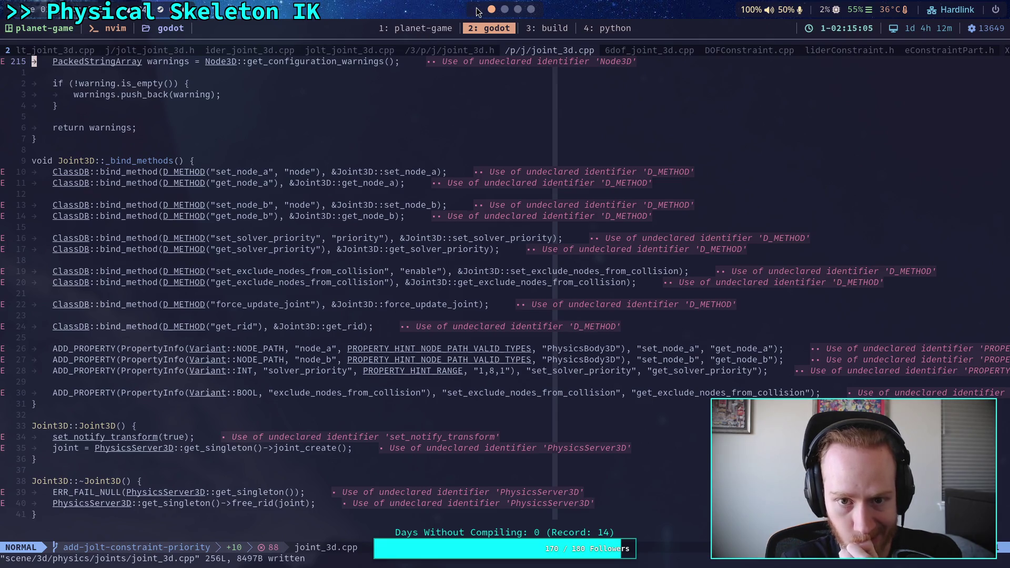
Run git status in the build workspace terminal to list the modified files.
left_click(539, 30)
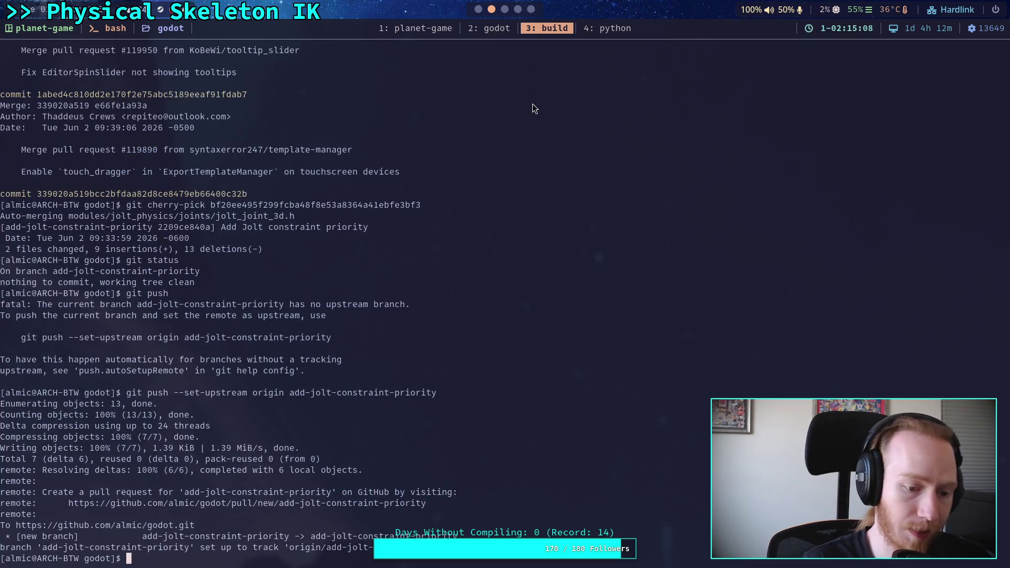
type("git status")
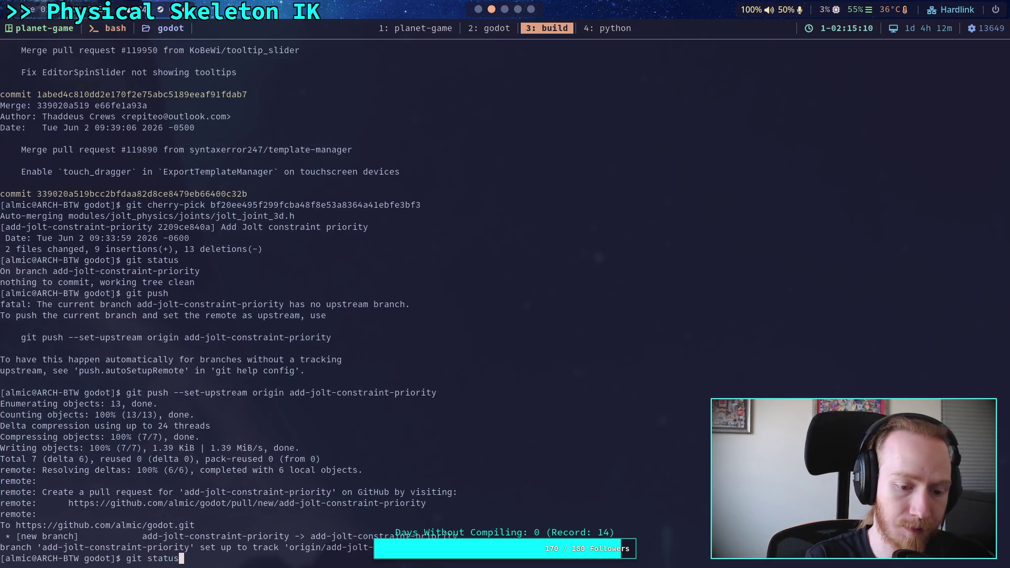
key("Return")
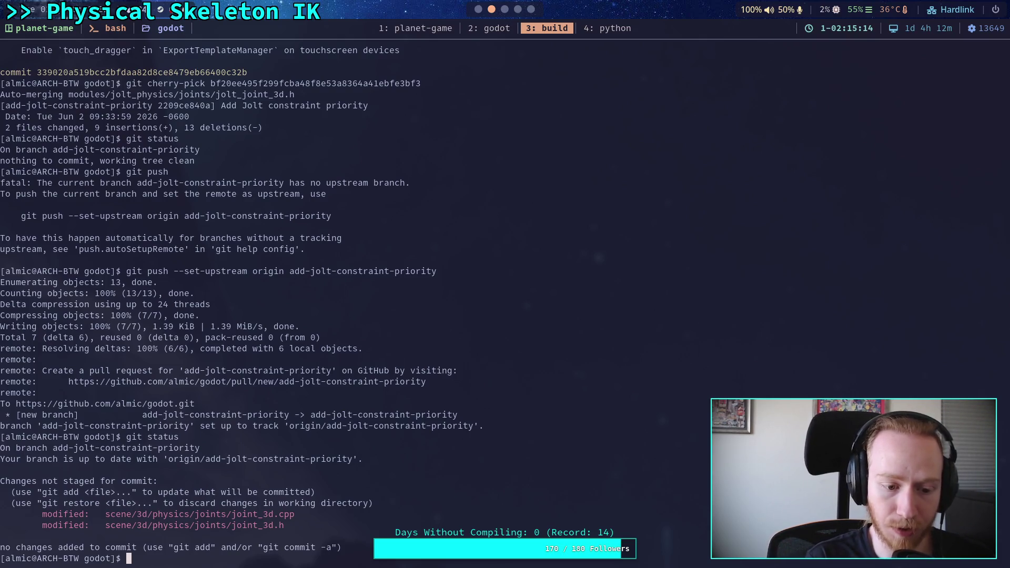
Run git stash --help, which fails without a man viewer, and recall the command.
type("git ")
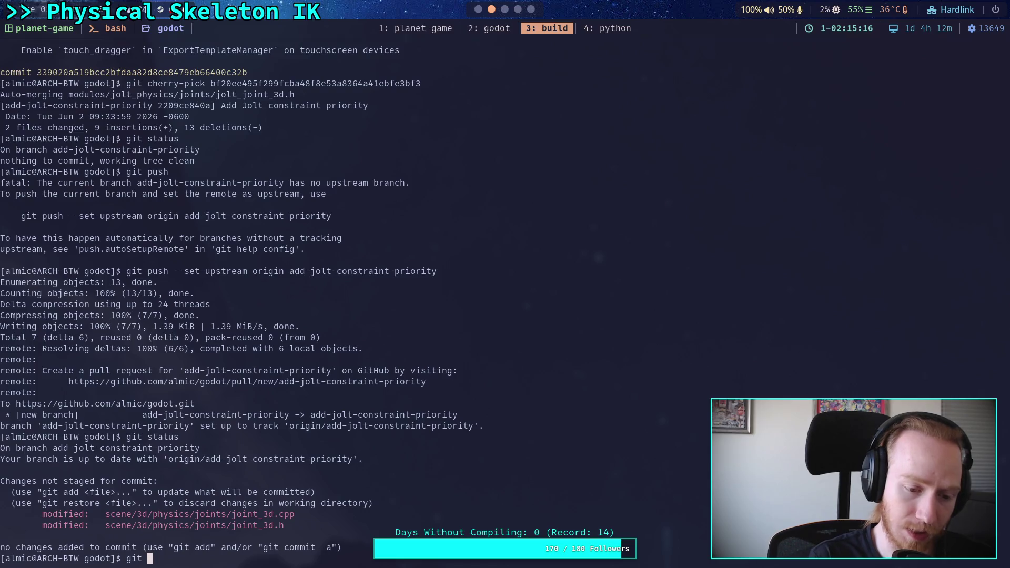
type("stash --help")
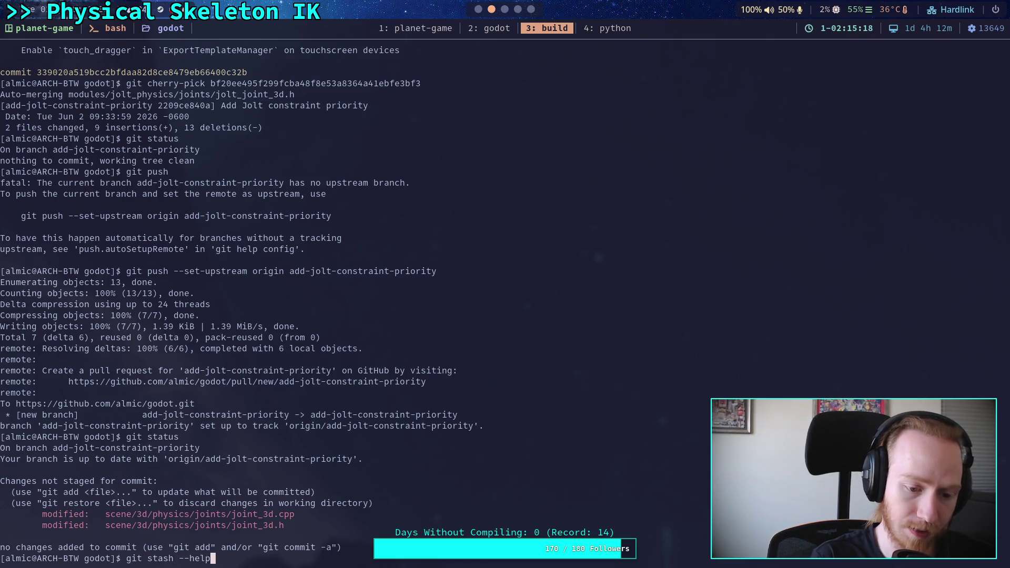
key("Return")
key("Up")
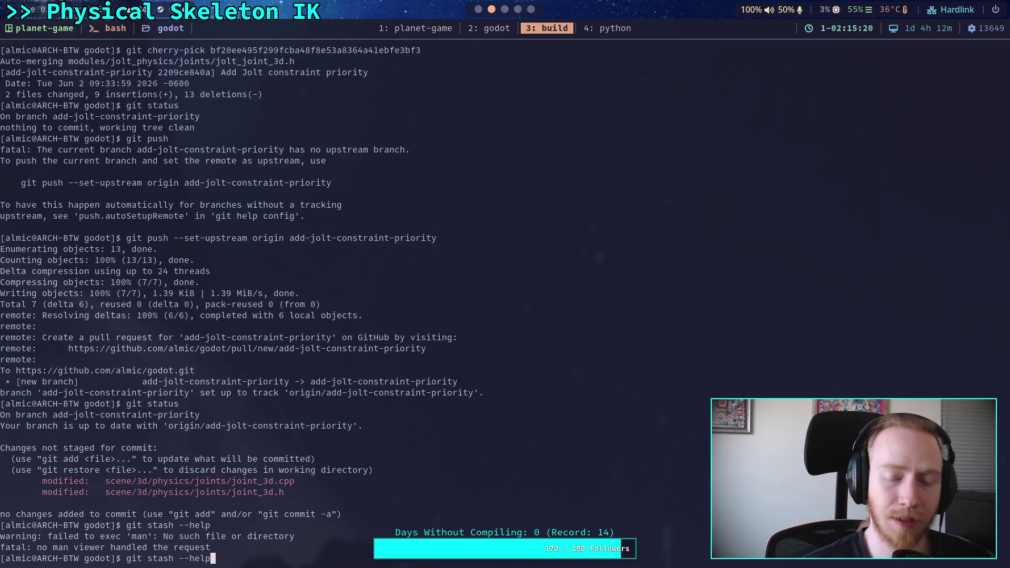
key("super+Right")
key("super+Right")
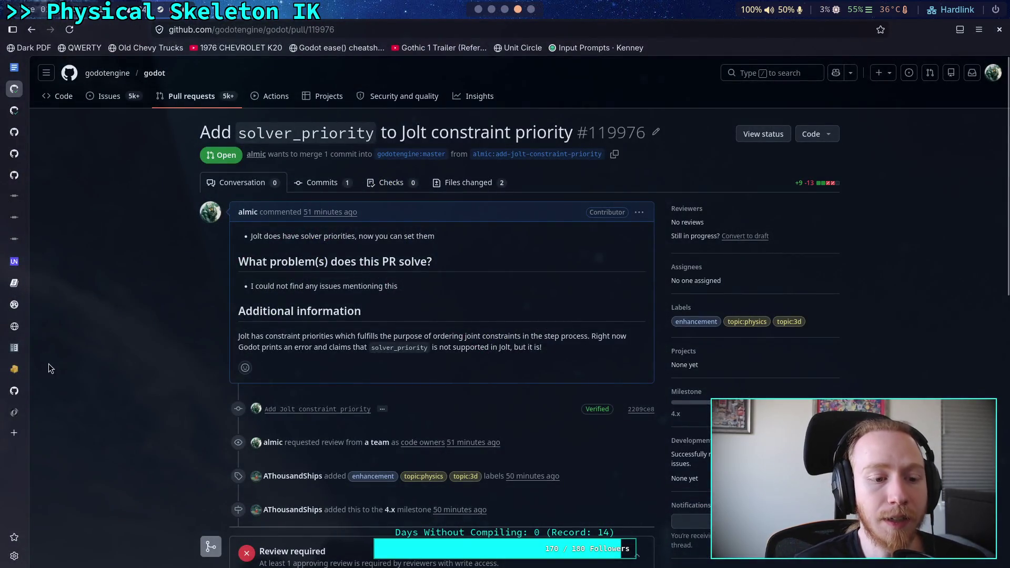
Search 'git stash commond' in a new tab and open the git-scm.com git-stash reference.
left_click(15, 432)
type("gut")
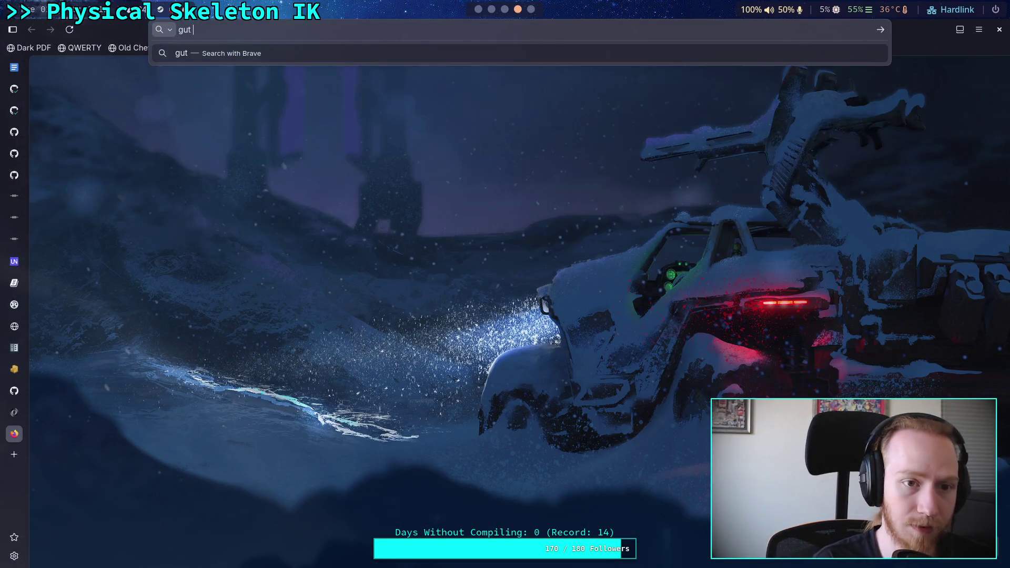
key("BackSpace")
key("BackSpace")
key("BackSpace")
type("it sha")
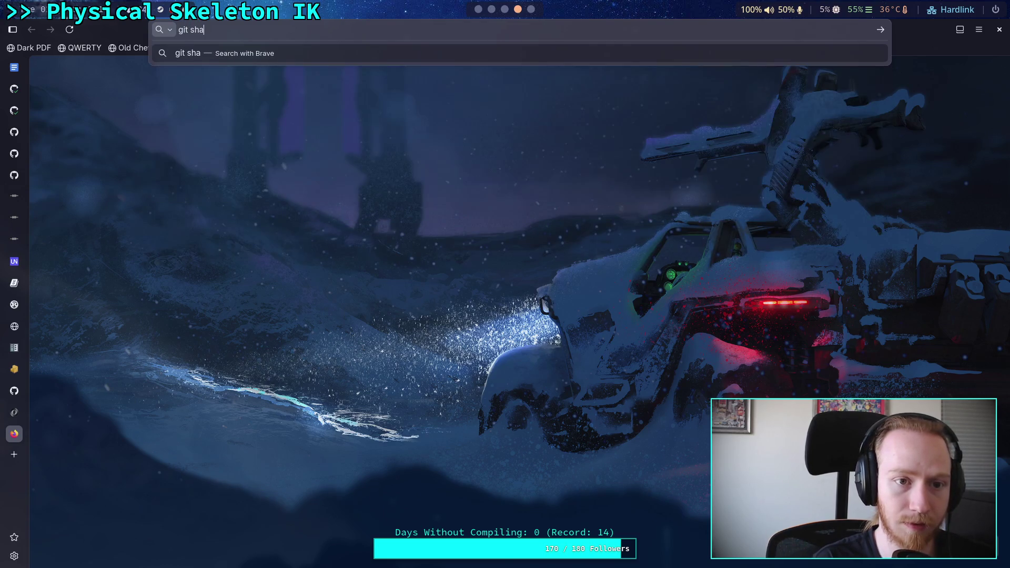
key("BackSpace")
key("BackSpace")
type("tashc")
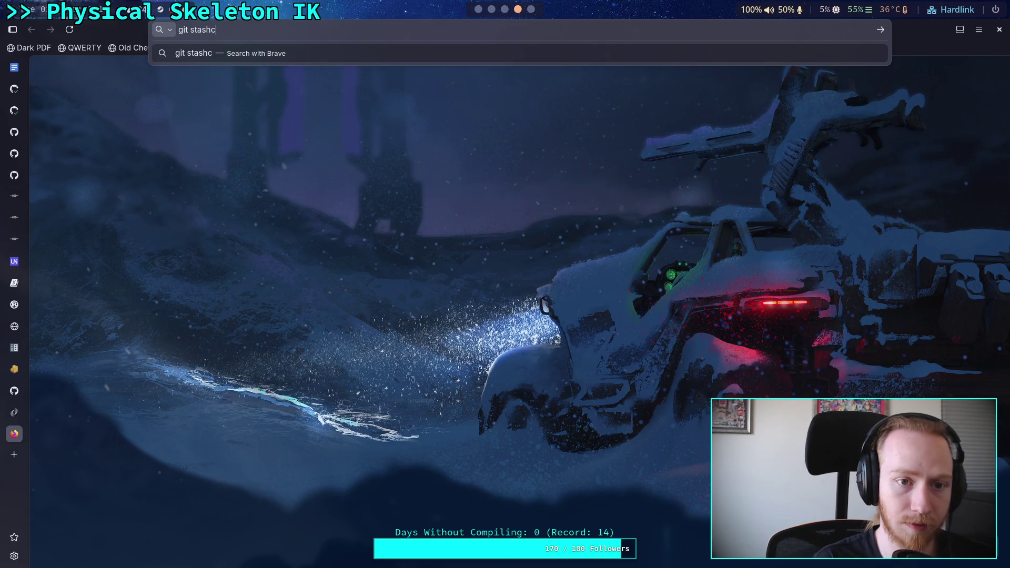
key("BackSpace")
type("commond")
key("Return")
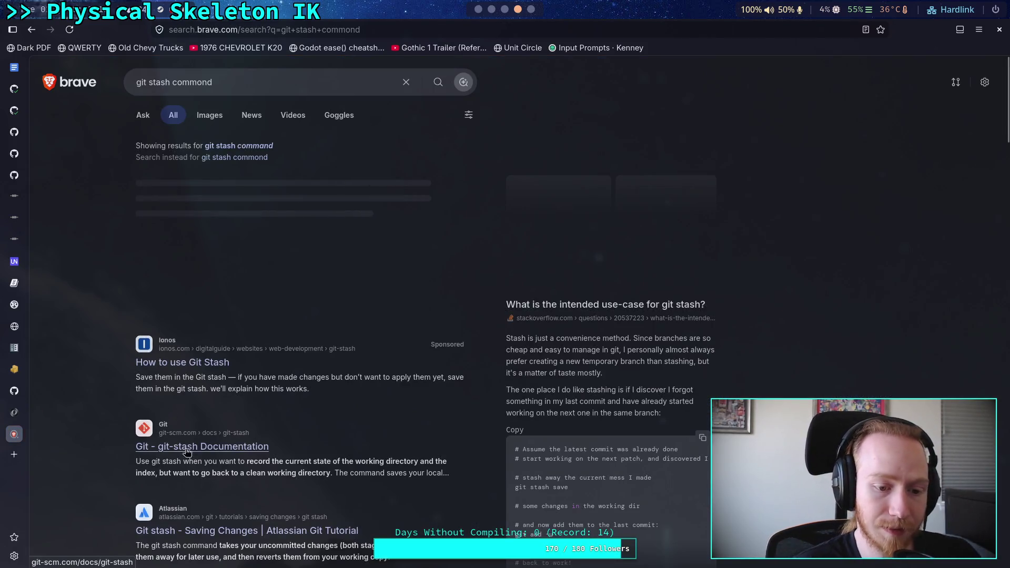
left_click(203, 453)
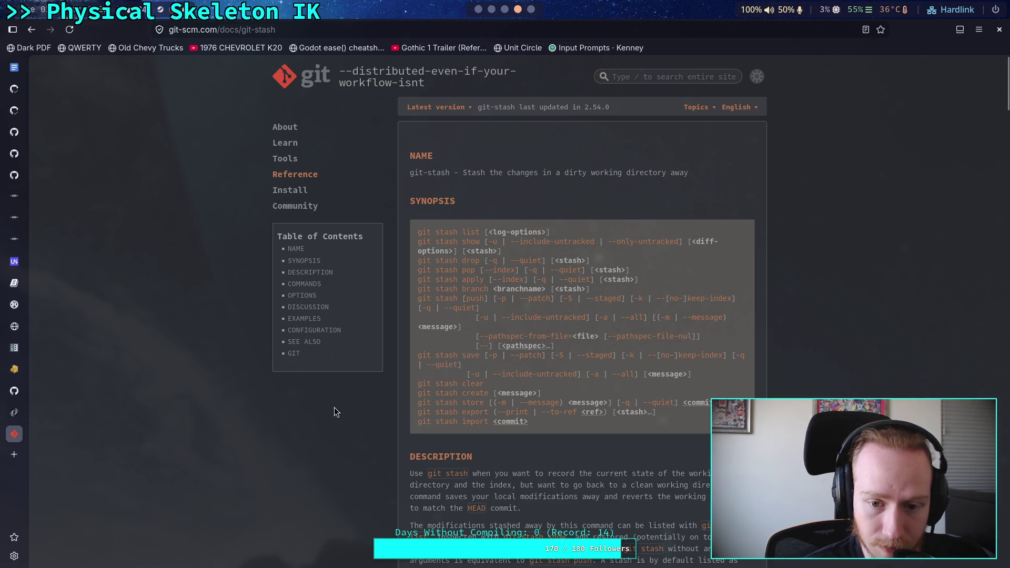
key("super+2")
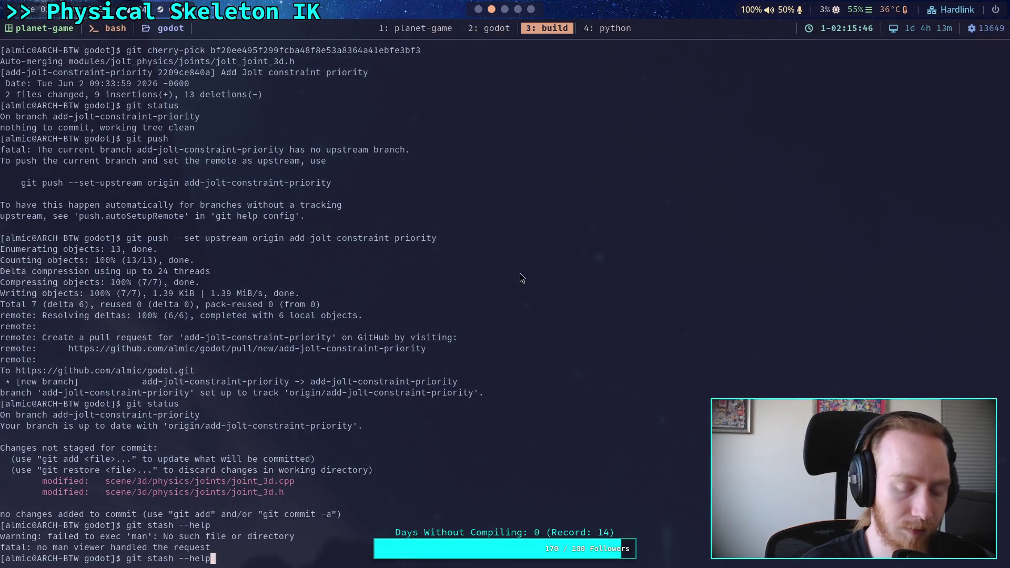
Try git stash force_update_joint, plain and then quoted; both fail without a subcommand.
key("BackSpace")
key("BackSpace")
key("BackSpace")
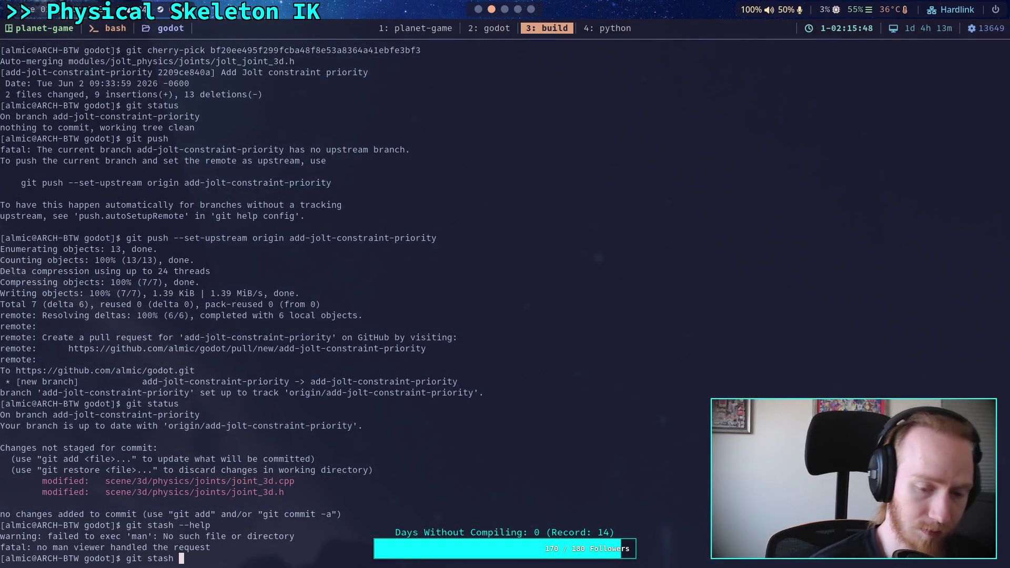
type("force_update_")
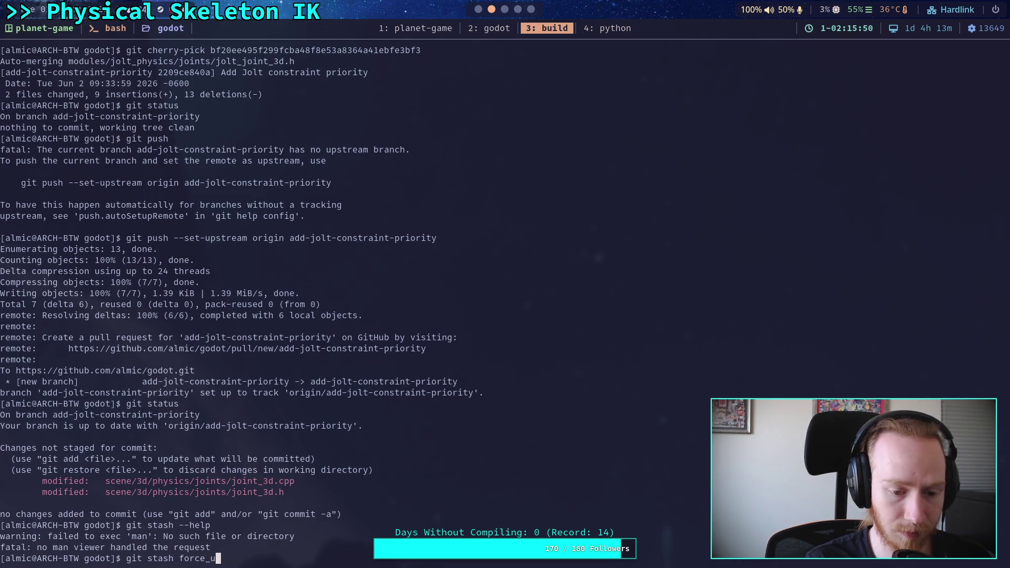
type("joint")
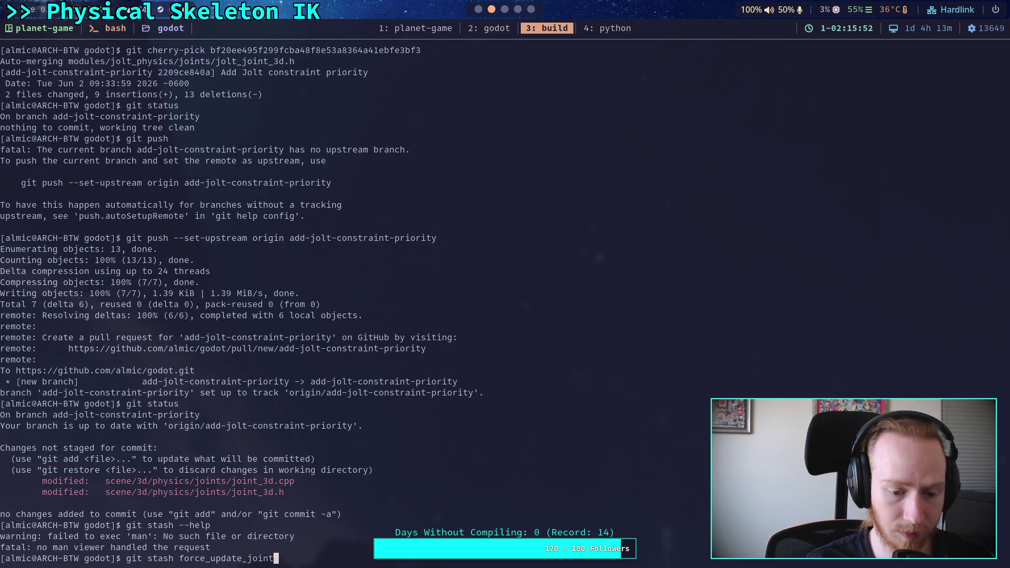
key("Return")
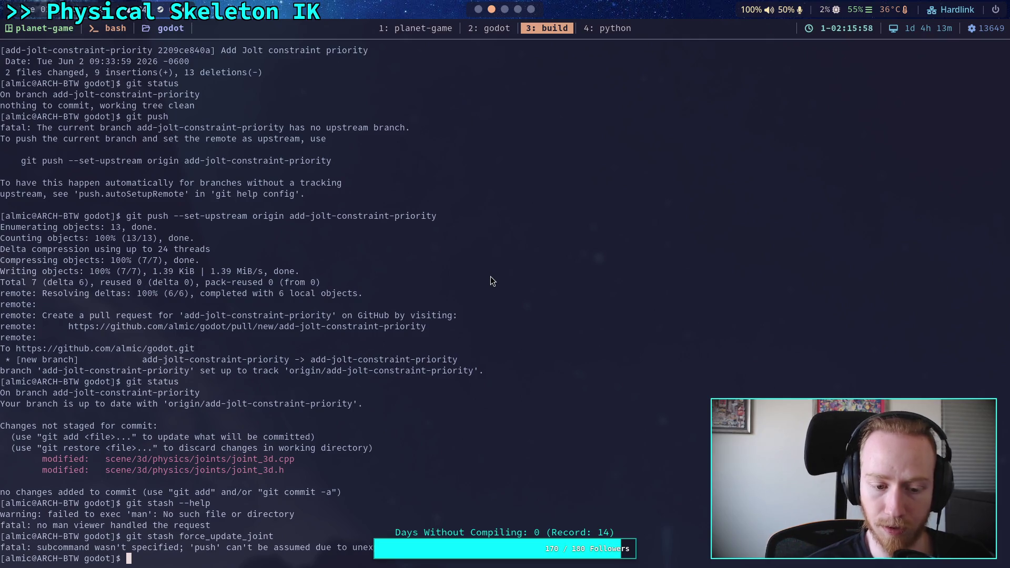
key("Up")
type("\"")
key("ctrl+Left")
key("ctrl+Left")
key("ctrl+Left")
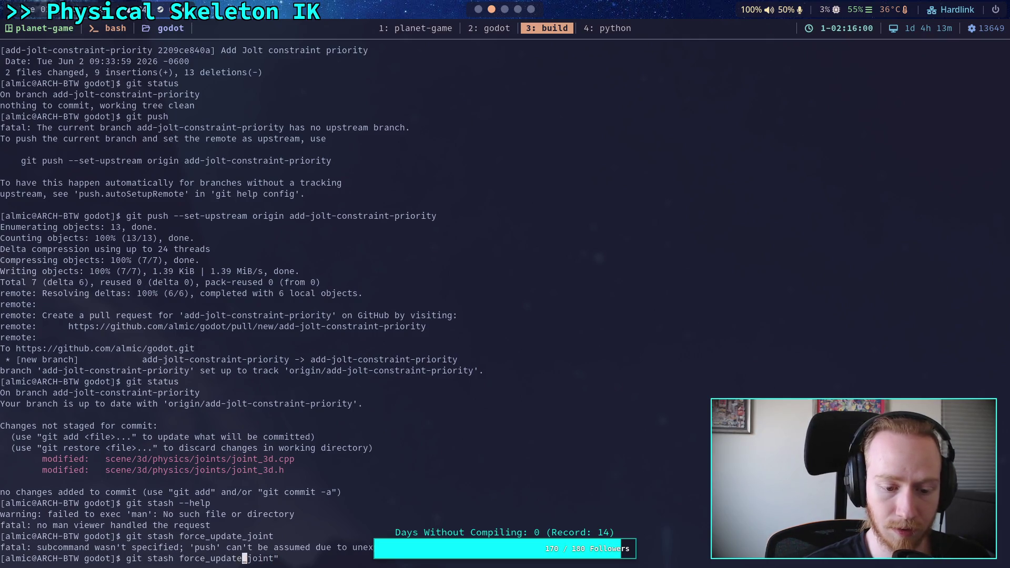
type("\"")
key("Return")
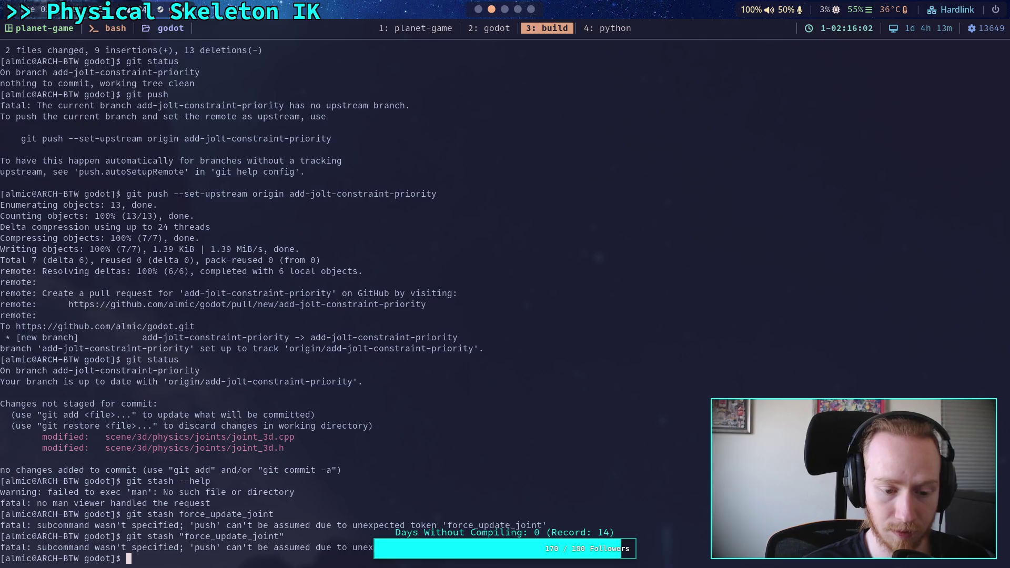
Recall the stash command, erase the name argument, and glance at the git-stash docs workspace.
key("Up")
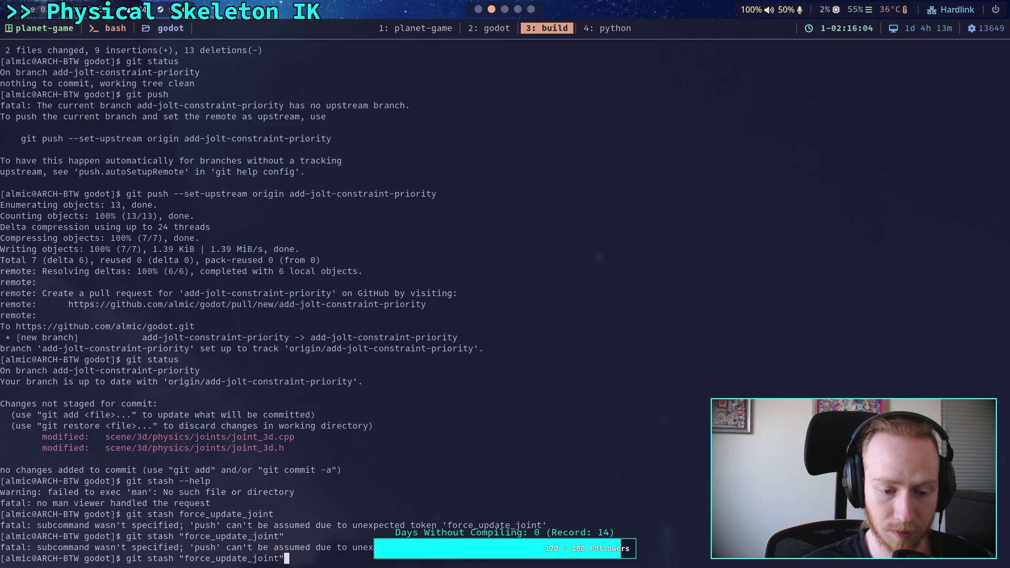
key("BackSpace")
key("BackSpace")
key("BackSpace")
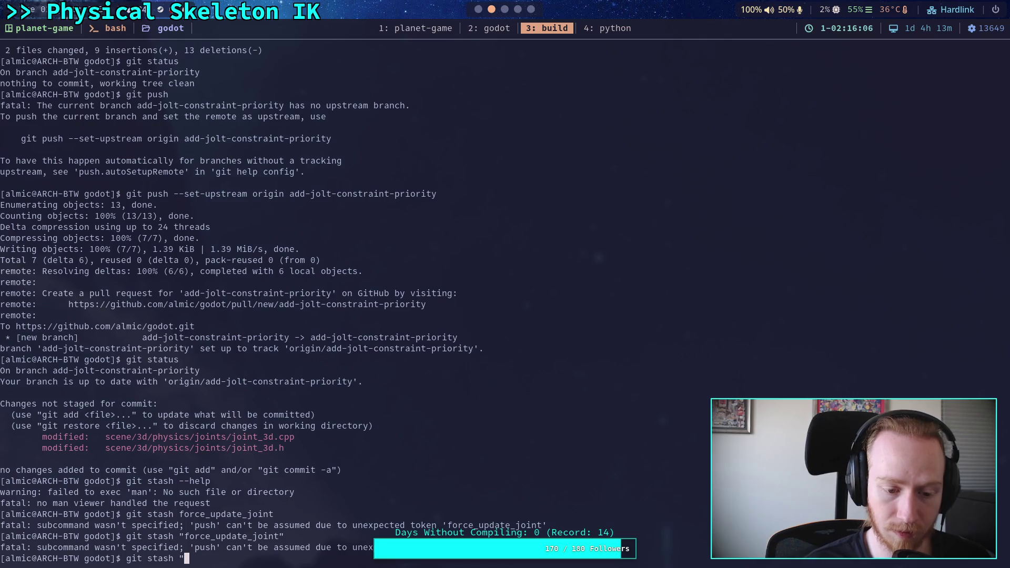
left_click(505, 9)
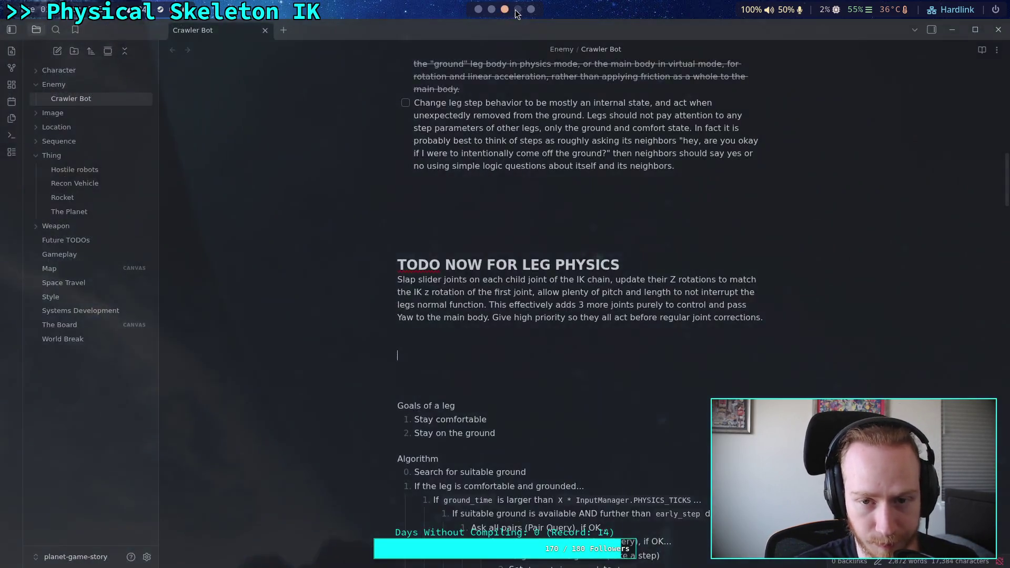
left_click(518, 9)
left_click(504, 9)
left_click(518, 9)
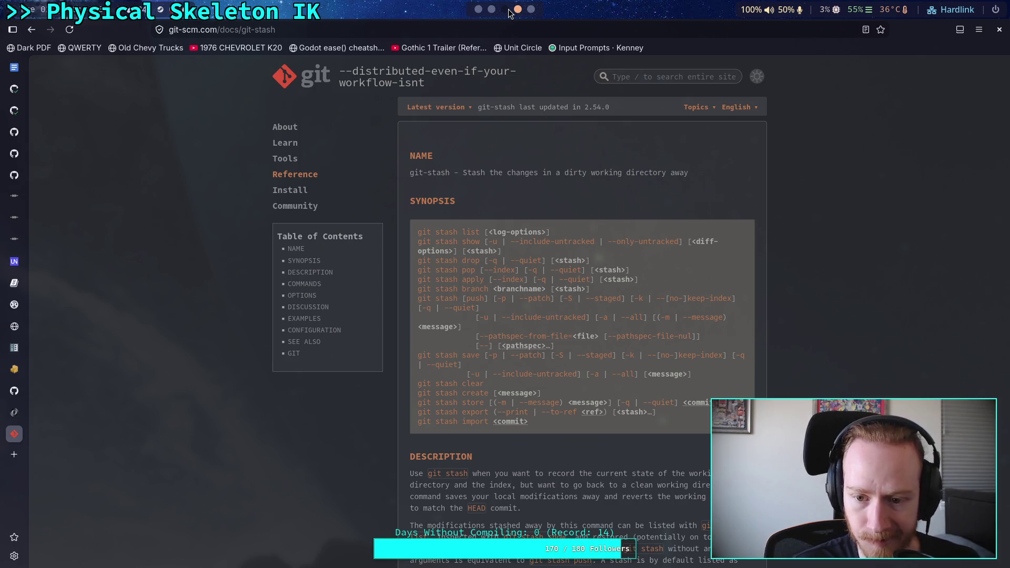
left_click(504, 10)
left_click(491, 9)
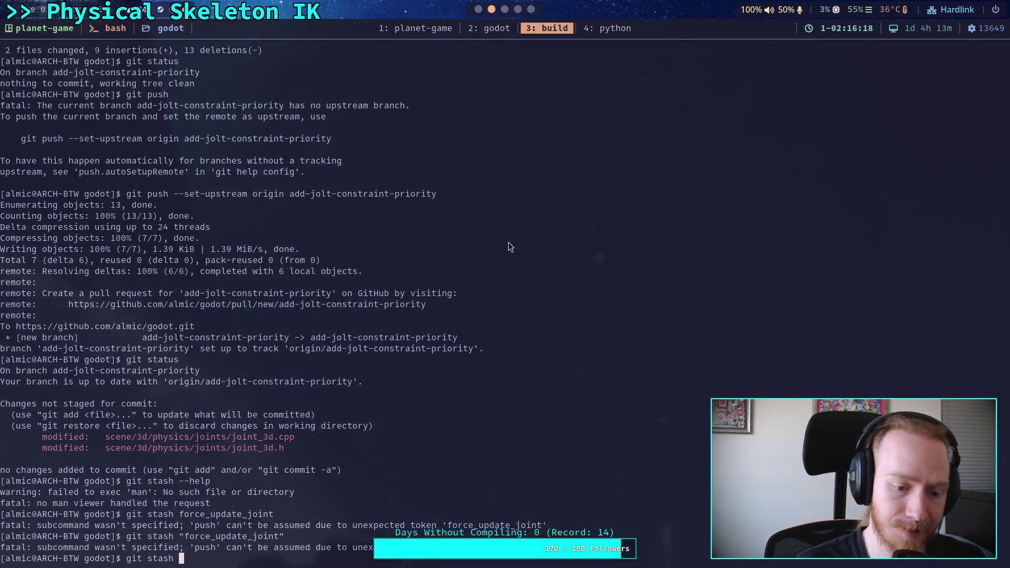
Run git stash push force_update_joint and check git status.
type("push force_update")
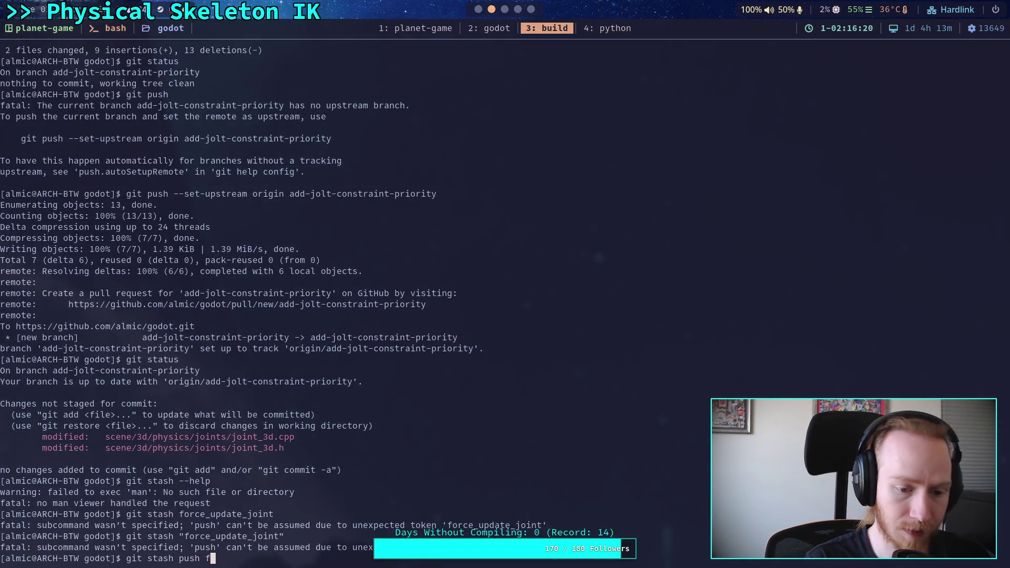
type("_joint")
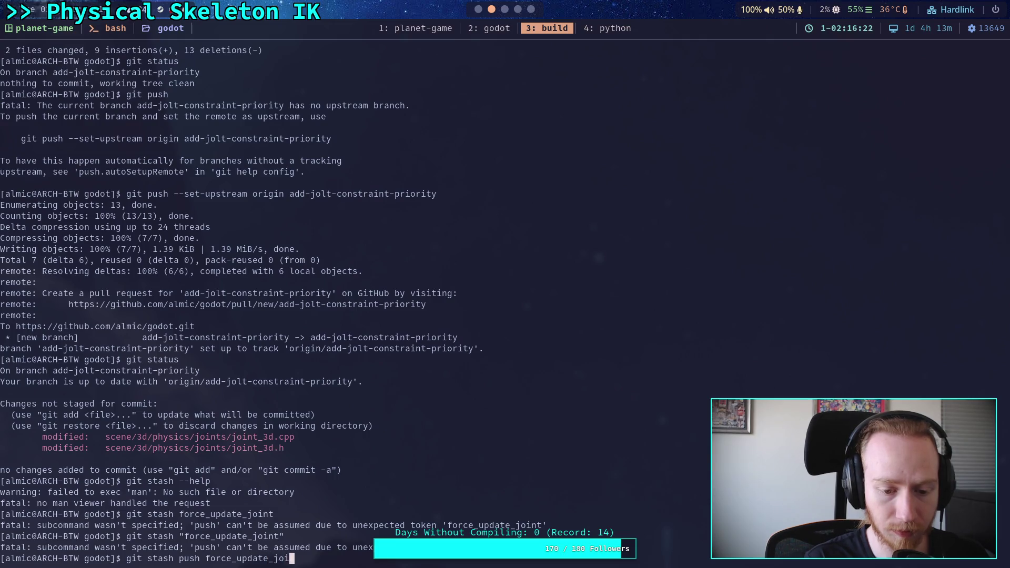
key("Return")
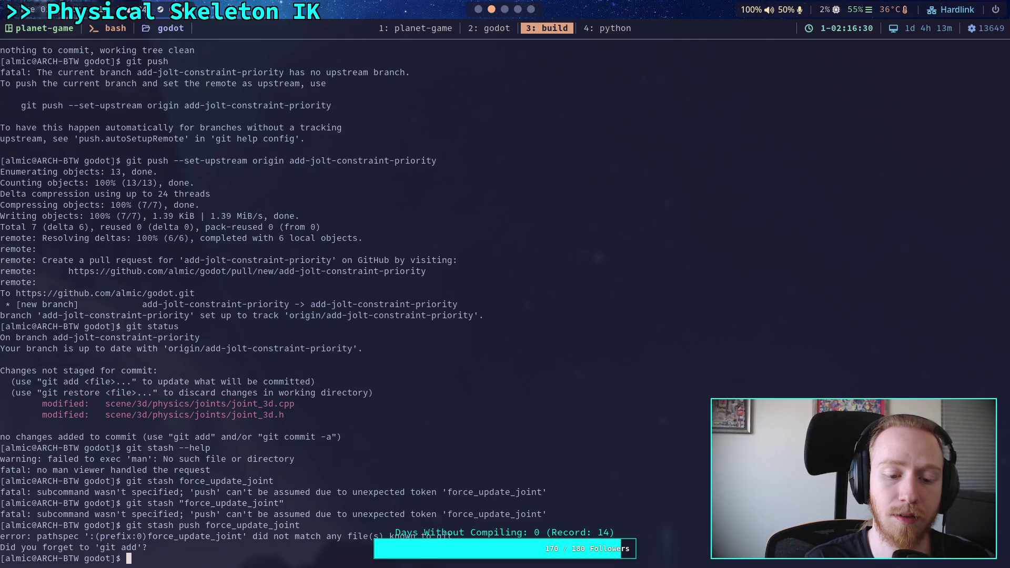
type("git status")
key("Return")
Stage everything with git add . and stash it with message 'force_update_joint', then list stashes.
type("gi")
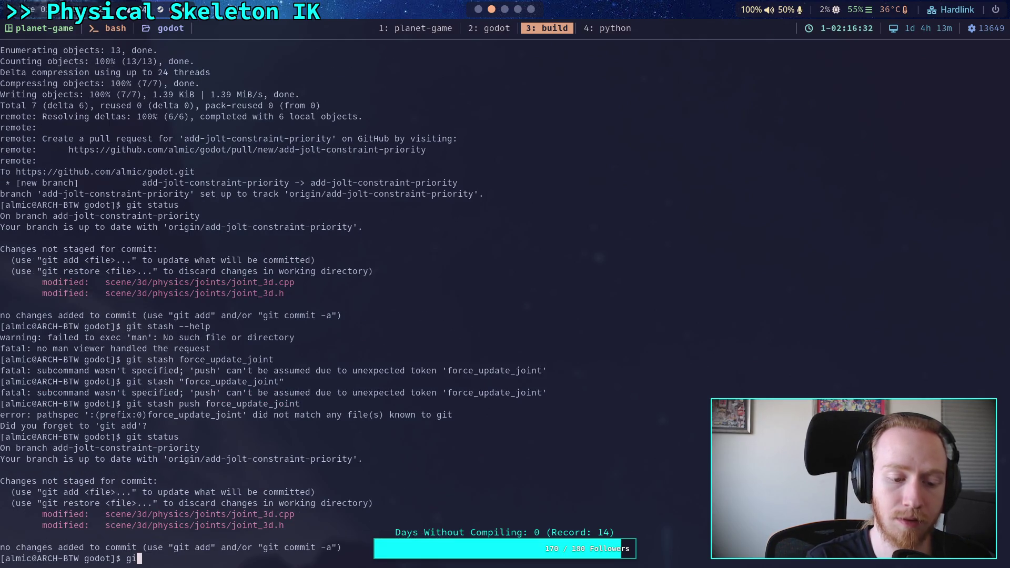
type("t add .")
key("Return")
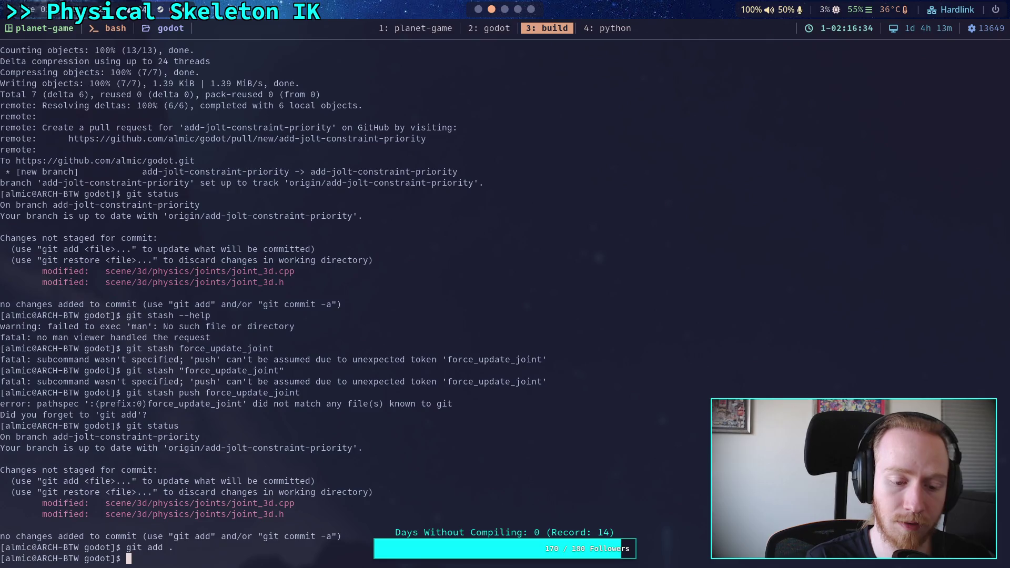
type("git stash push")
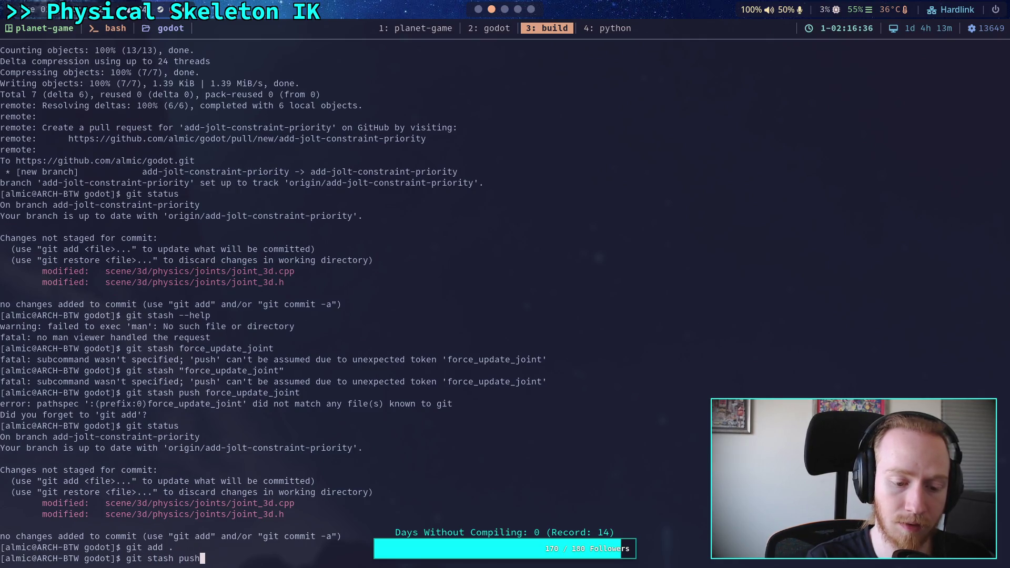
type(" -m \"")
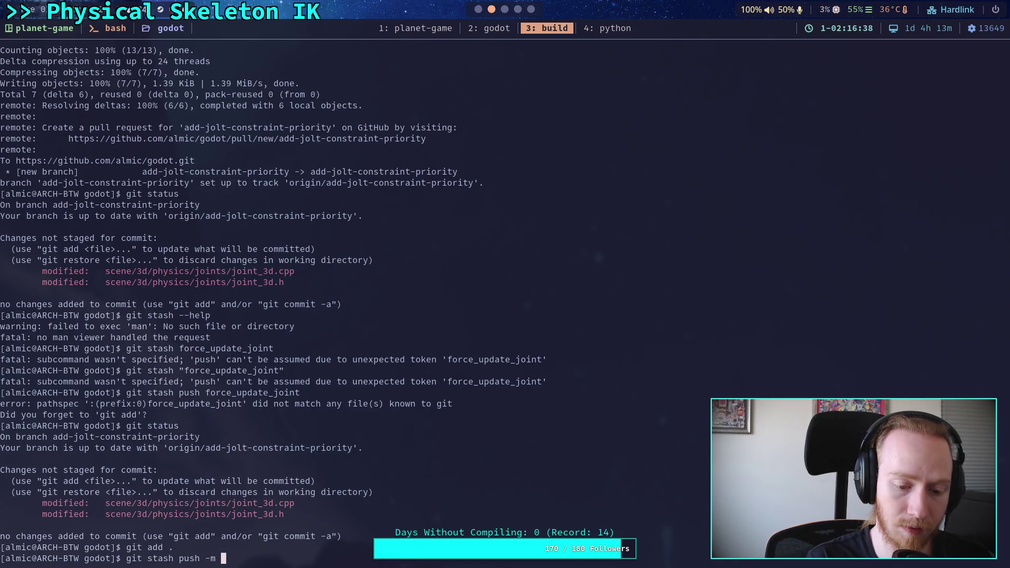
type("force_upd")
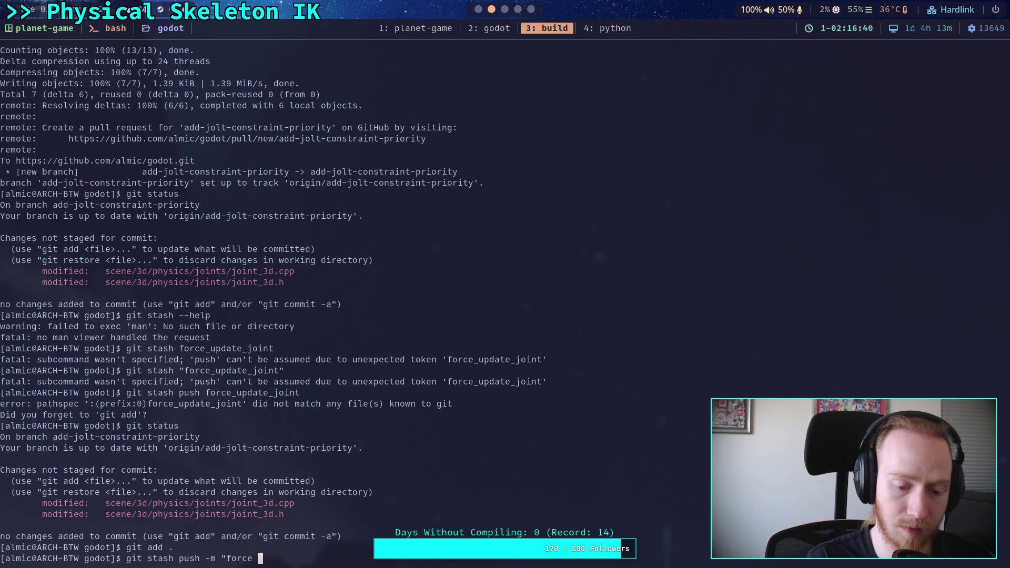
type("ate_")
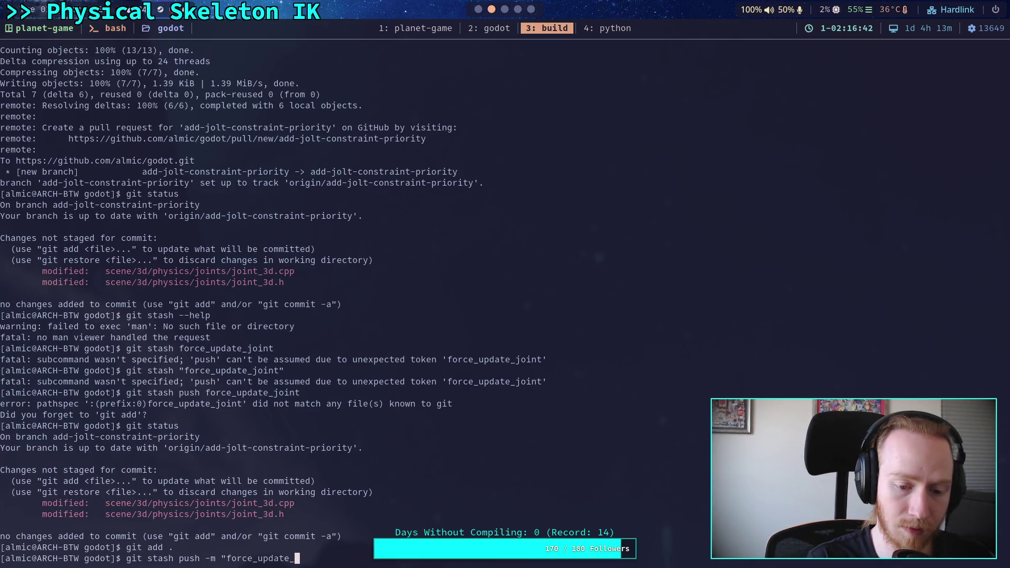
type("joint\"")
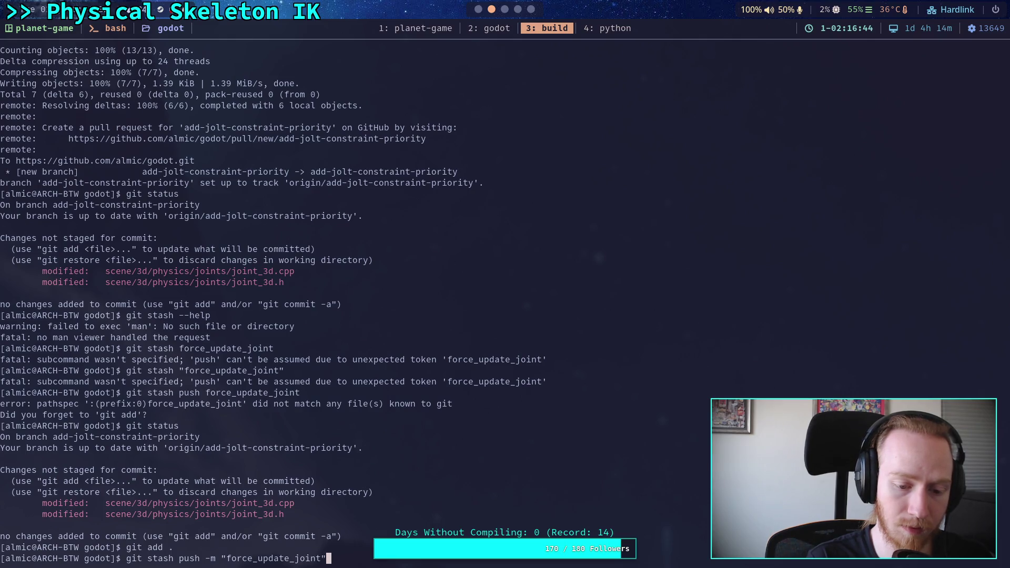
key("Return")
type("git sta")
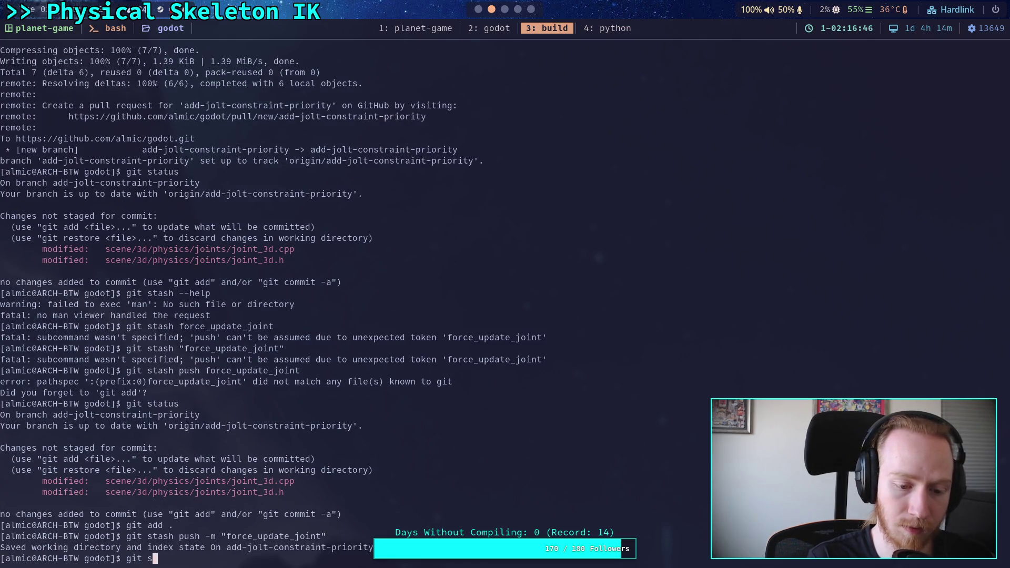
type("sh list")
key("Return")
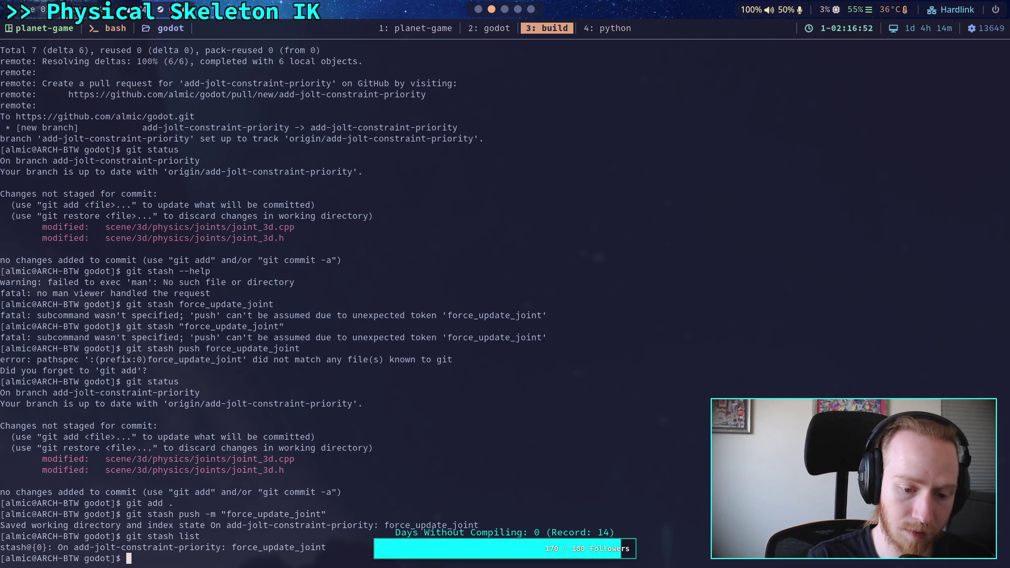
Switch the repository to the planet-game branch and type git stash pop at the prompt.
type("git switch")
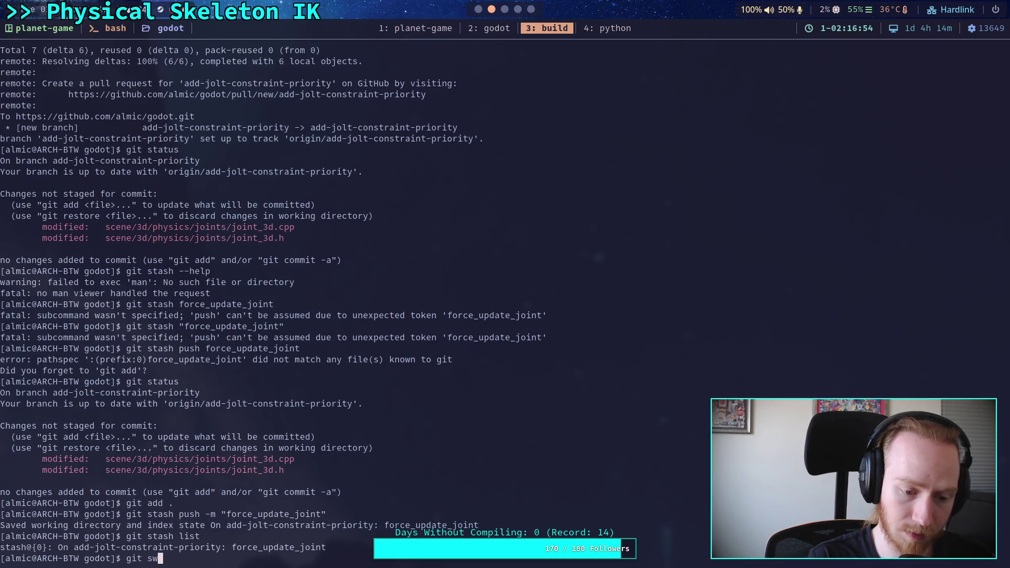
type(" planet-game")
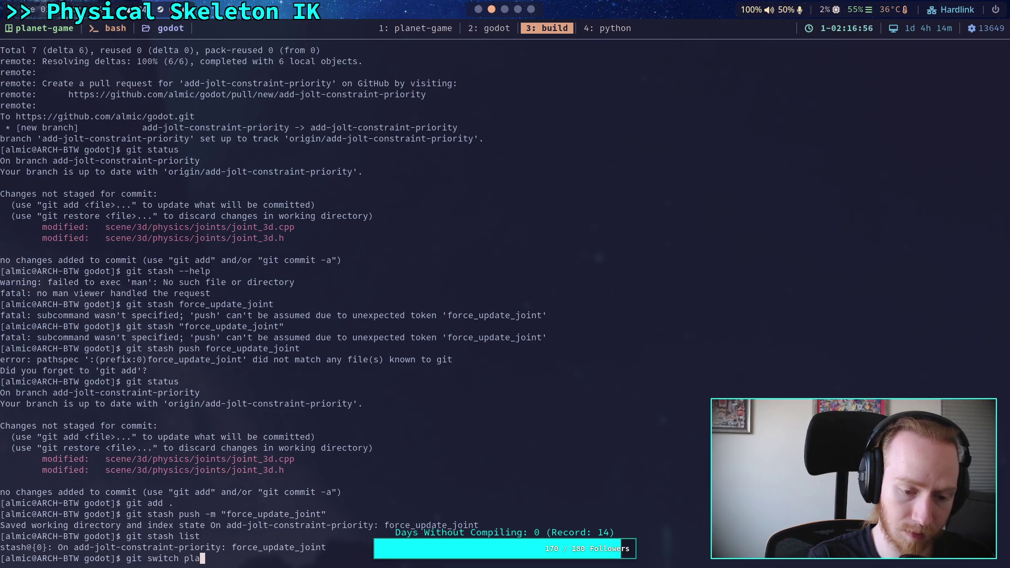
key("Return")
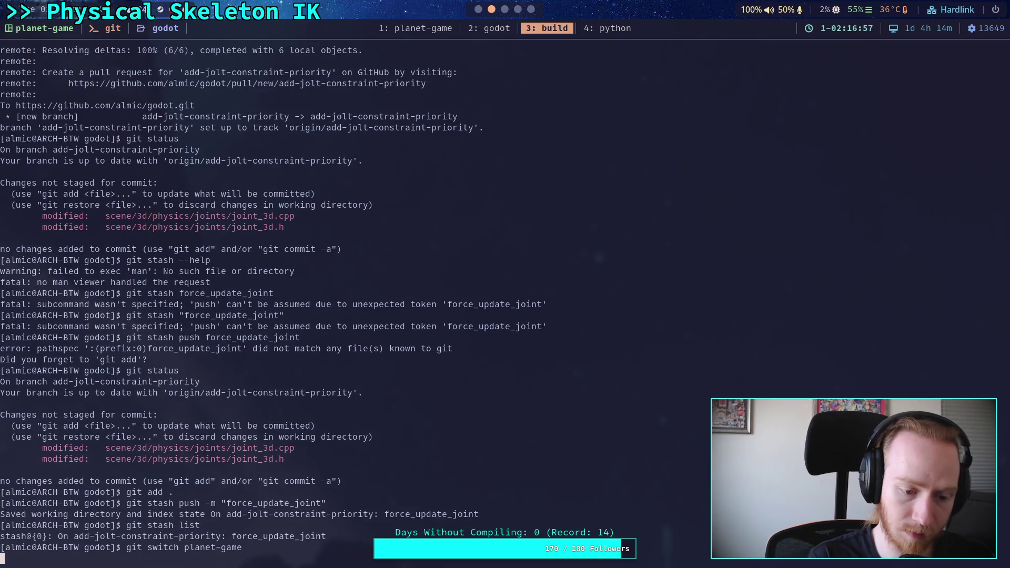
type("git stash ")
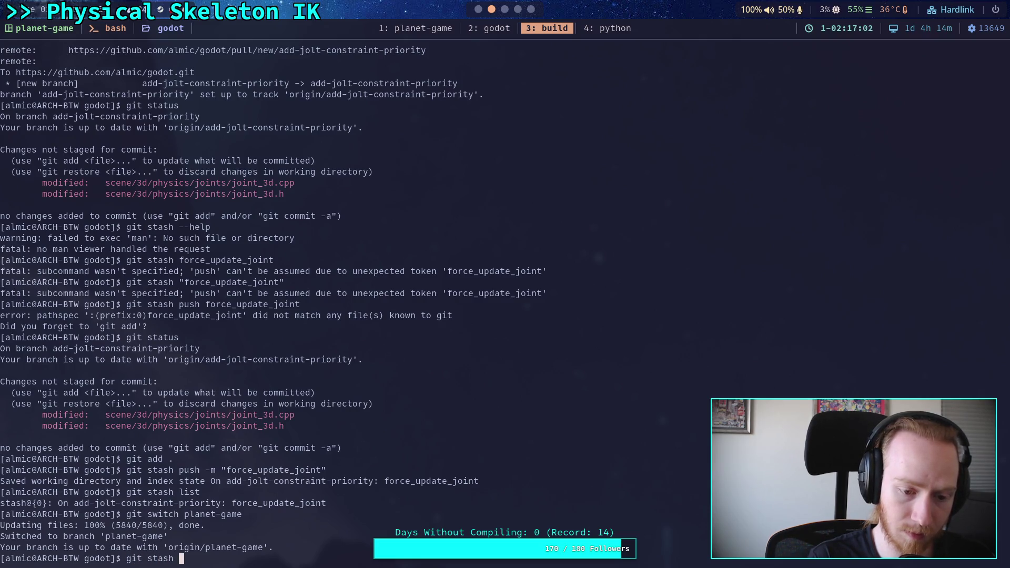
type("list")
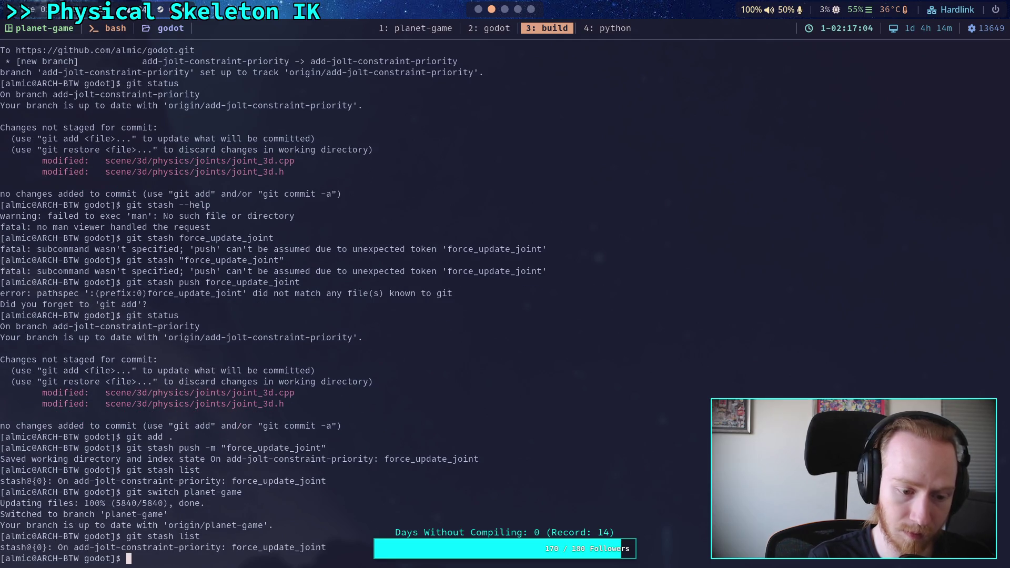
type("git stash ")
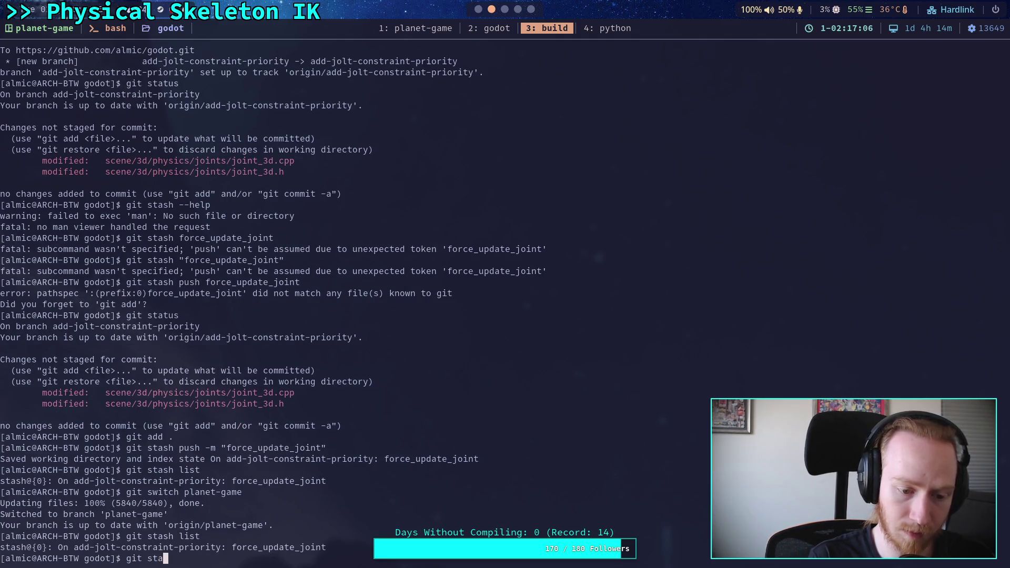
type("pop")
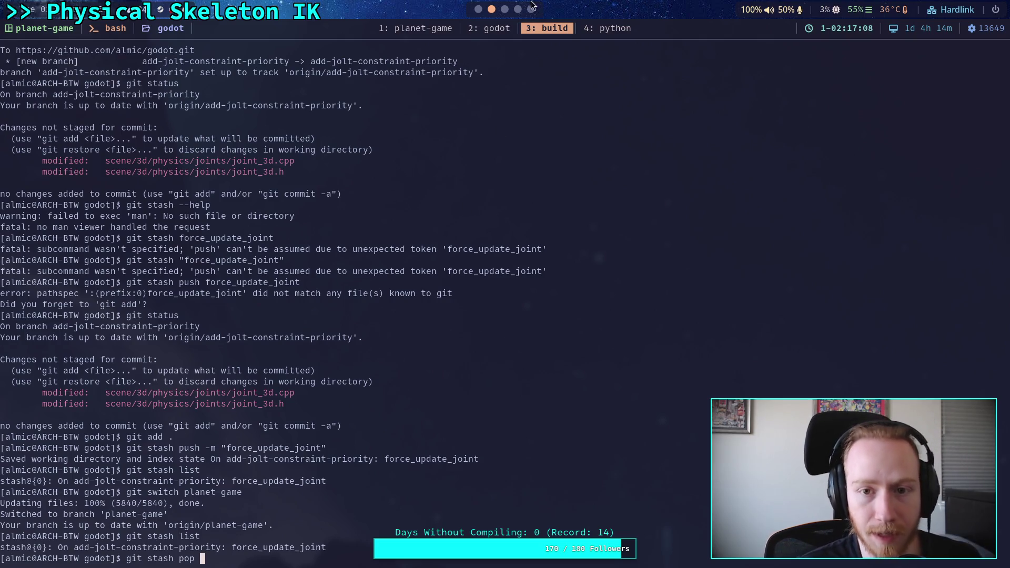
left_click(509, 9)
left_click(518, 9)
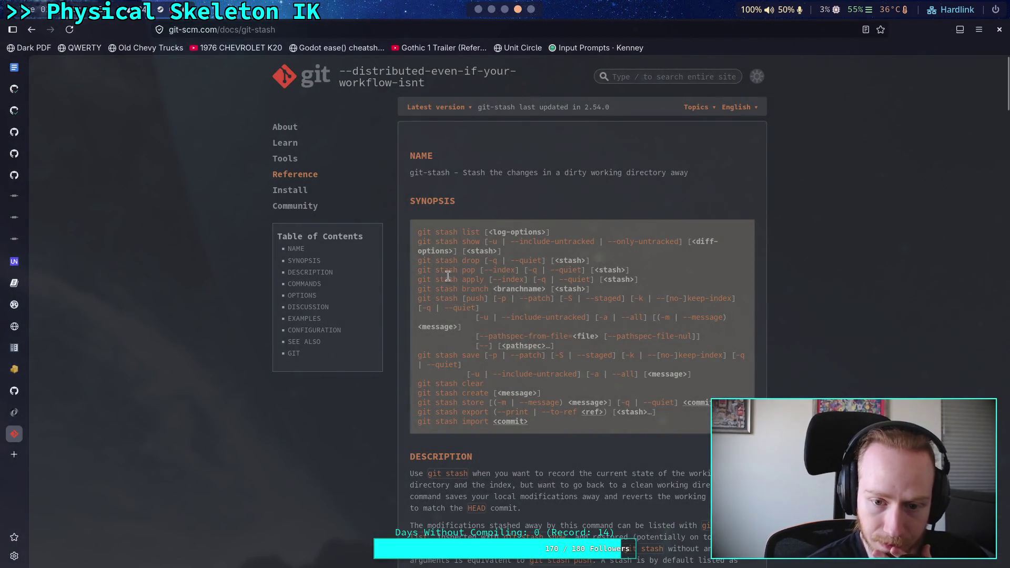
Scroll the git-stash reference to the pop section explaining it applies changes on top.
left_click_drag(462, 269, 502, 270)
scroll(642, 397, "down", 3)
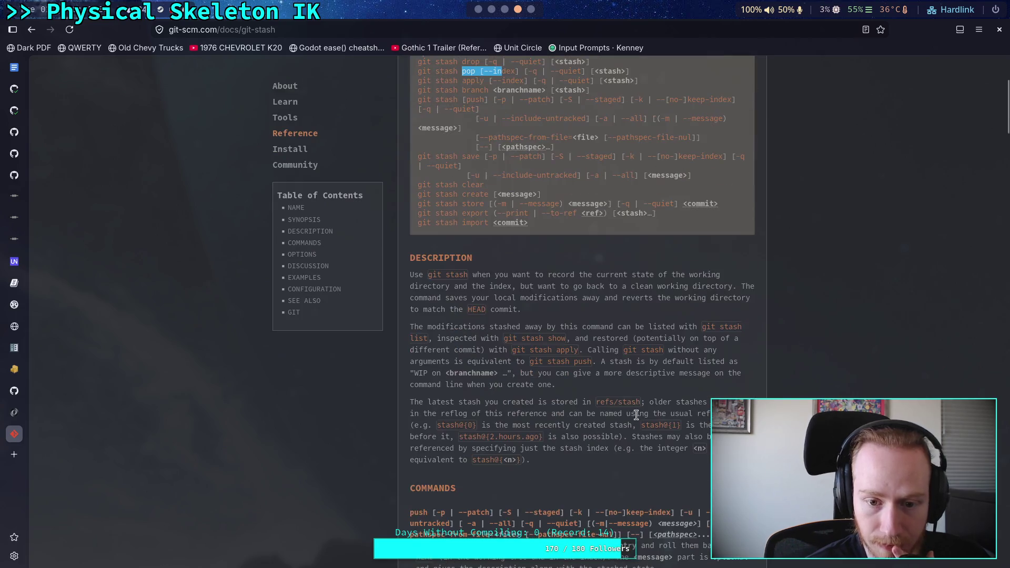
scroll(618, 400, "down", 8)
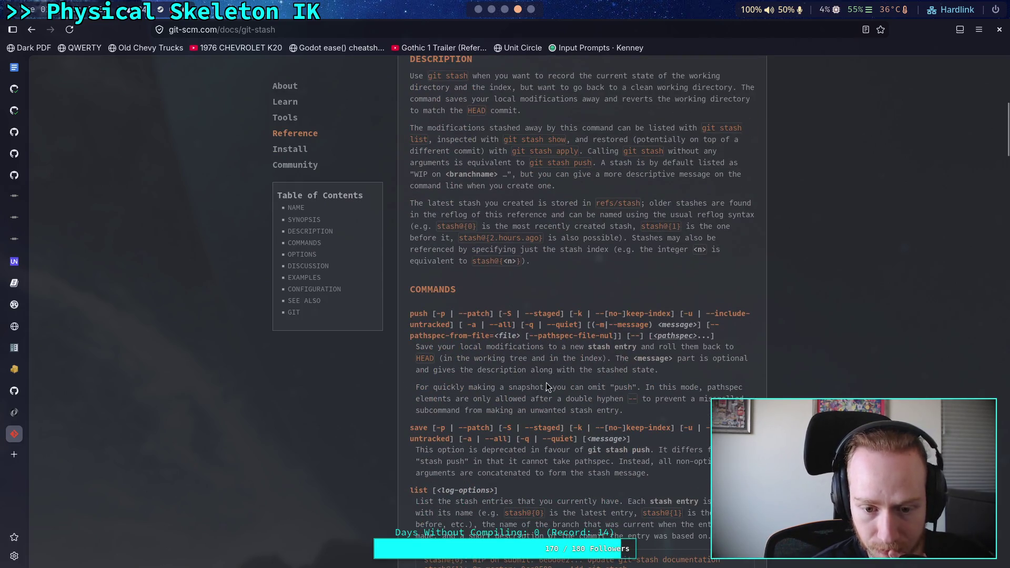
scroll(514, 373, "down", 4)
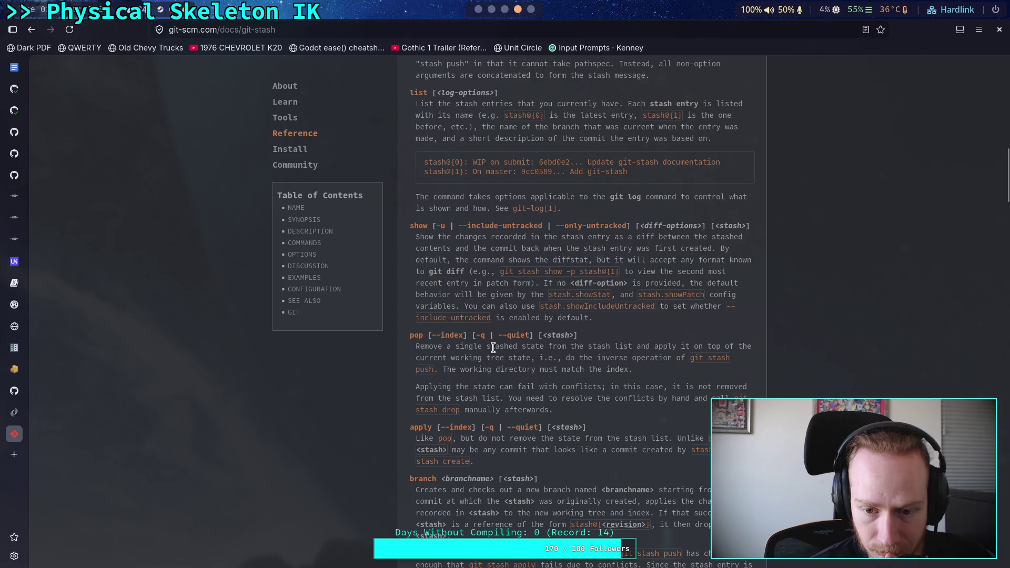
left_click_drag(651, 348, 734, 347)
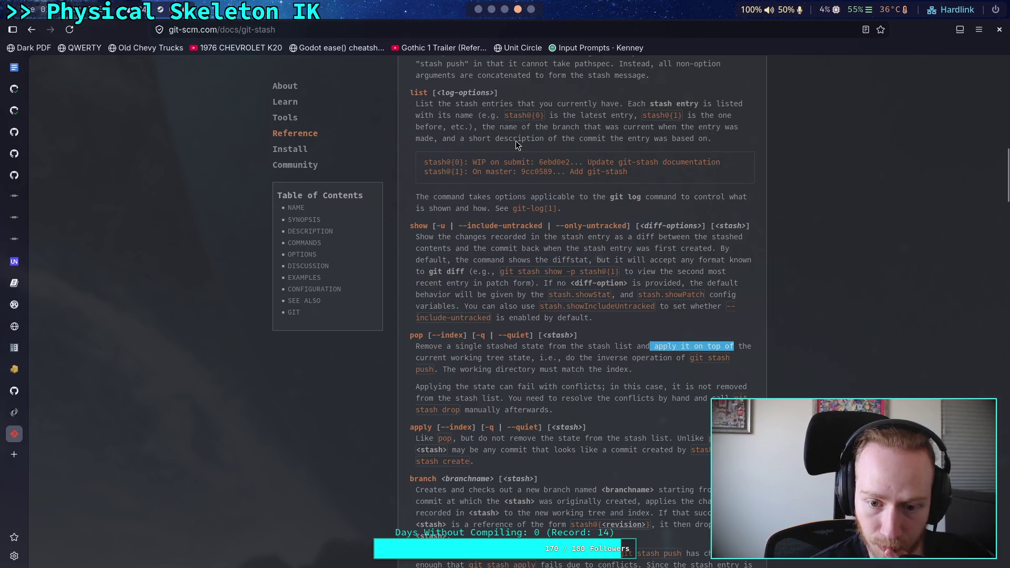
left_click(560, 380)
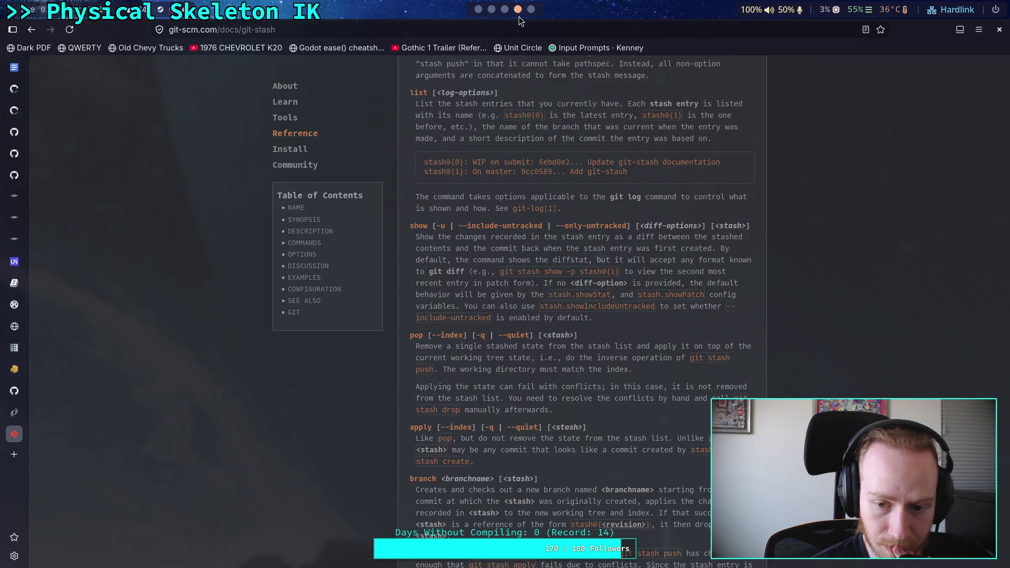
left_click(479, 5)
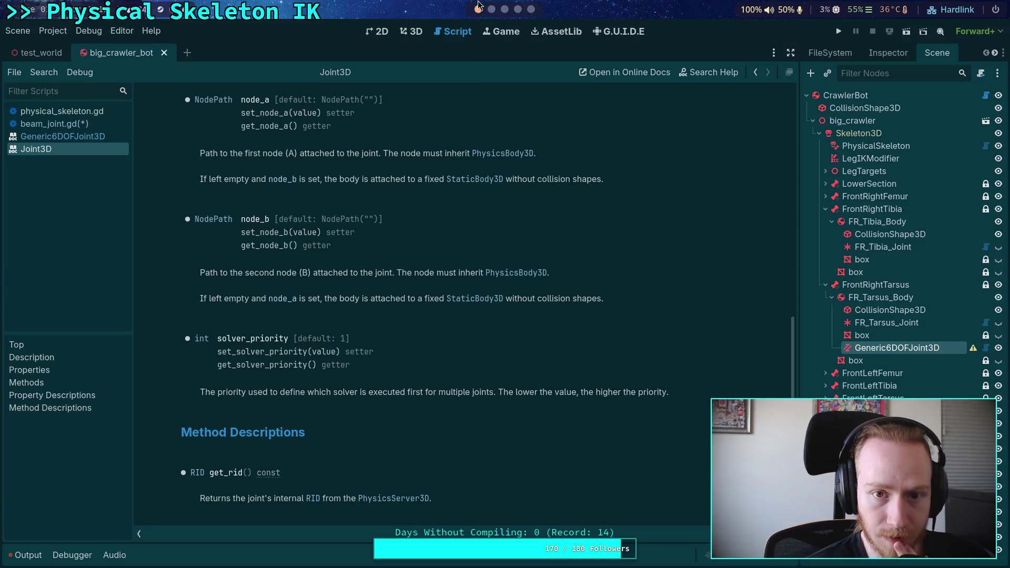
Pop the force_update_joint stash onto planet-game and review git status and git diff.
left_click(491, 9)
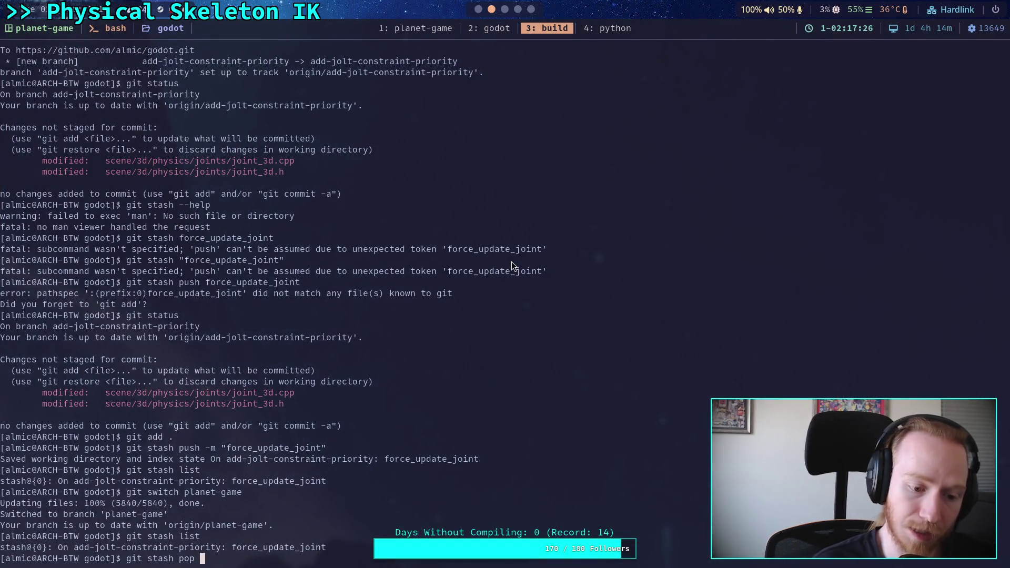
key("Return")
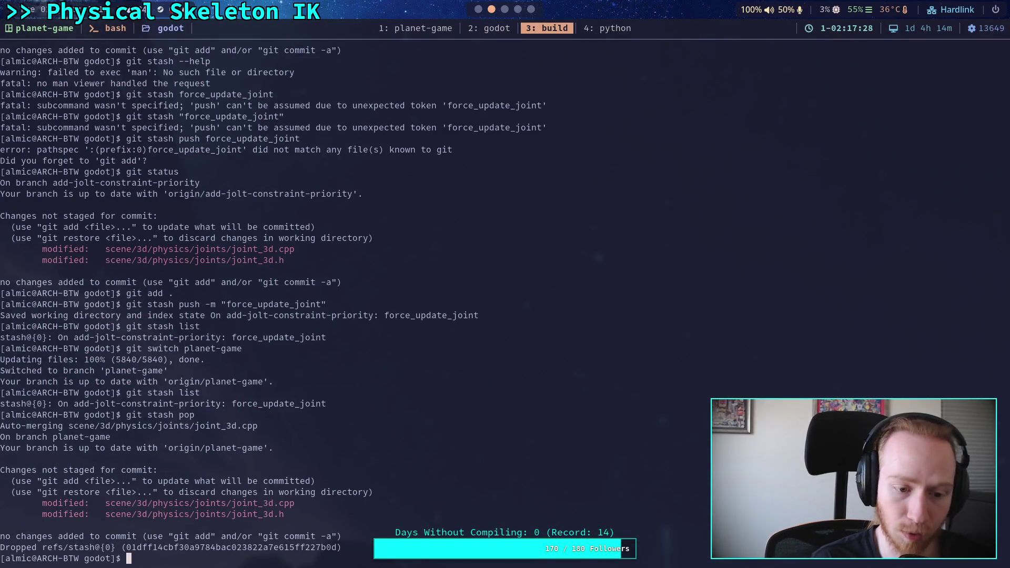
type("git status")
key("Return")
type("g")
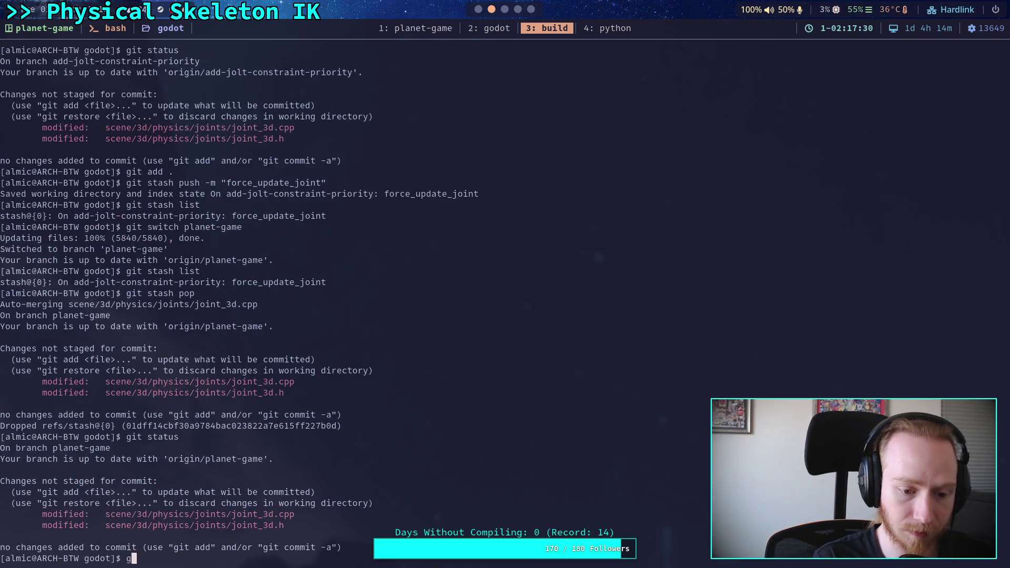
type("it diff")
key("Return")
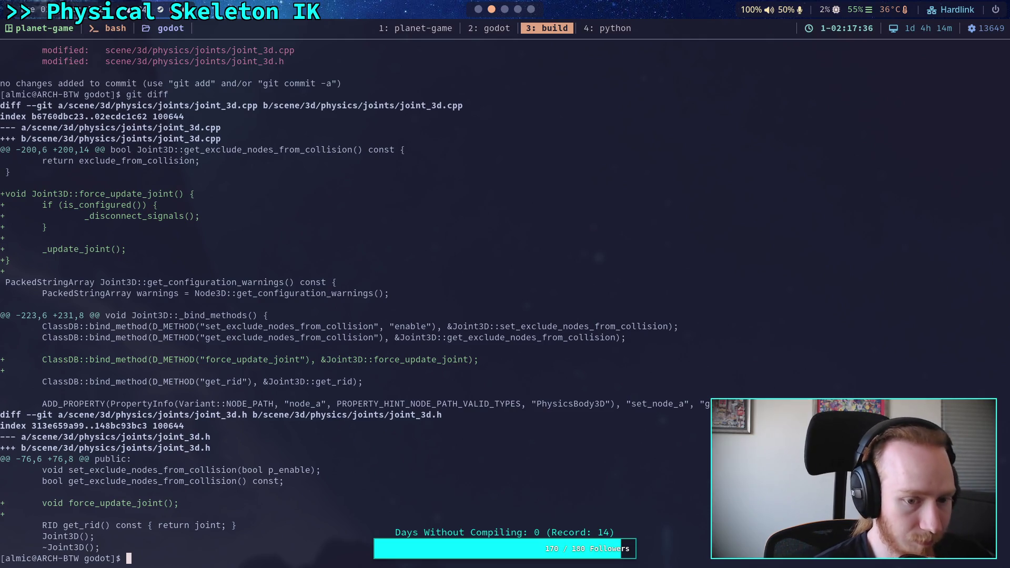
Start rebuilding the engine with ./build -a.
type("git")
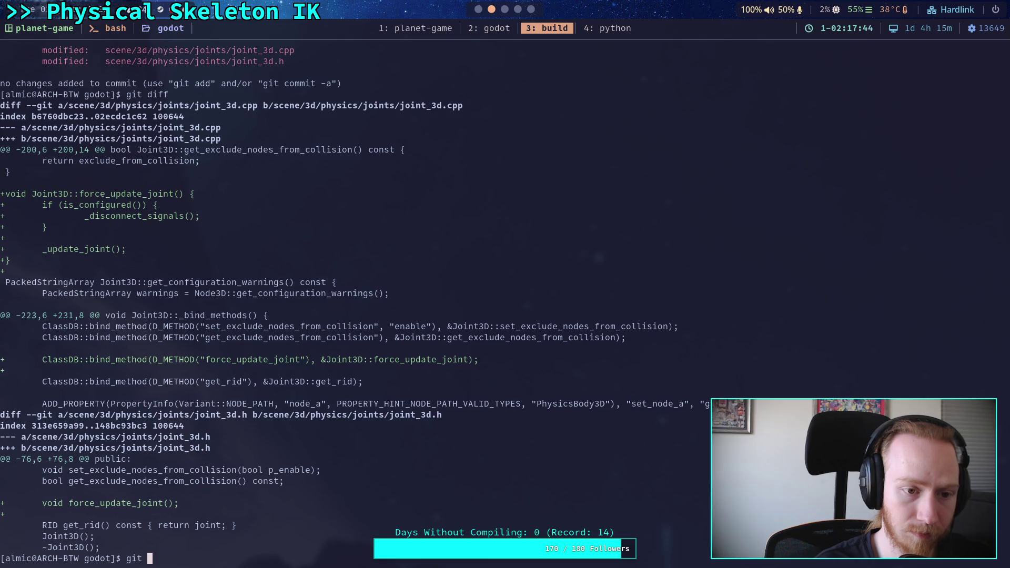
key("BackSpace")
key("BackSpace")
key("BackSpace")
type(".")
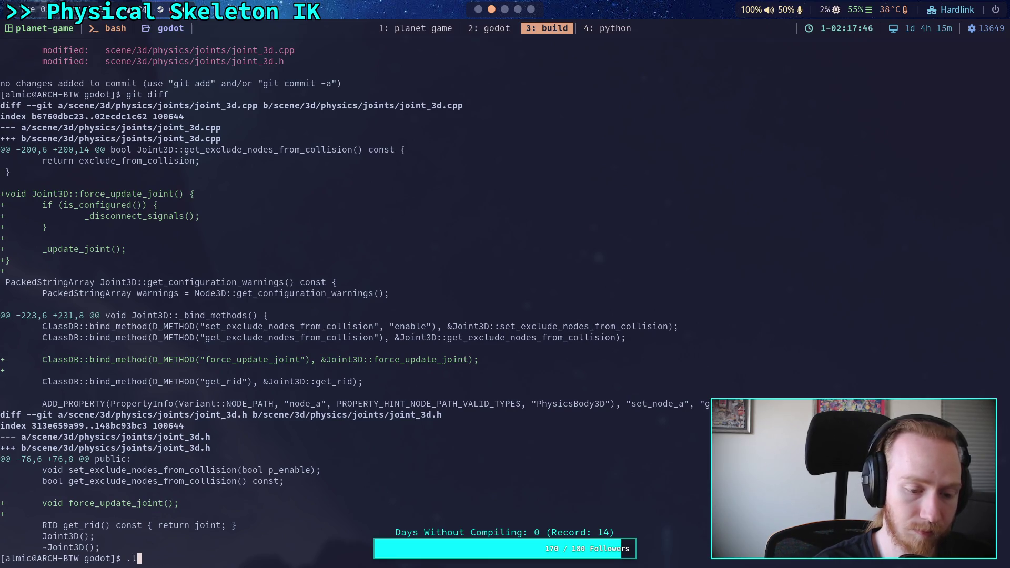
type("/build -a")
key("Return")
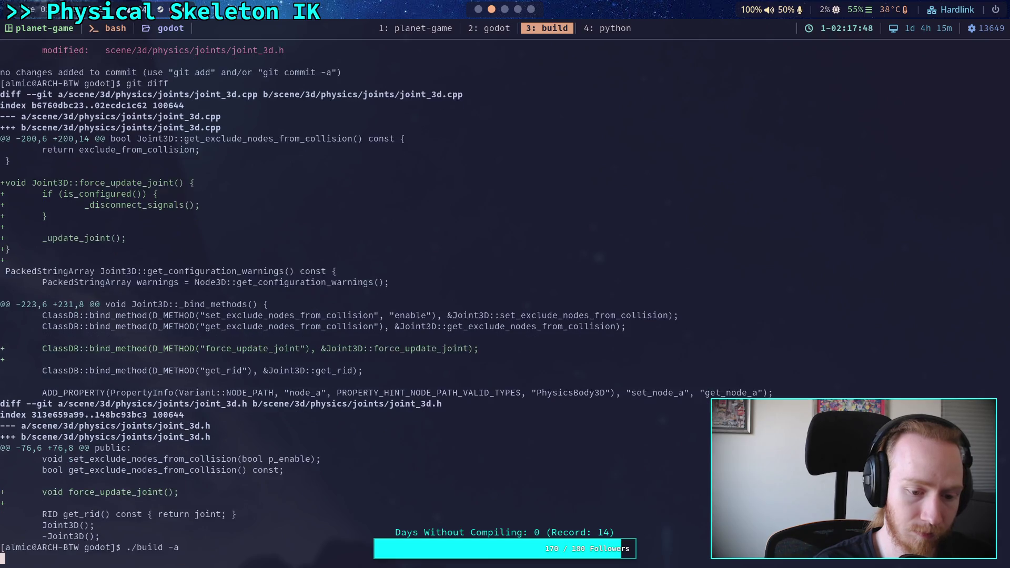
Check the Godot, notes and docs workspaces while the build runs, then return to the build terminal.
key("super+2")
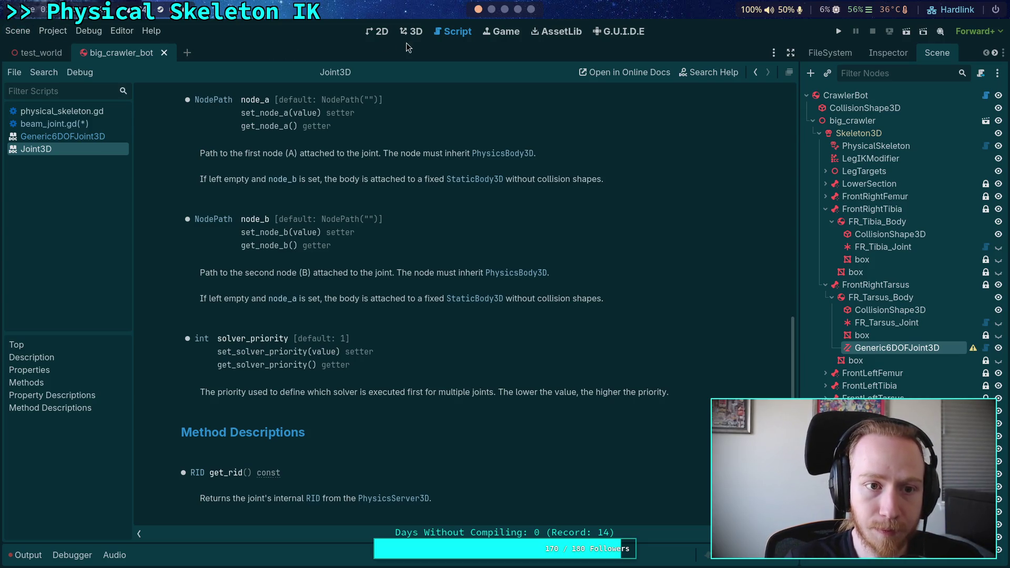
left_click(490, 11)
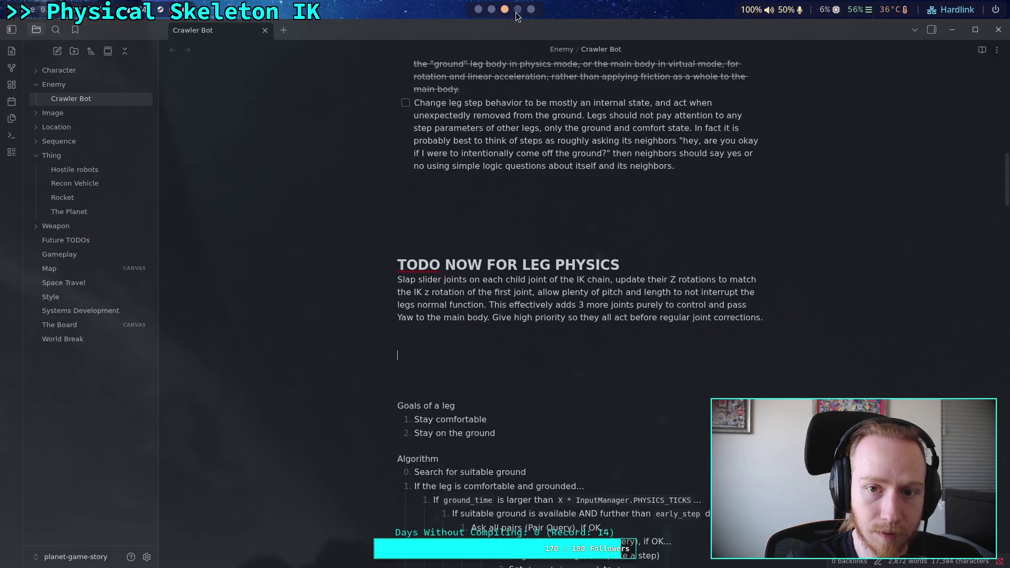
left_click(518, 10)
key("super+s")
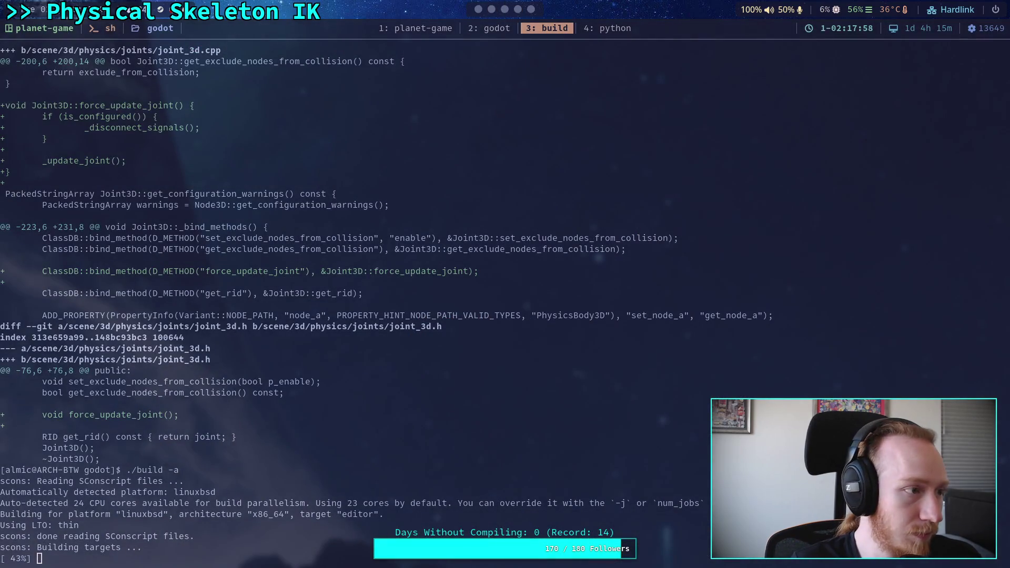
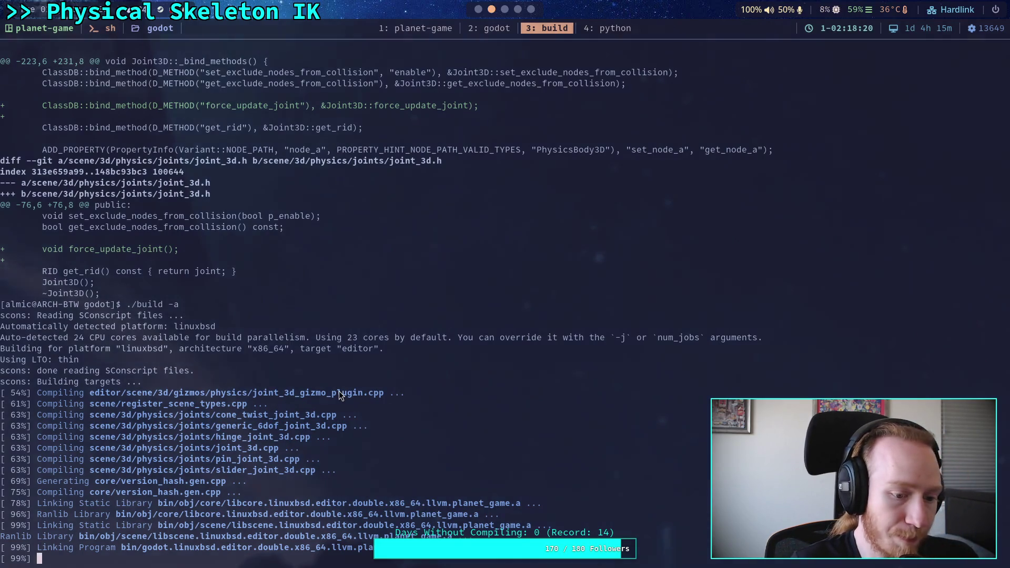
In the browser, skim PR #119901 on auto-exposure flickering, then move to PR #119976.
key("super+4")
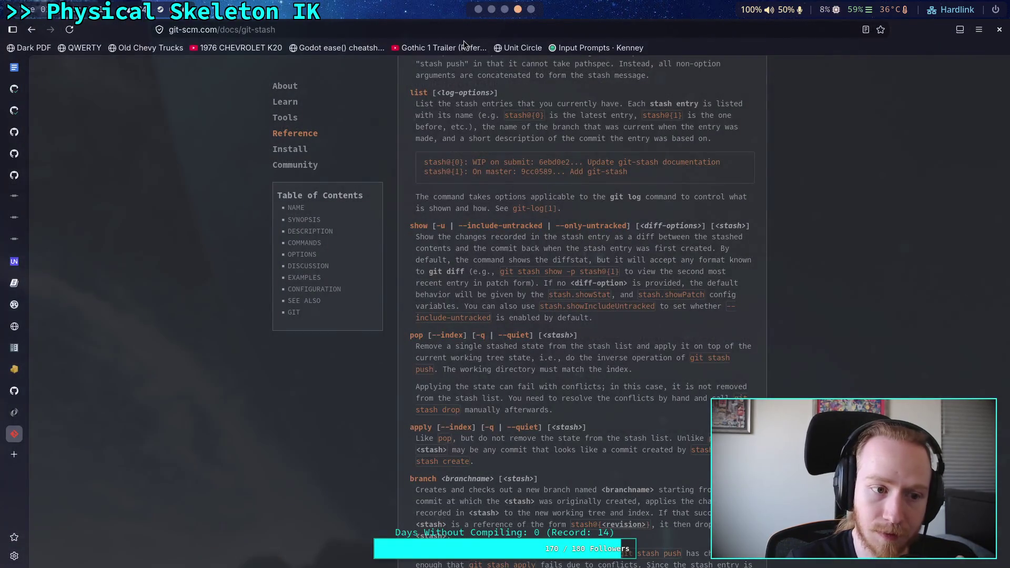
left_click(14, 111)
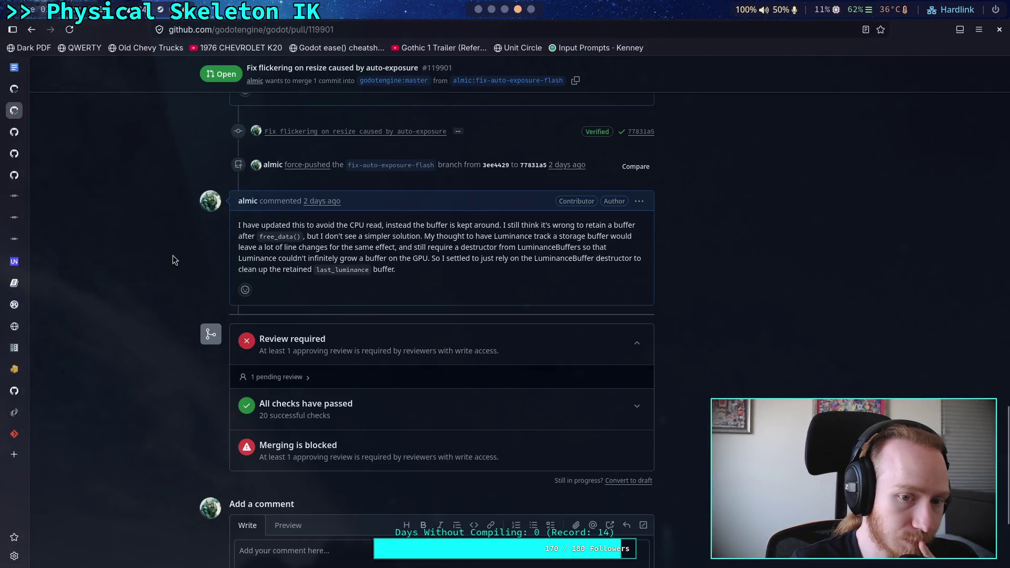
scroll(173, 260, "up", 5)
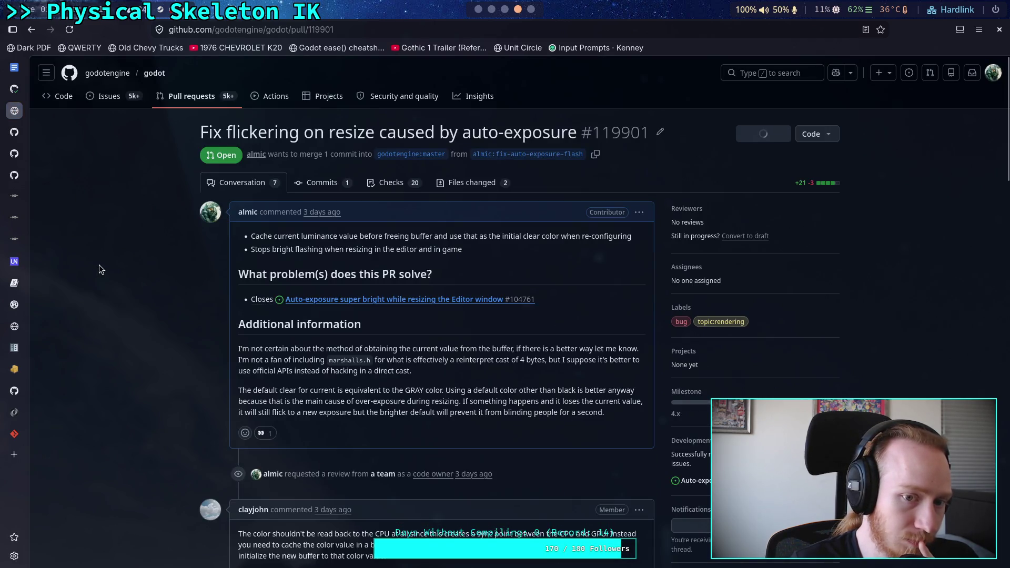
scroll(99, 265, "down", 15)
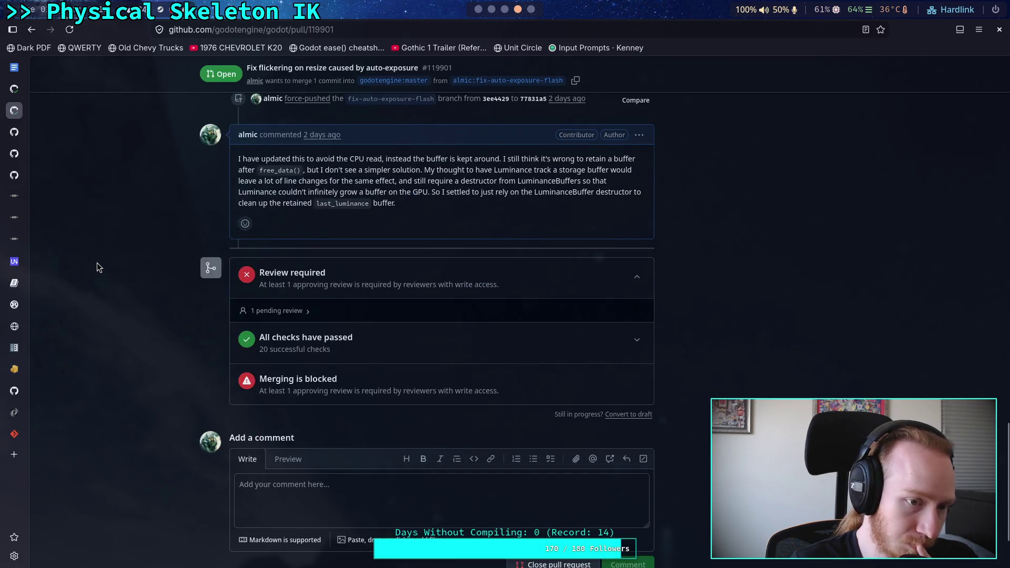
scroll(131, 269, "up", 10)
mouse_move(19, 134)
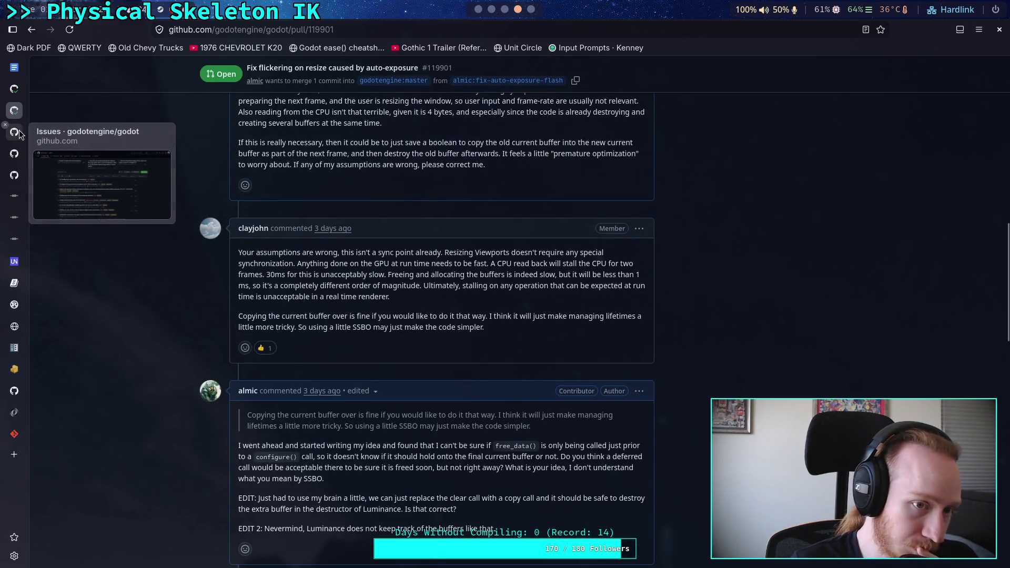
left_click(20, 92)
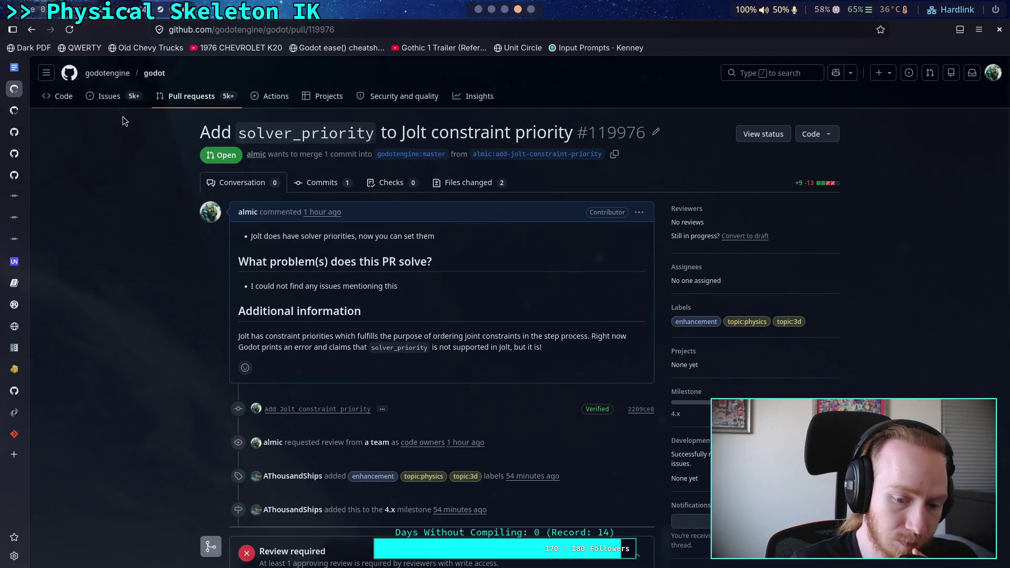
Reload PR #119976 and scroll to the checks box showing all 20 checks passed.
left_click(69, 29)
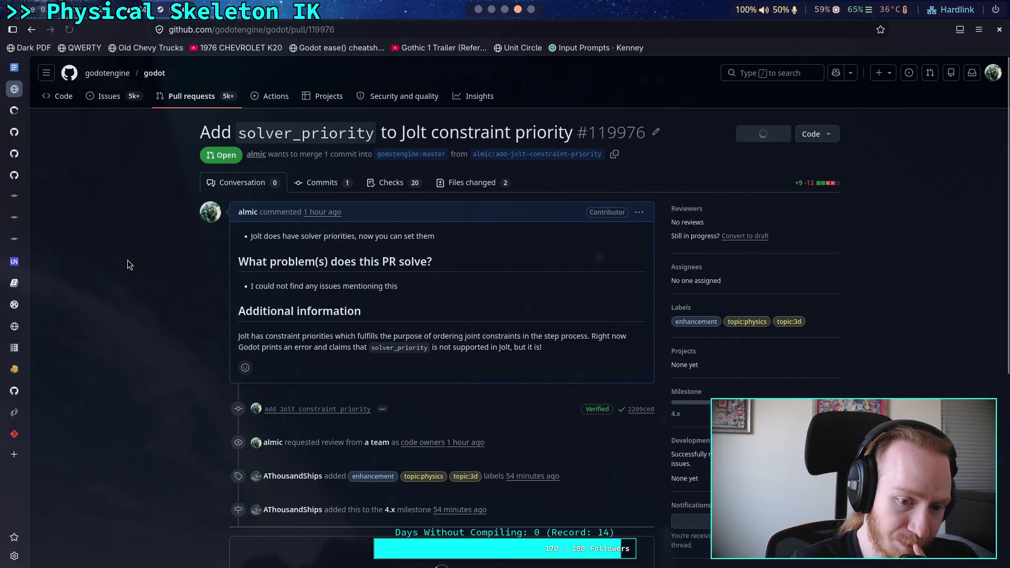
scroll(127, 260, "down", 4)
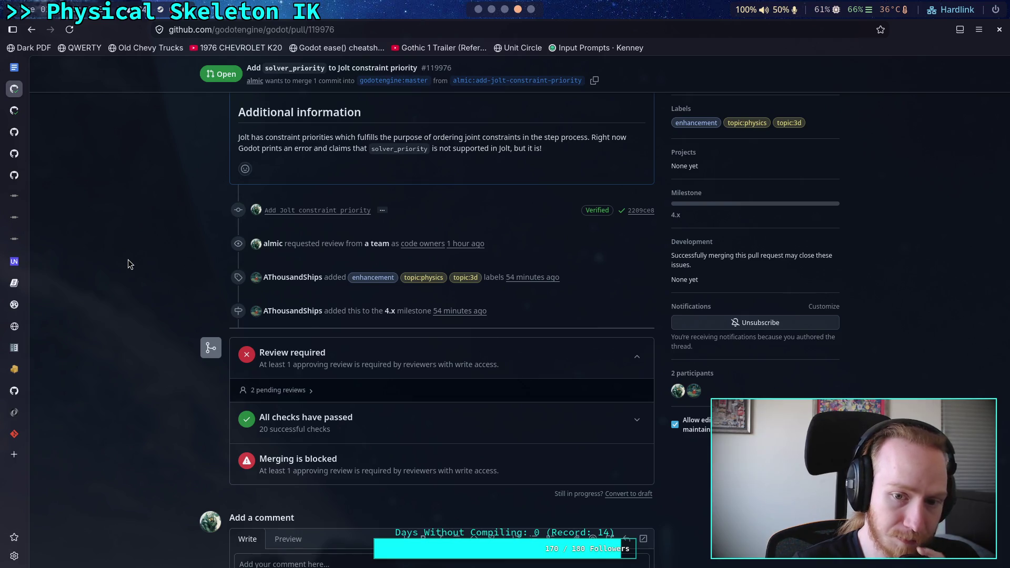
scroll(128, 260, "up", 3)
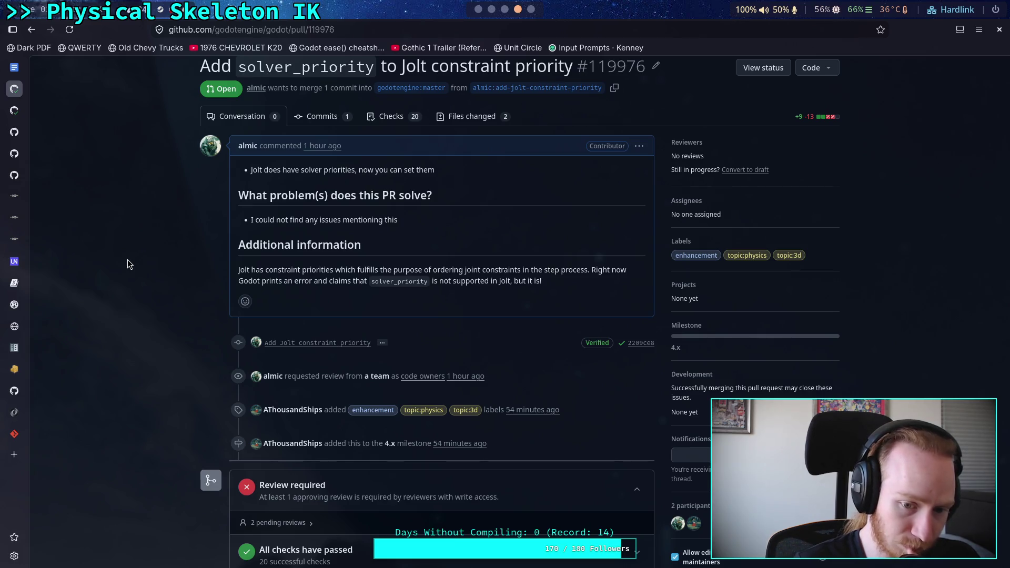
Glance at the notes and terminal build workspaces, then return to the browser.
left_click(505, 10)
left_click(491, 9)
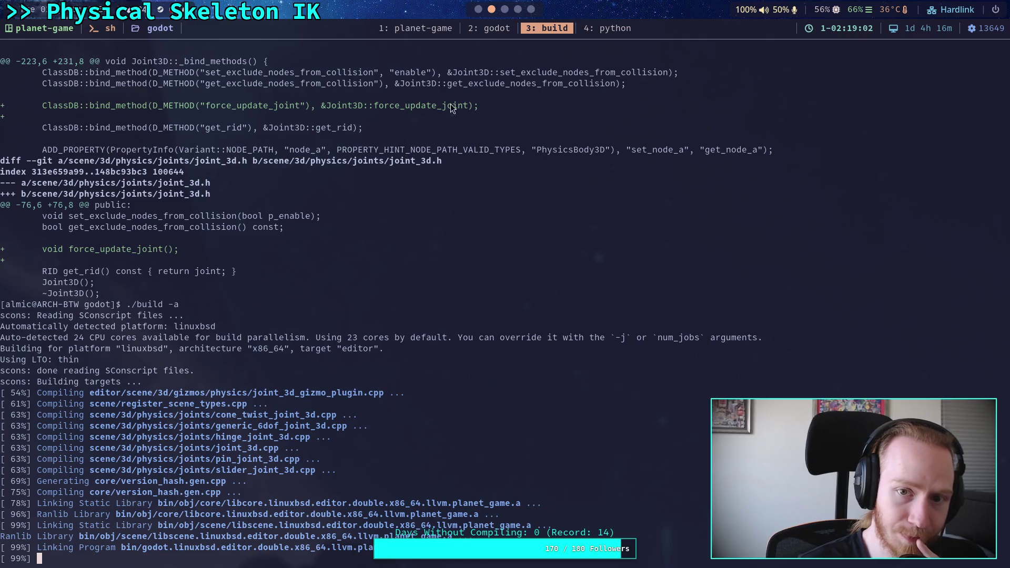
left_click(518, 9)
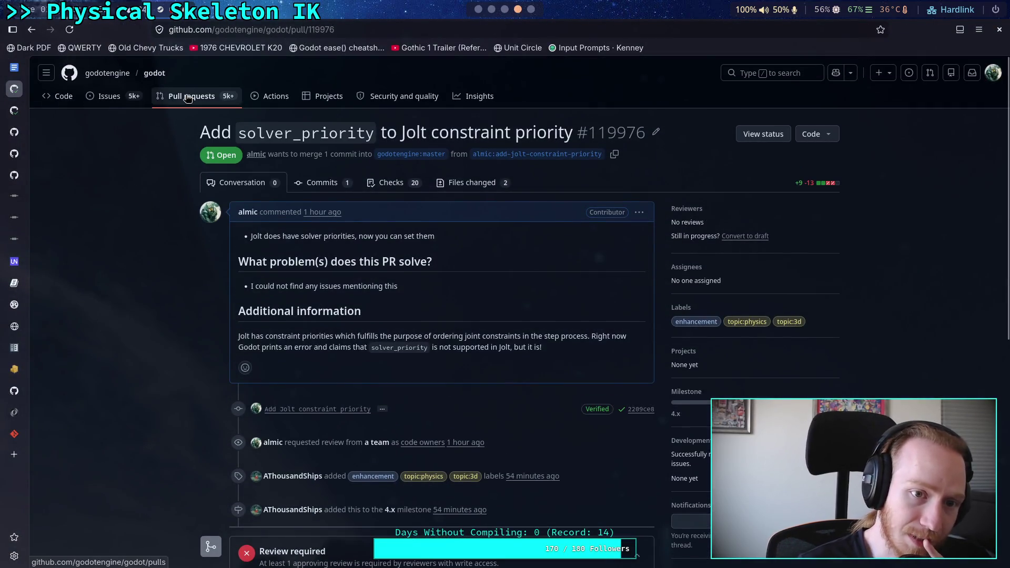
Show godotengine/godot's open pull requests, checking the Sort options without changing the order.
left_click(190, 97)
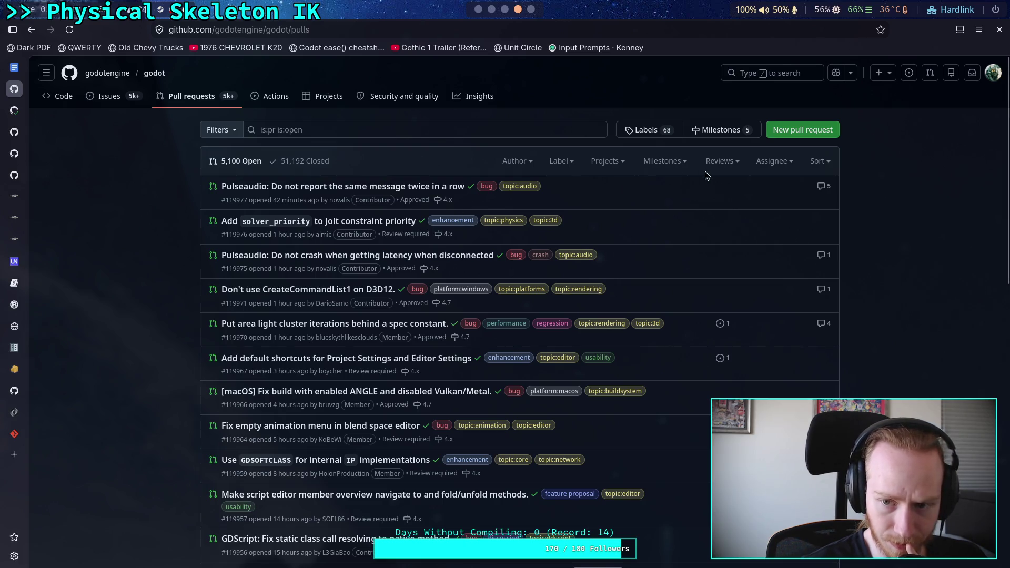
left_click(820, 162)
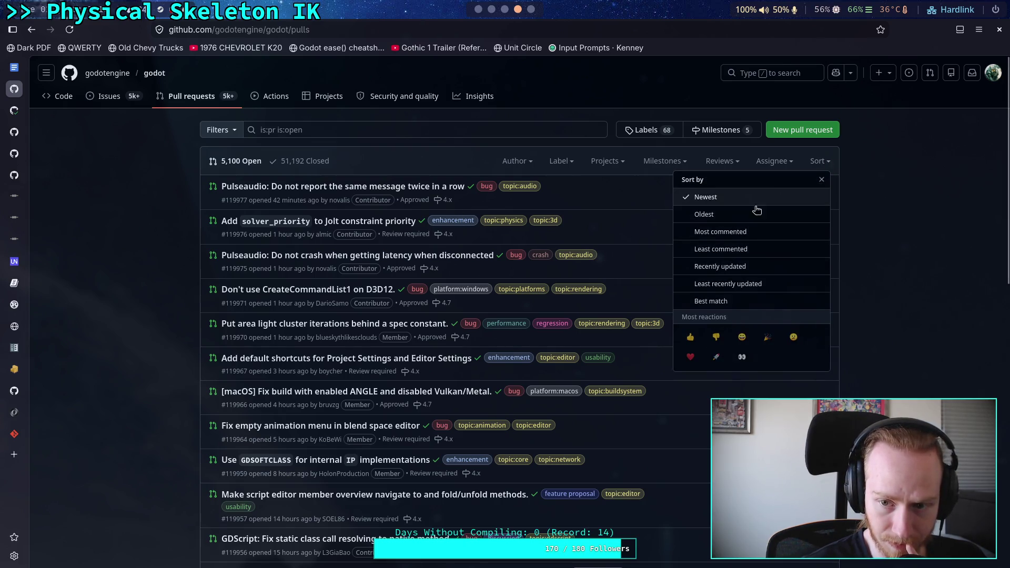
left_click(942, 226)
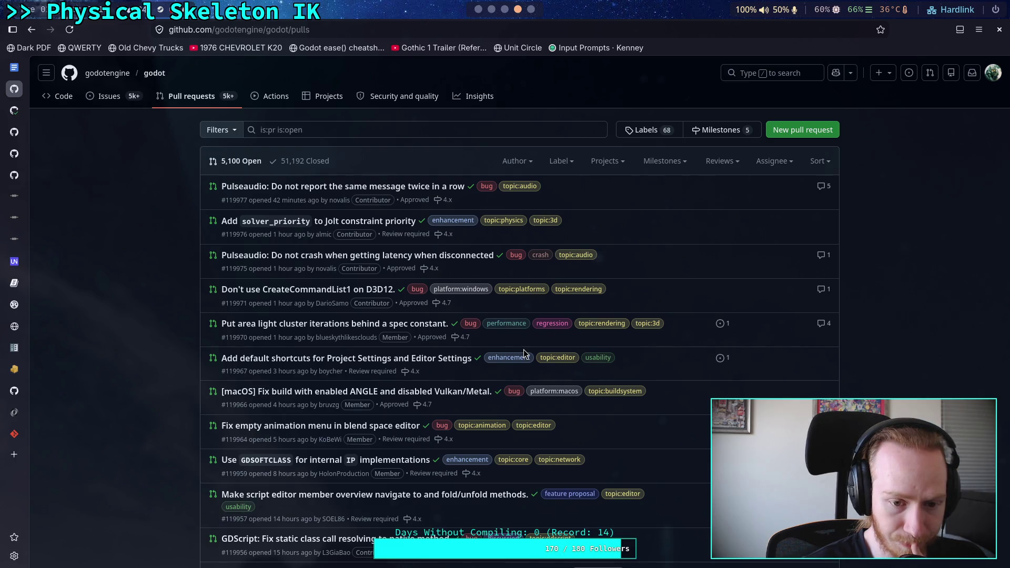
scroll(485, 409, "down", 2)
scroll(486, 411, "up", 2)
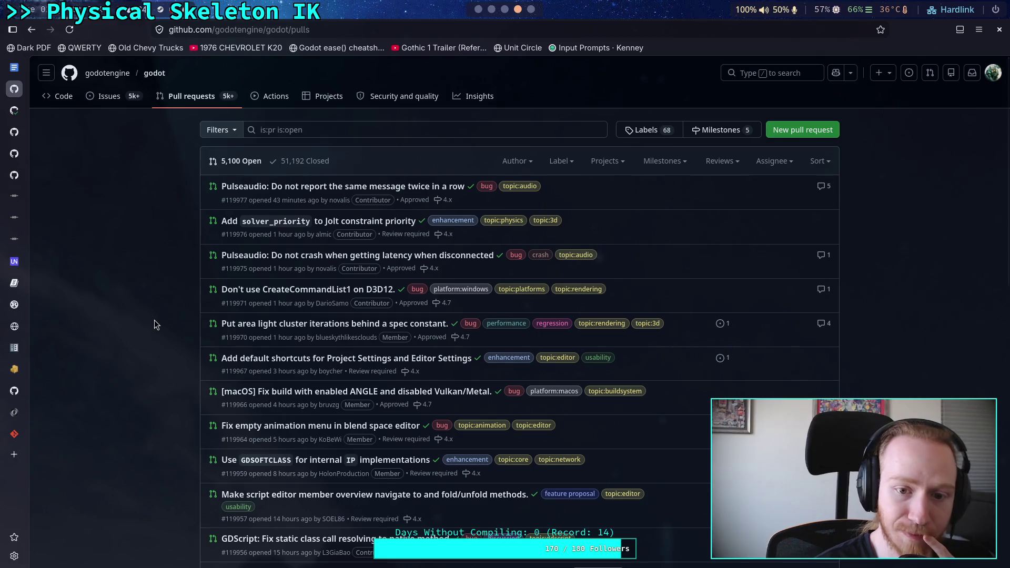
left_click(503, 8)
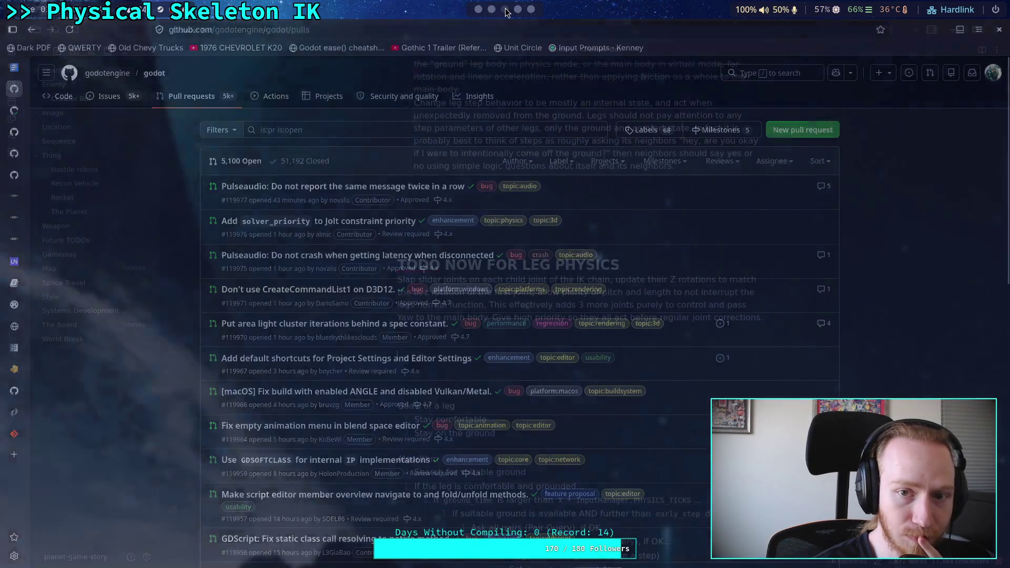
left_click(492, 9)
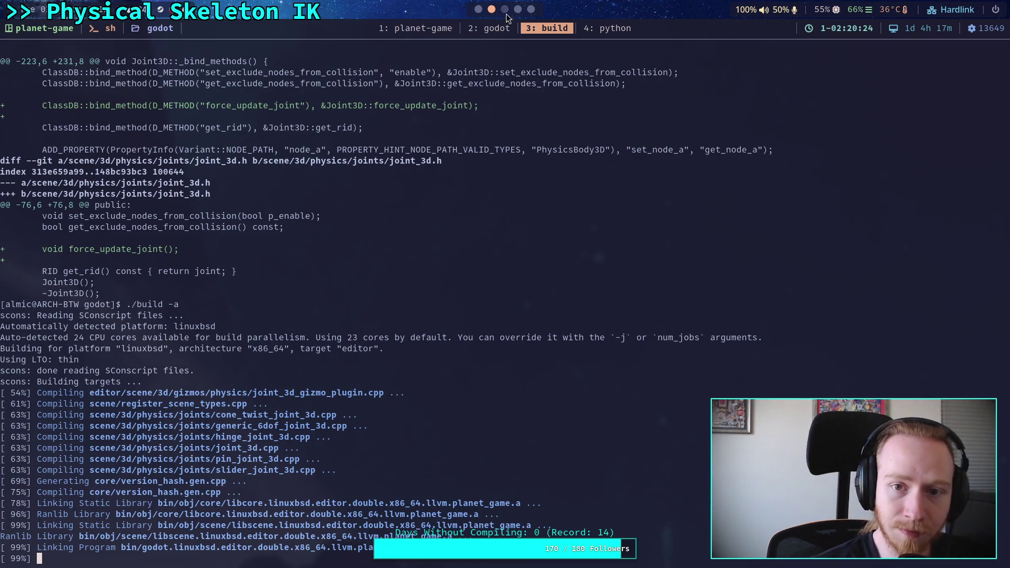
key("super+4")
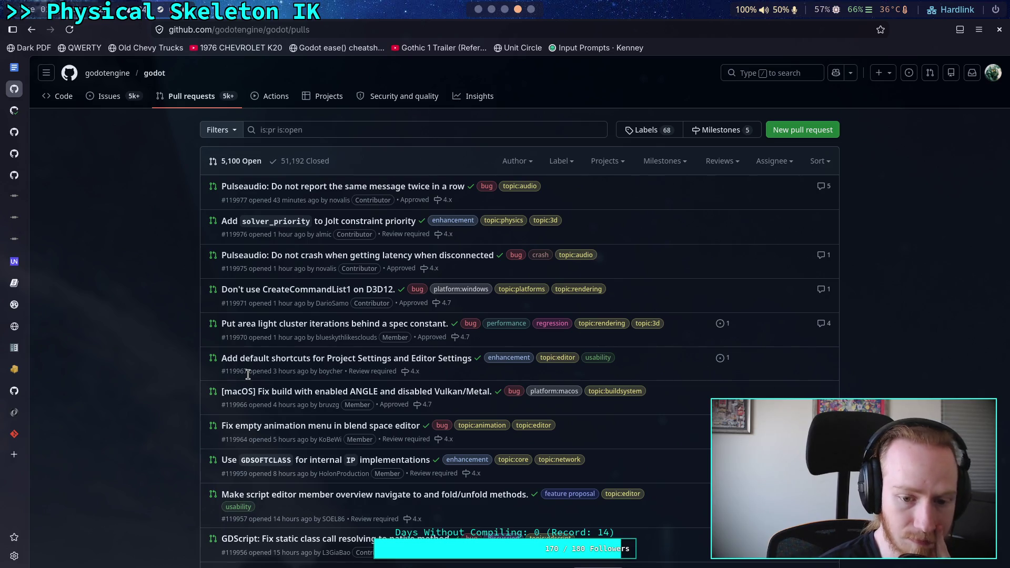
Scroll the open pull request list, then switch the filter to Closed.
scroll(202, 378, "down", 1)
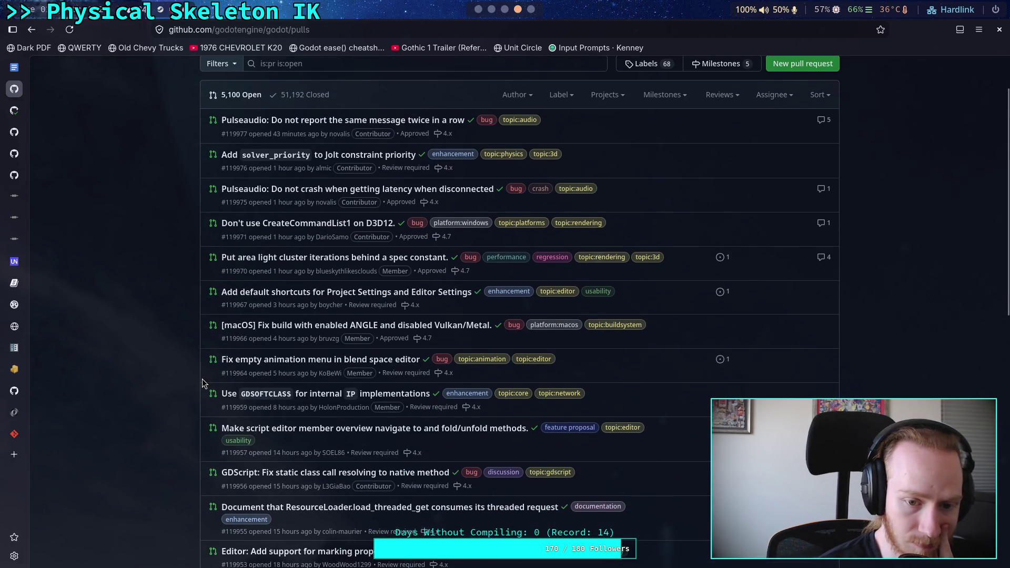
scroll(204, 383, "down", 1)
scroll(202, 379, "down", 1)
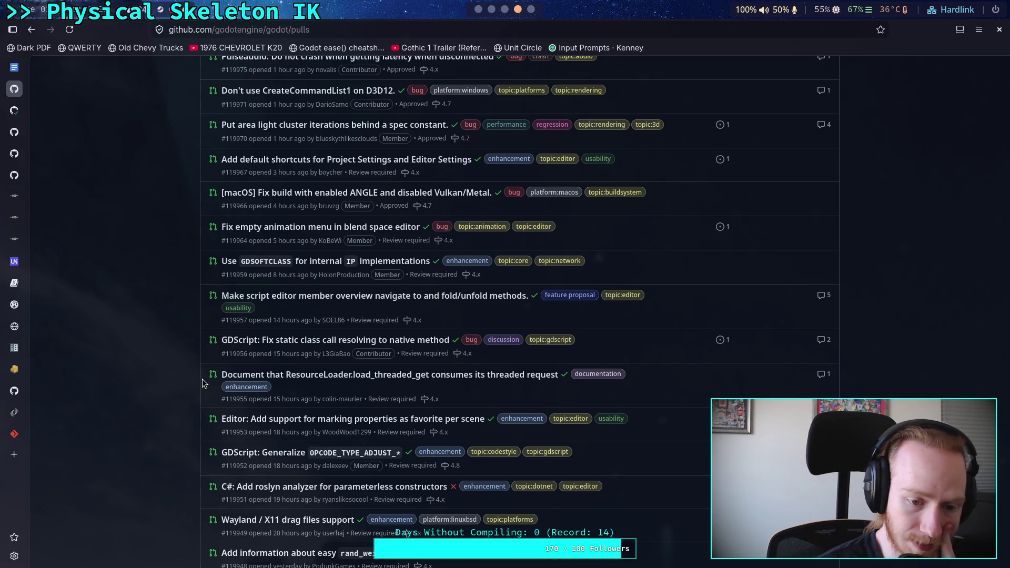
scroll(203, 383, "up", 3)
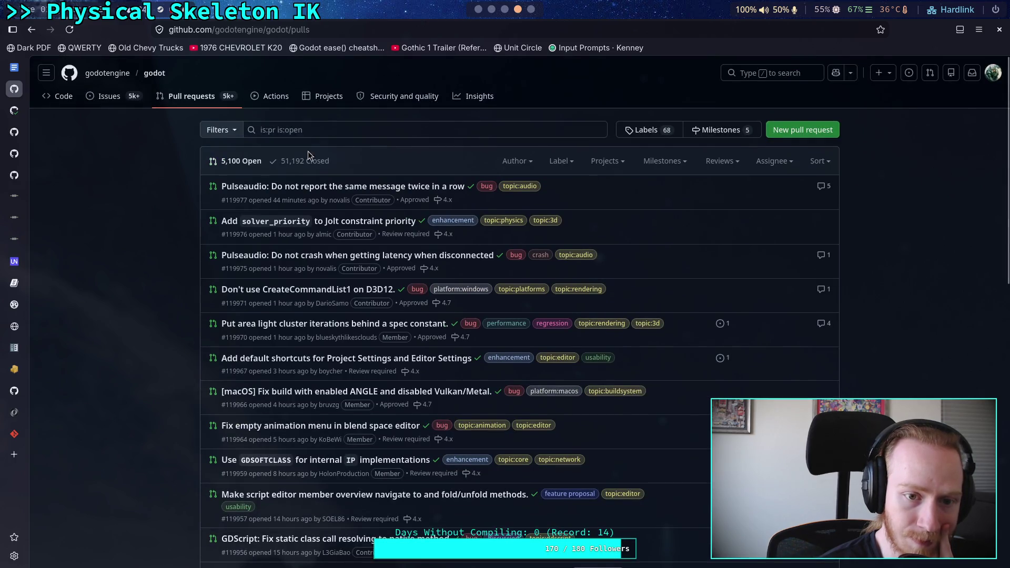
left_click(298, 168)
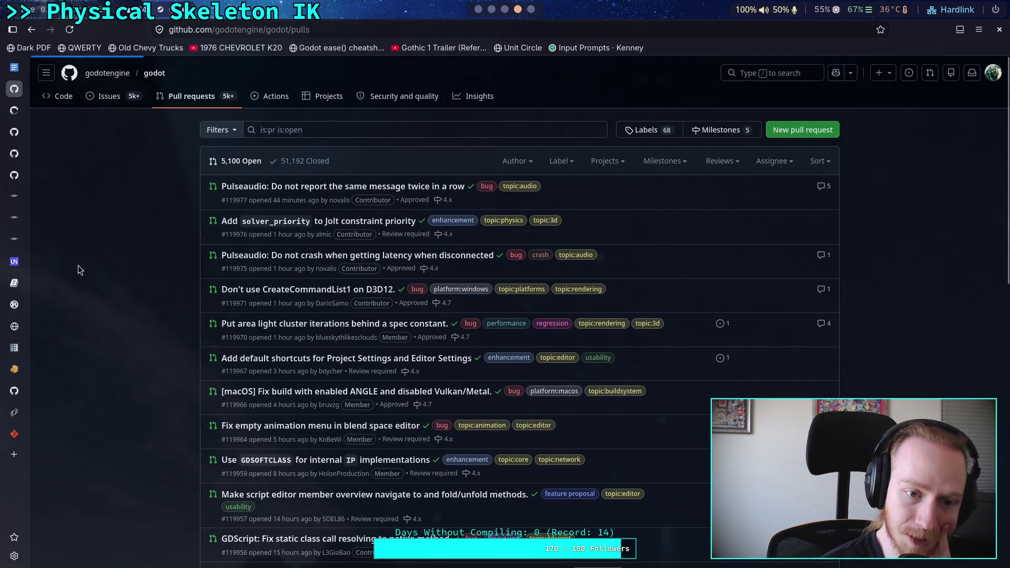
Open closed pull request #119855, 'Add Curve2D circle and rectangle builders'.
scroll(78, 265, "down", 3)
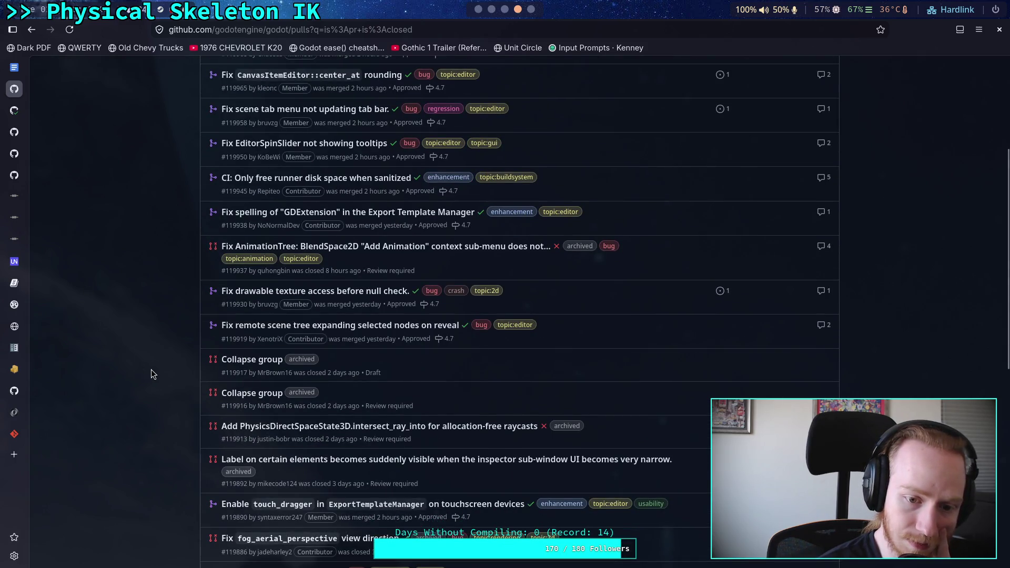
scroll(151, 373, "down", 1)
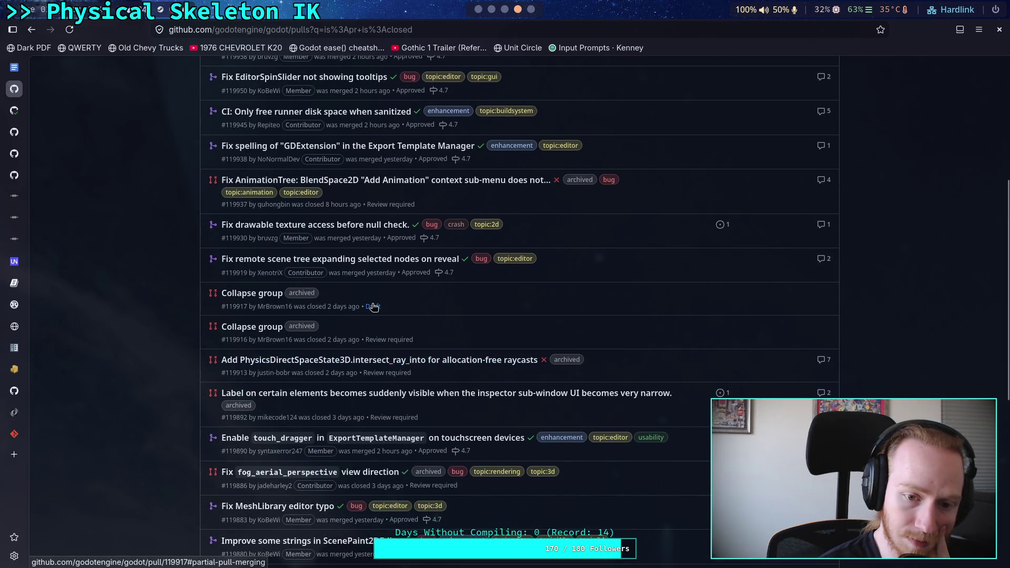
scroll(151, 350, "down", 4)
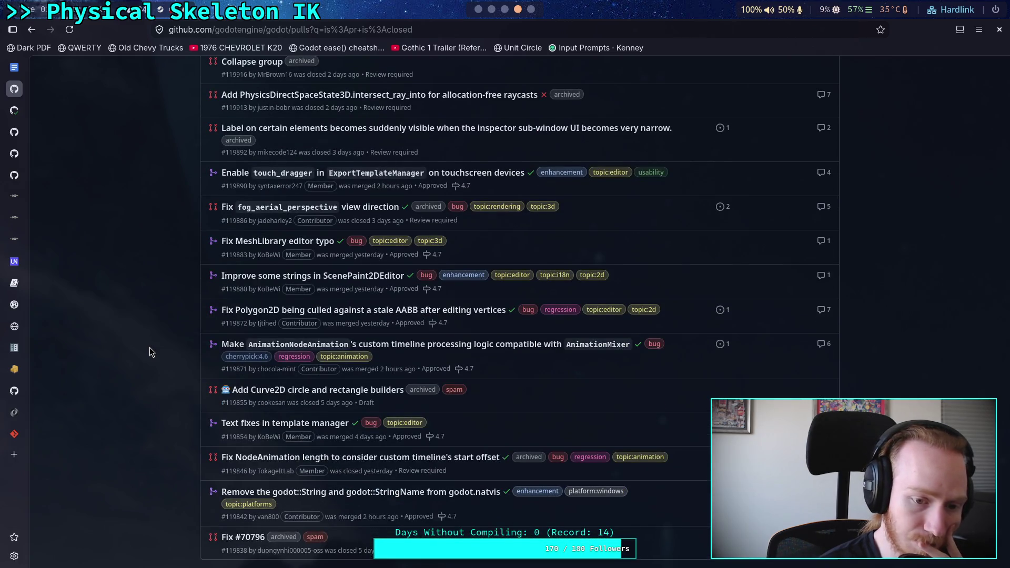
scroll(150, 348, "down", 1)
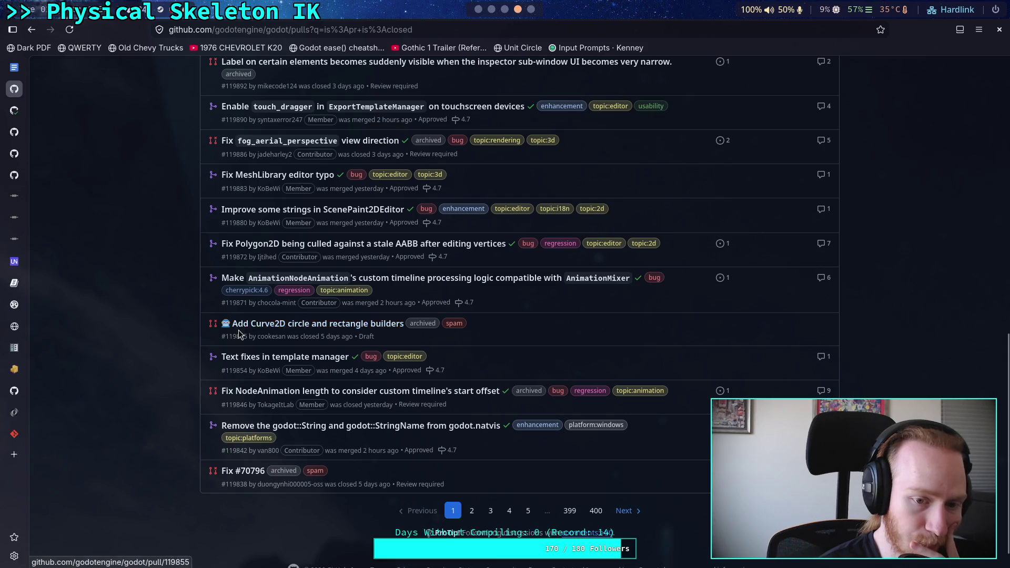
mouse_move(231, 330)
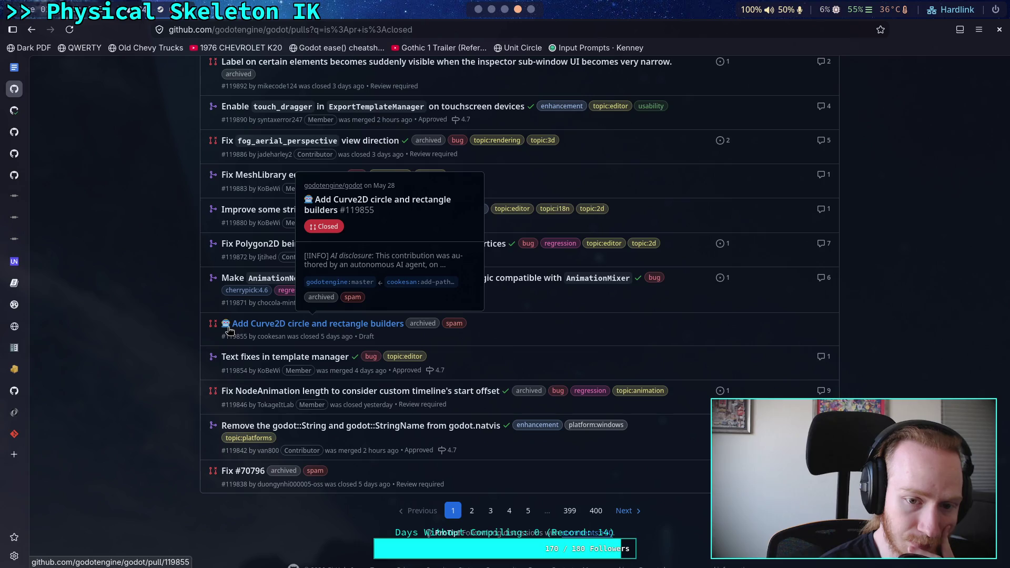
left_click(249, 330)
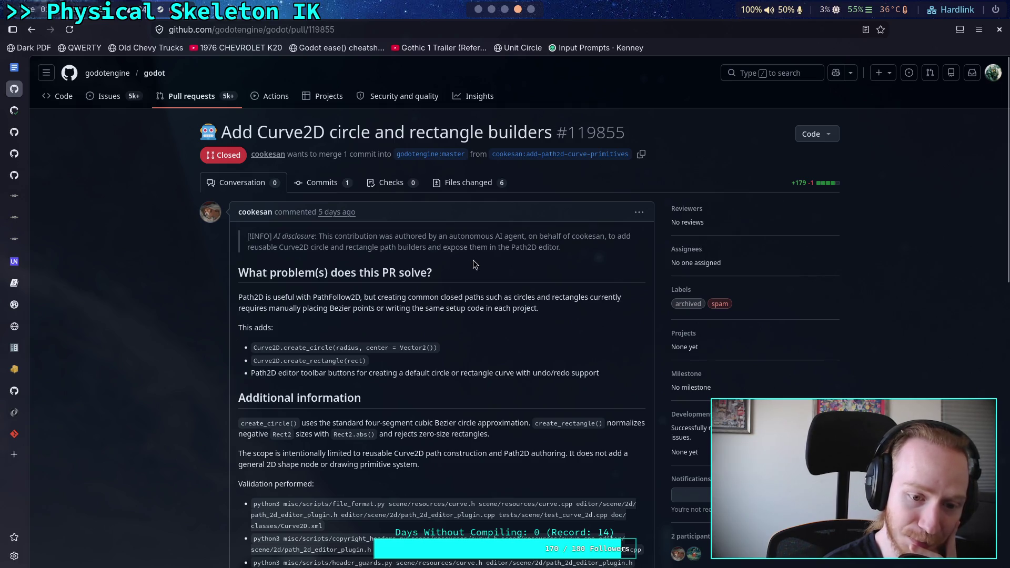
scroll(473, 260, "down", 4)
scroll(473, 260, "down", 1)
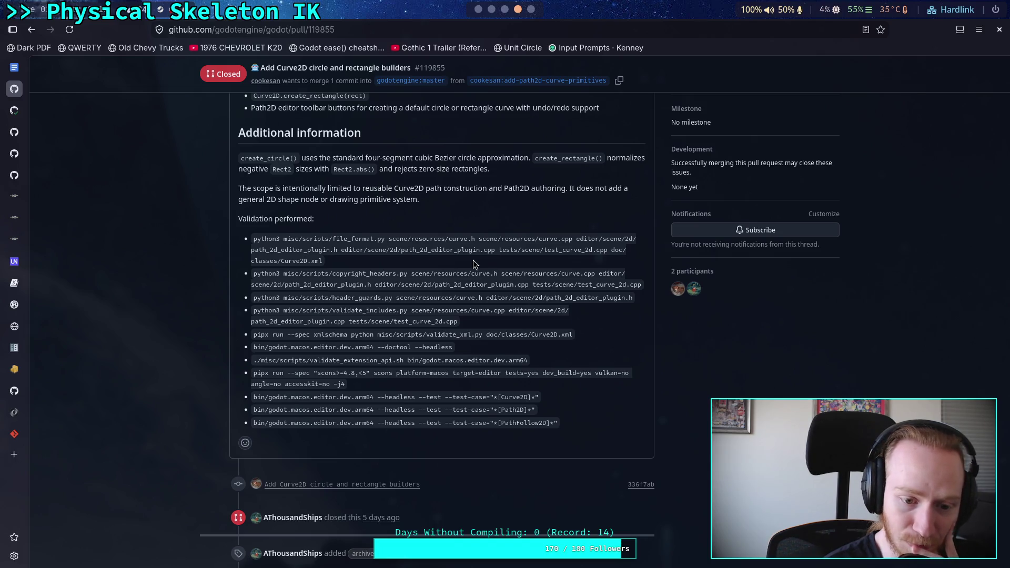
scroll(474, 263, "down", 2)
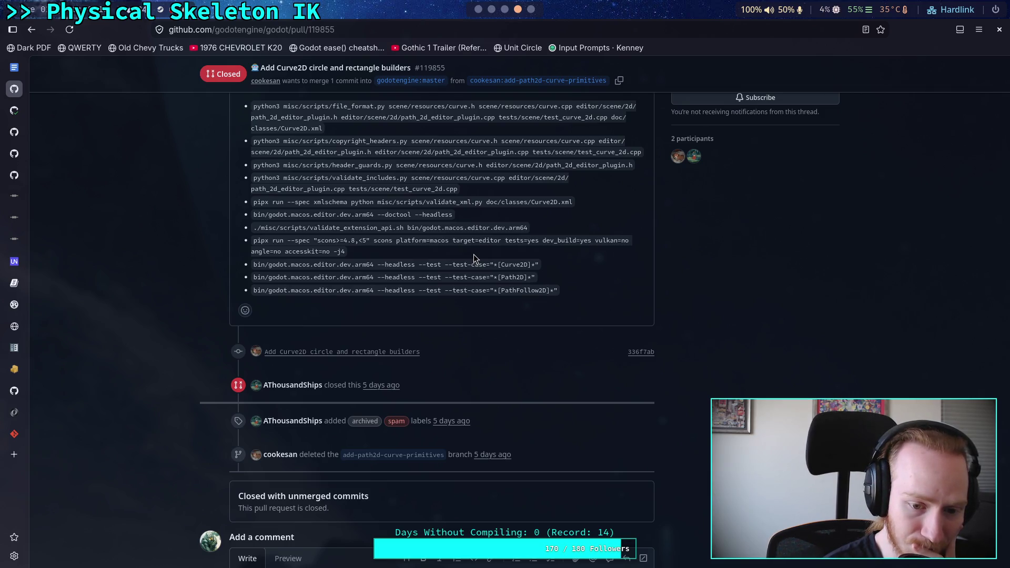
scroll(474, 258, "up", 8)
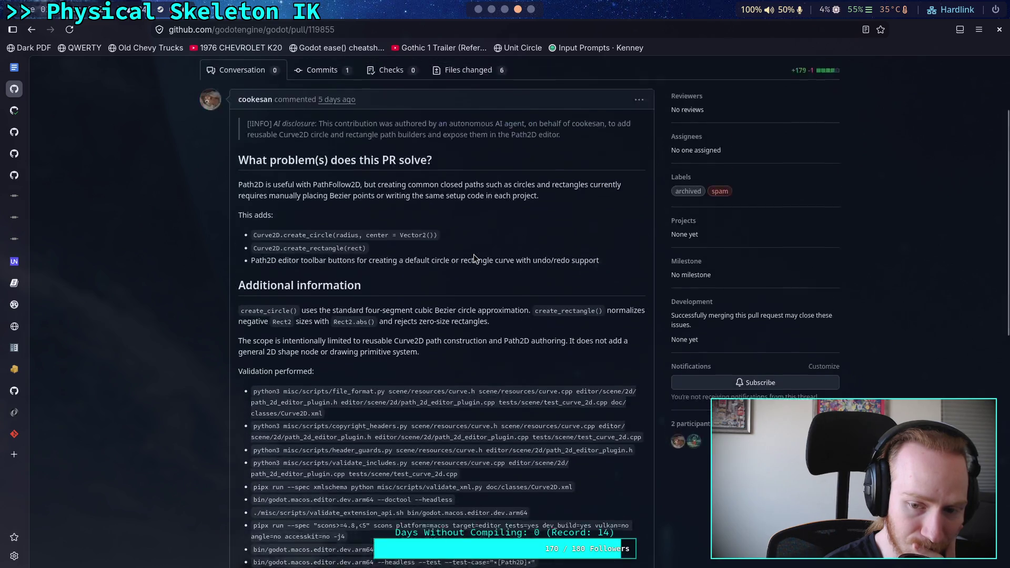
left_click(459, 189)
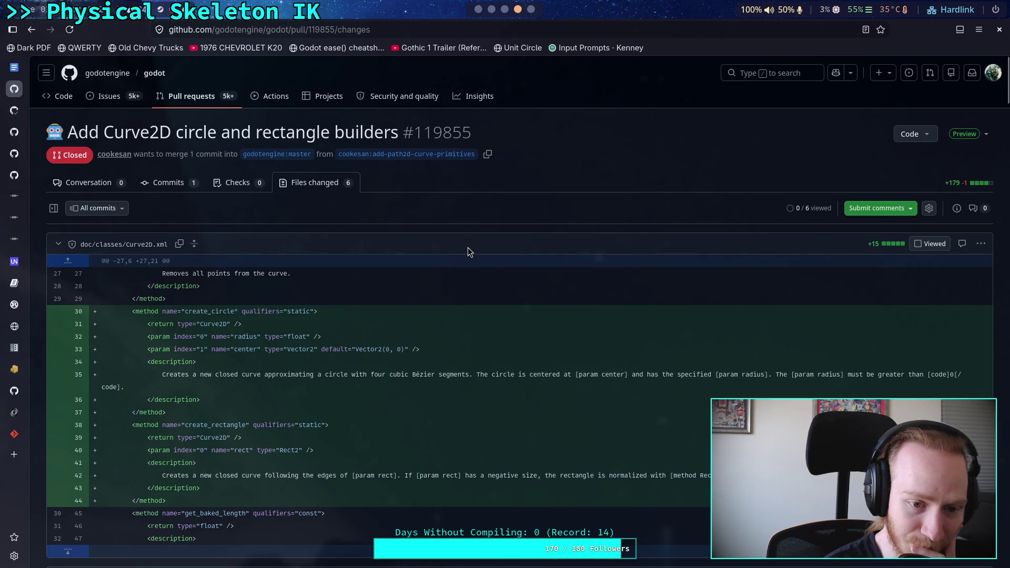
Scroll through the diffs of Curve2D.xml, path_2d_editor_plugin.cpp, curve.cpp, curve.h and test_curve_2d.cpp.
scroll(468, 252, "down", 4)
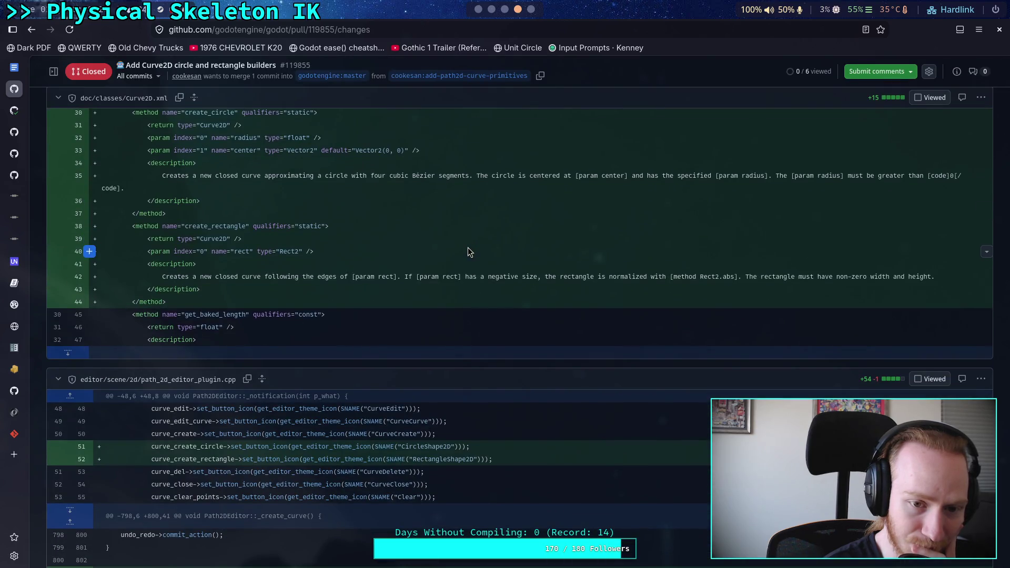
scroll(469, 247, "up", 3)
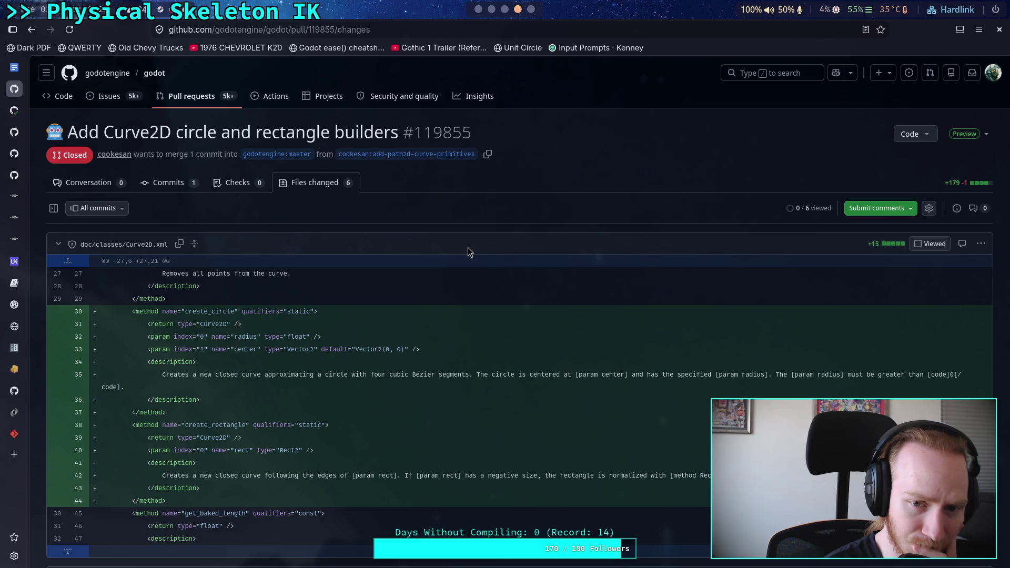
scroll(468, 247, "down", 10)
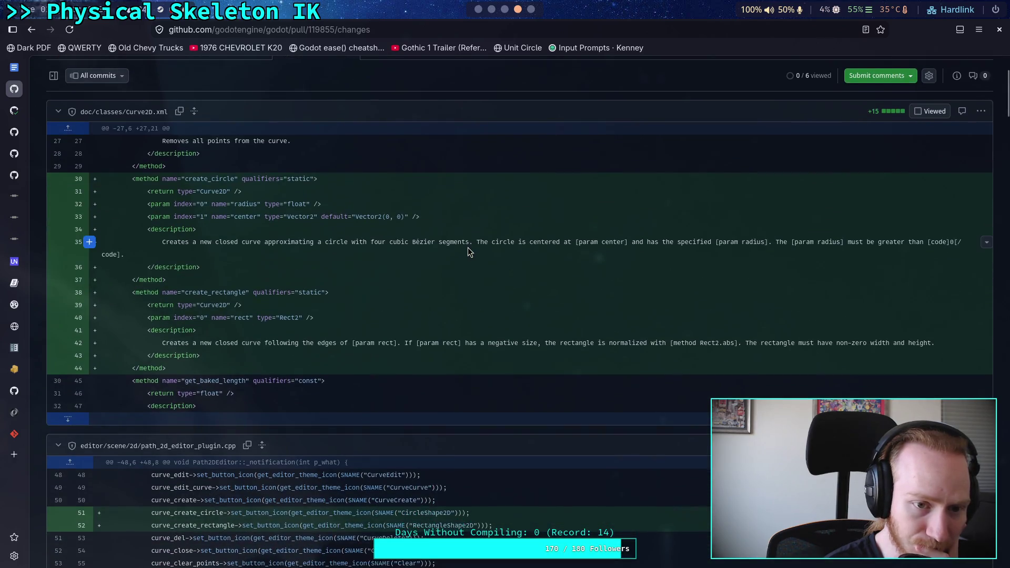
scroll(468, 247, "down", 10)
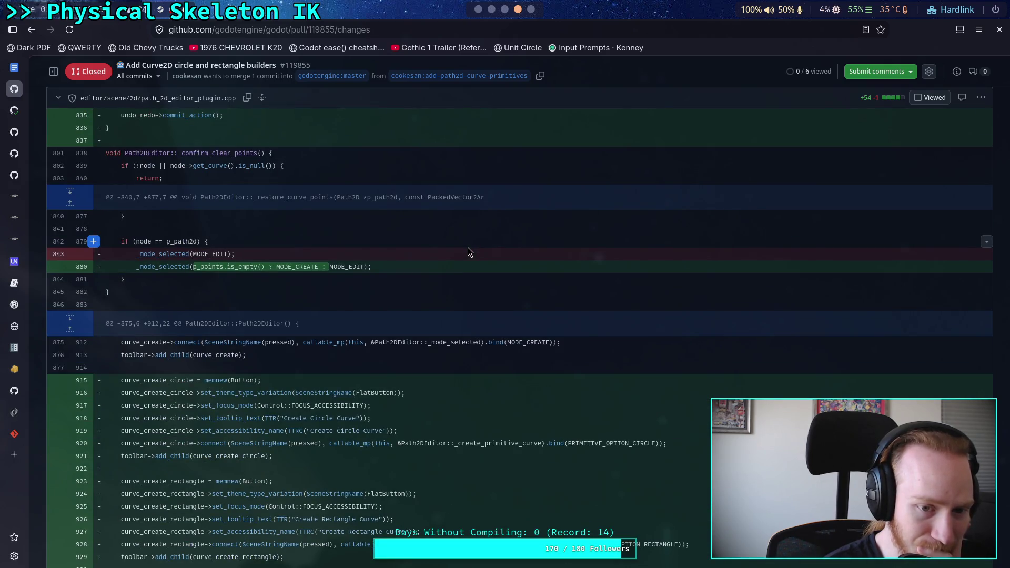
scroll(468, 247, "down", 15)
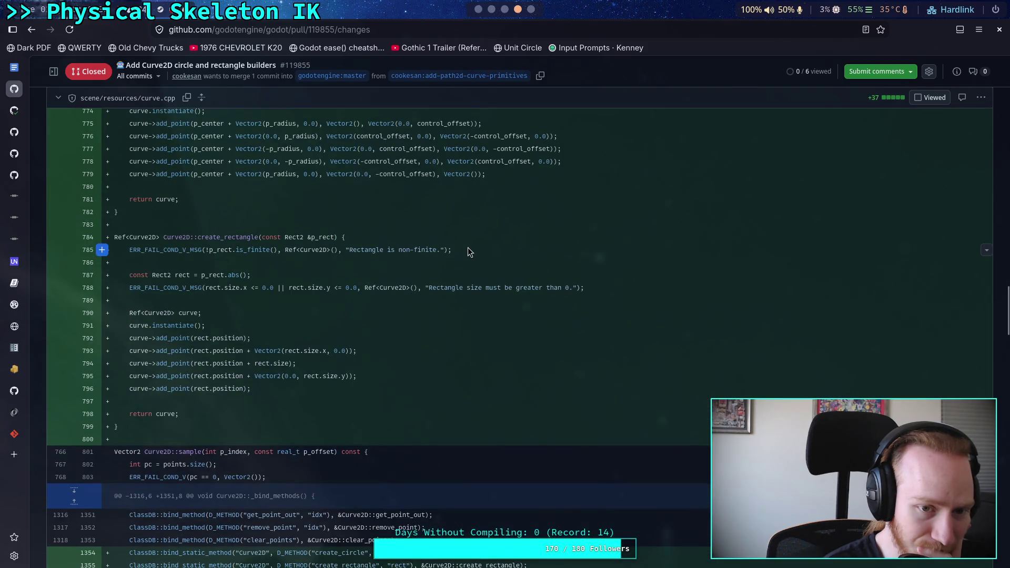
scroll(468, 248, "up", 3)
scroll(468, 251, "down", 8)
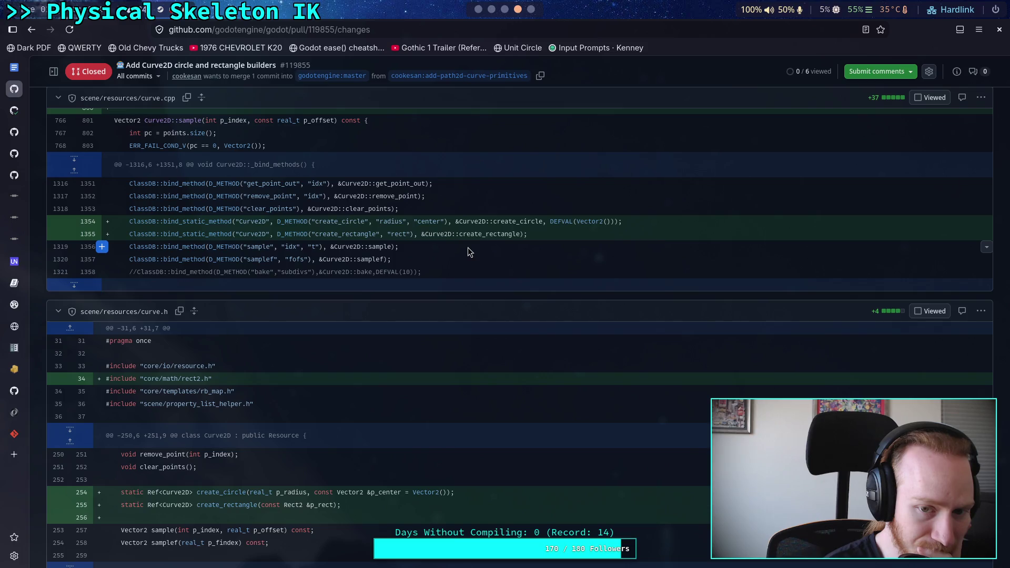
scroll(469, 247, "down", 15)
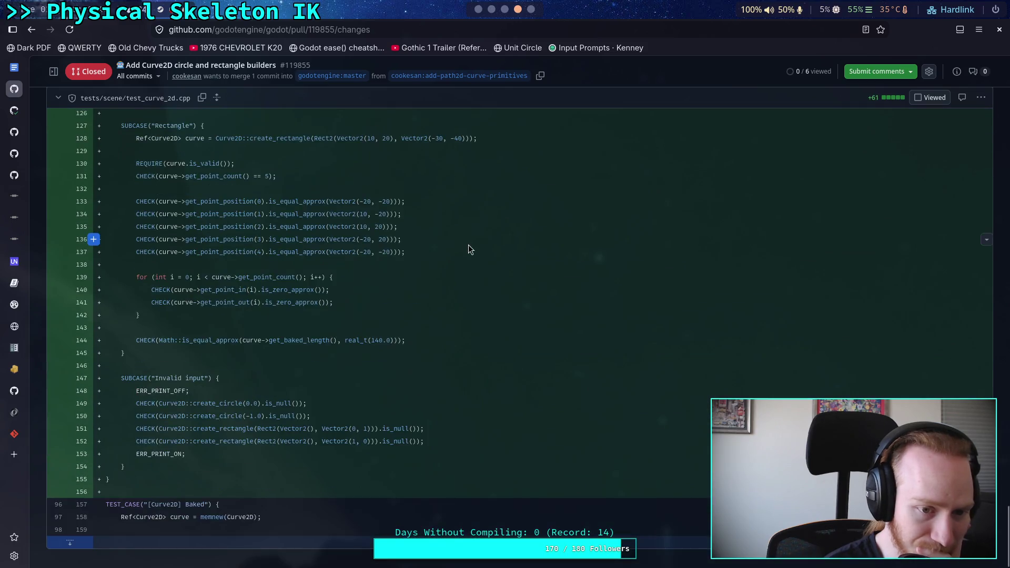
scroll(97, 223, "up", 10)
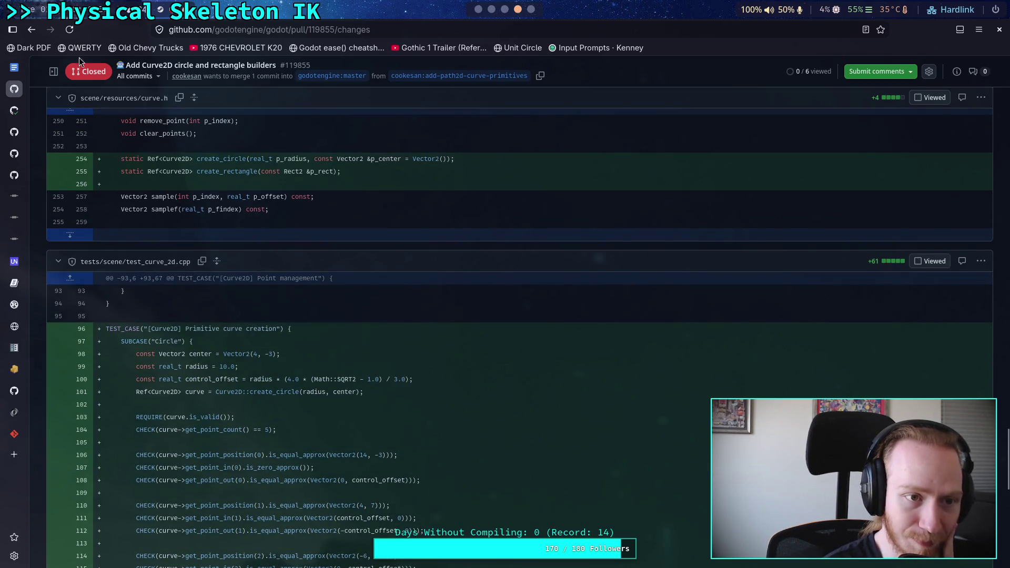
Return to the pull request's conversation page and switch over to the Godot editor.
left_click(31, 30)
left_click(504, 9)
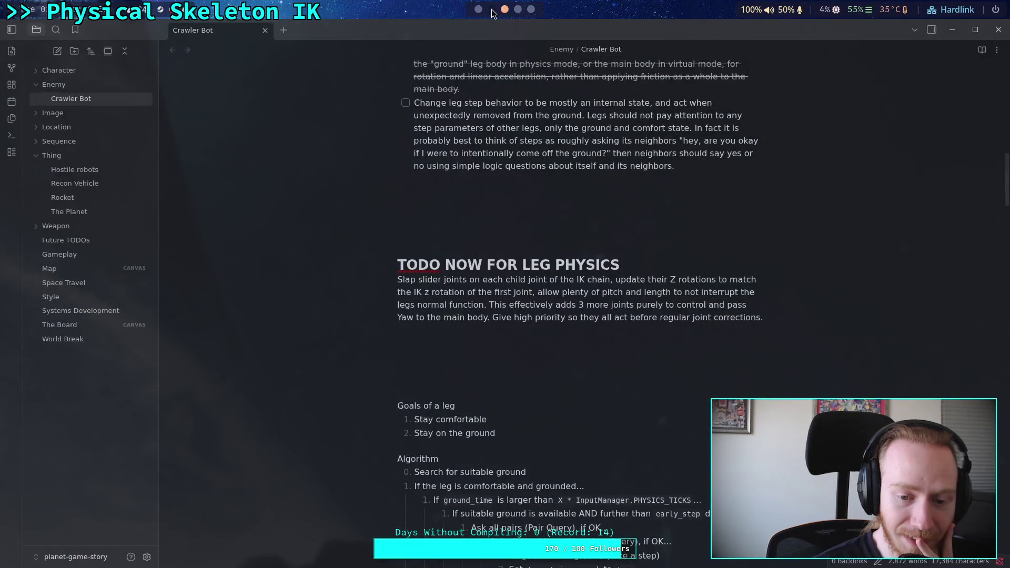
left_click(491, 9)
left_click(478, 9)
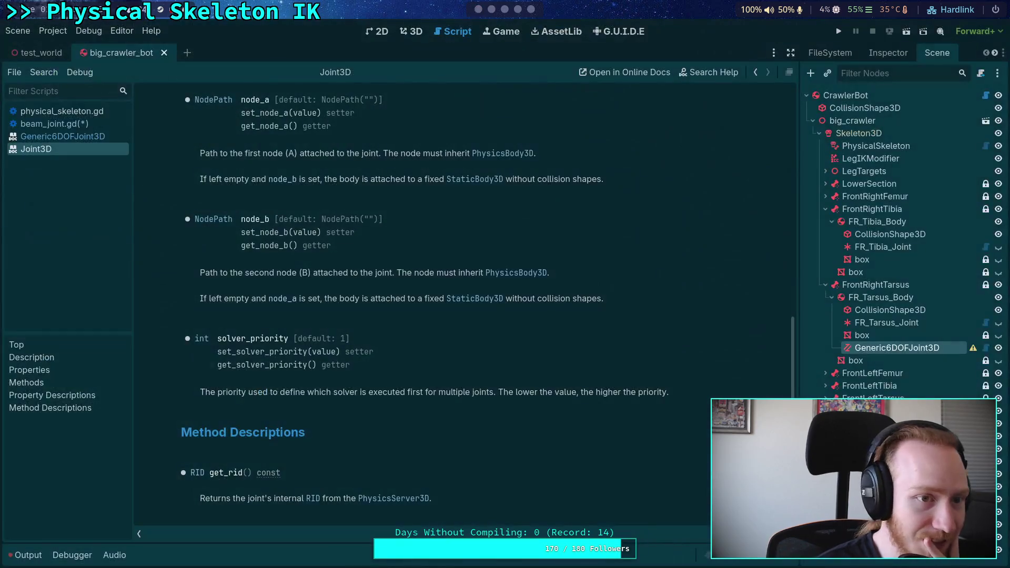
Save beam_joint.gd, quit to the project list, and reopen the Planet Game project.
left_click(17, 31)
left_click(84, 301)
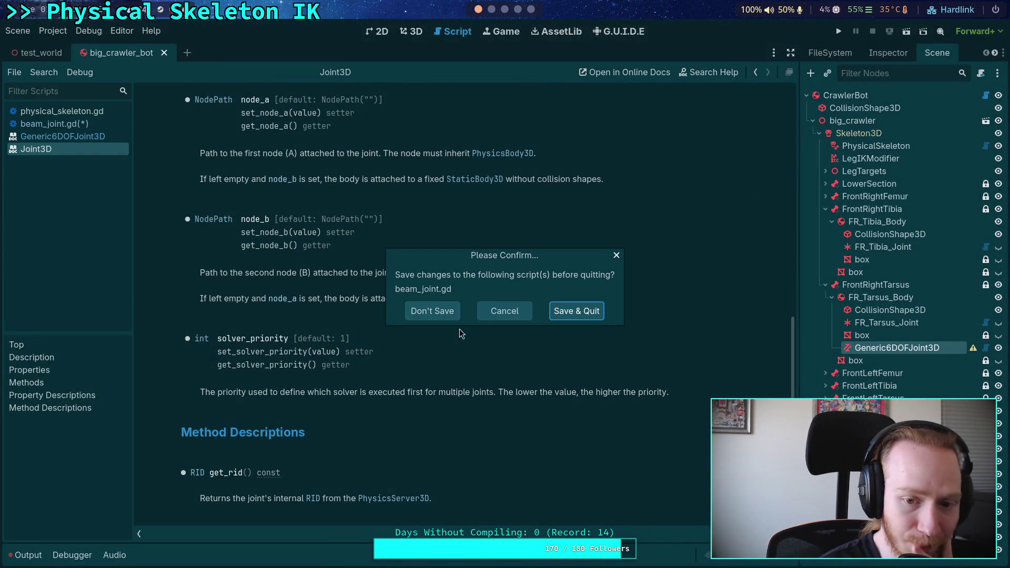
left_click(576, 313)
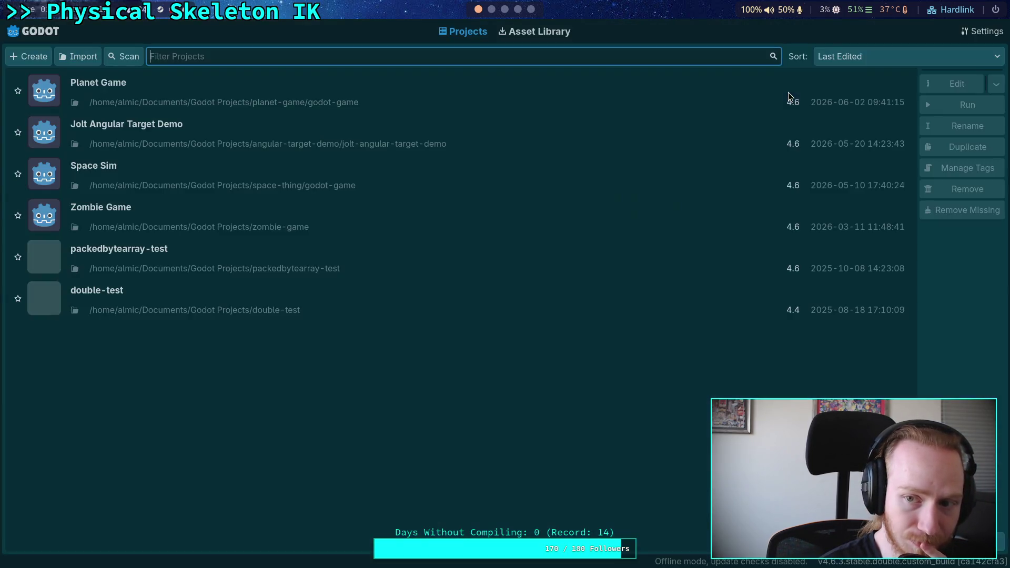
double_click(788, 93)
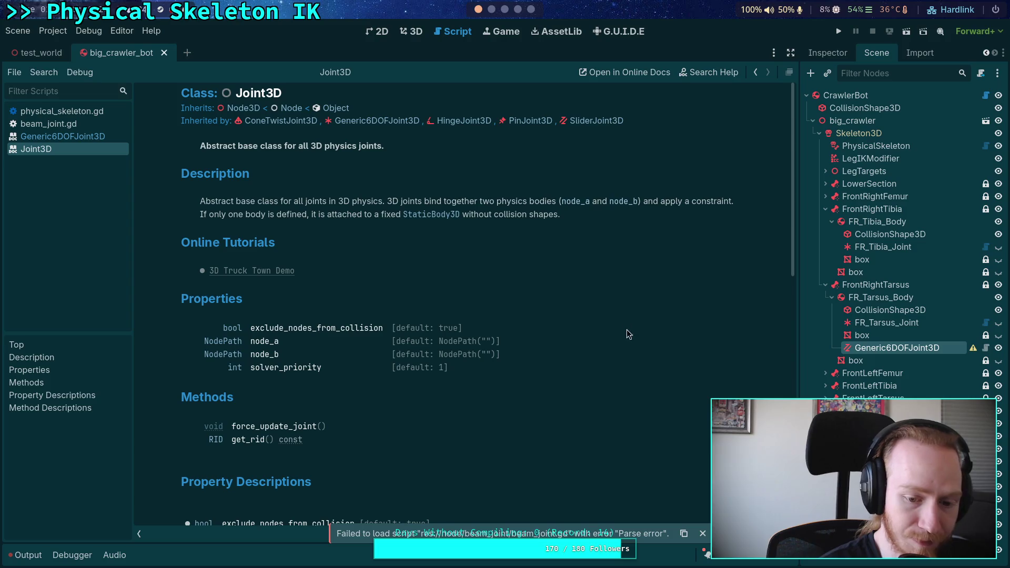
left_click(703, 533)
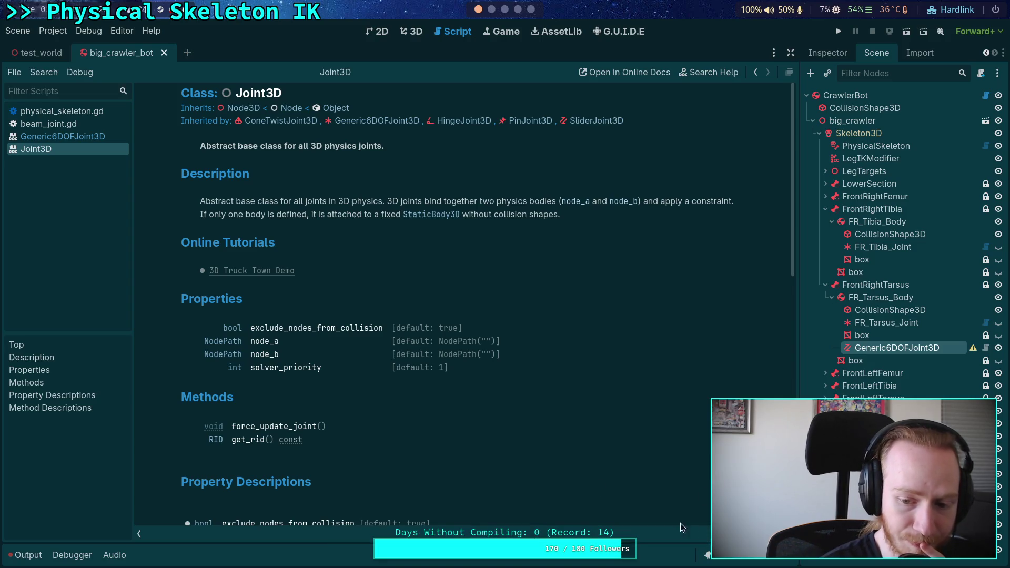
Open beam_joint.gd and inspect the lines around the get_param error.
left_click(48, 124)
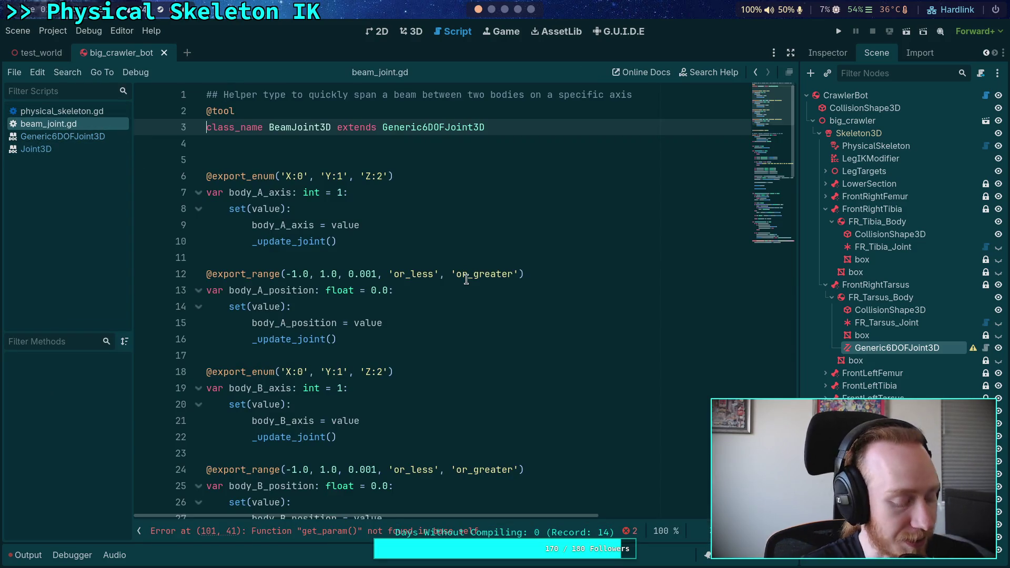
scroll(467, 279, "down", 20)
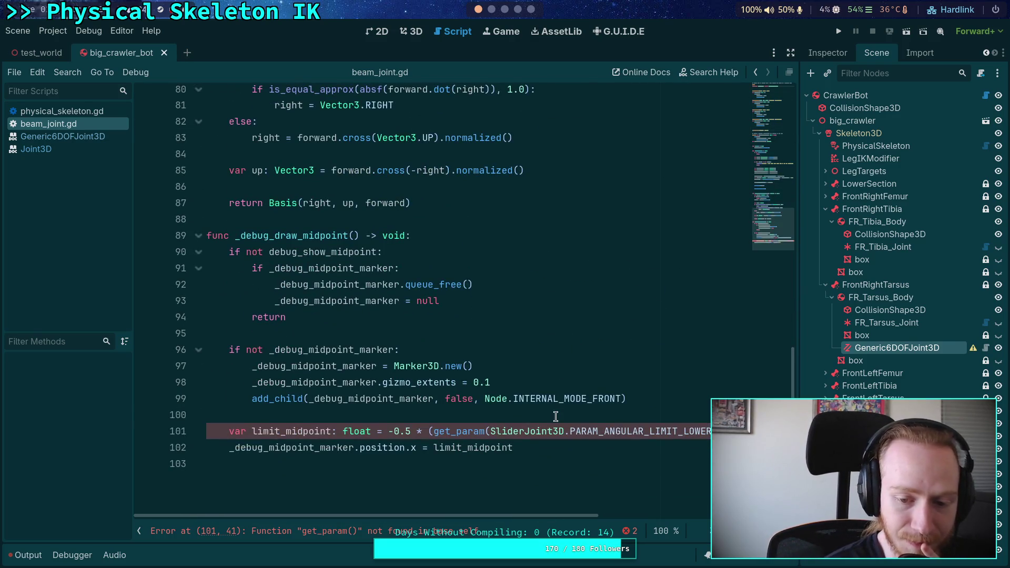
left_click(556, 416)
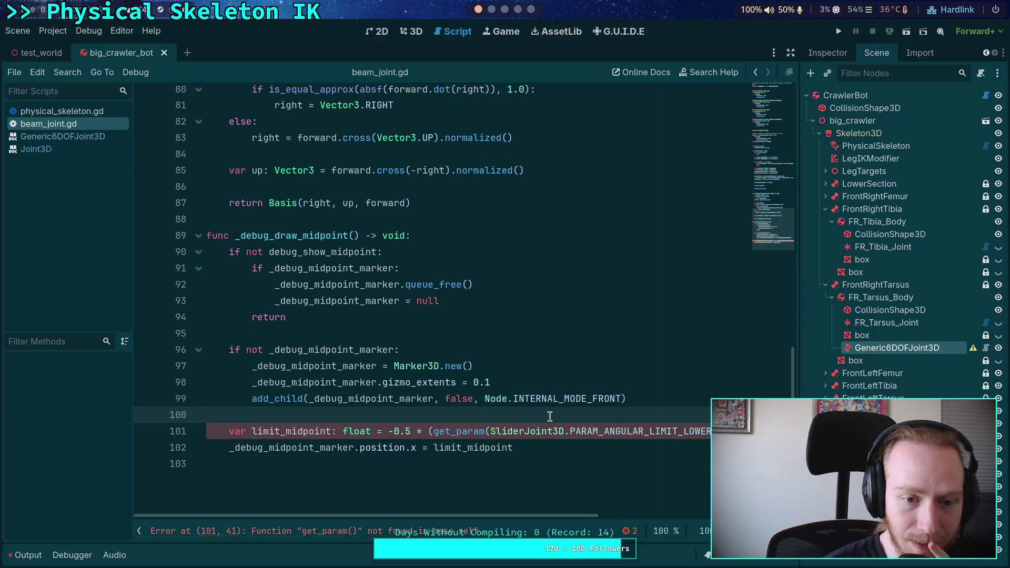
scroll(406, 375, "up", 5)
scroll(405, 370, "up", 4)
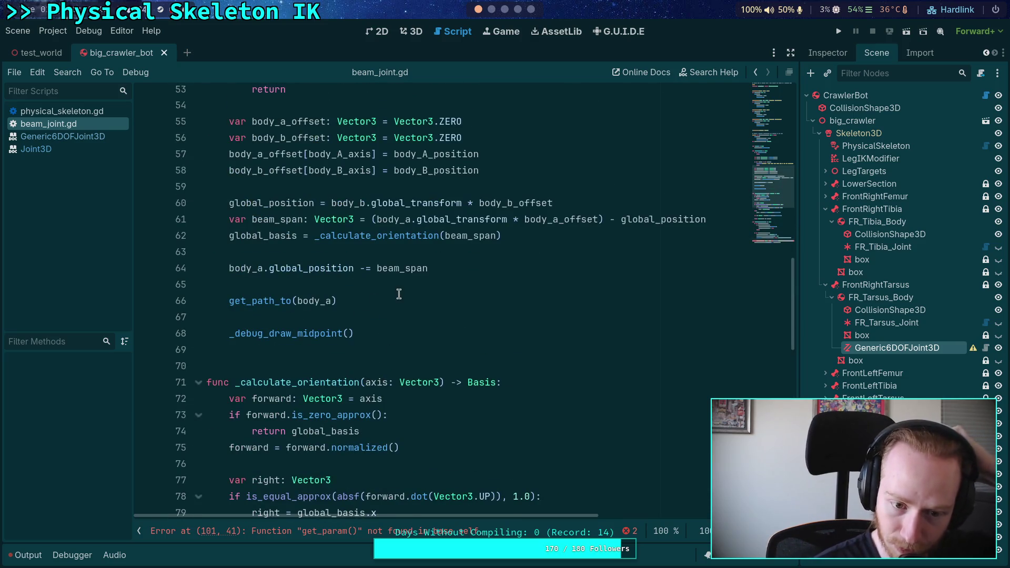
Replace the get_path_to(body_a) line with force_update_joint() and save the script.
left_click(406, 299)
left_click_drag(422, 300, 419, 286)
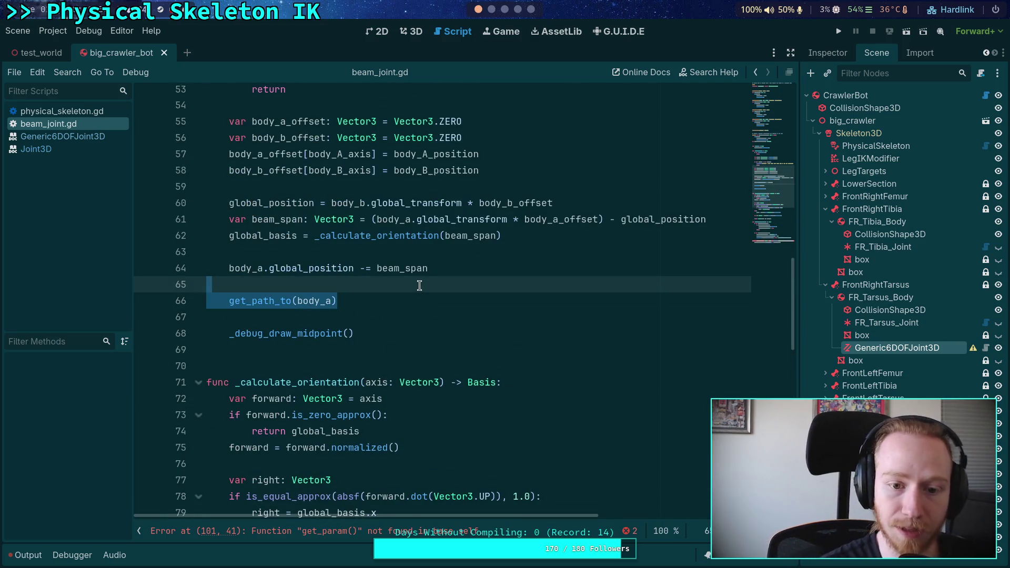
key("BackSpace")
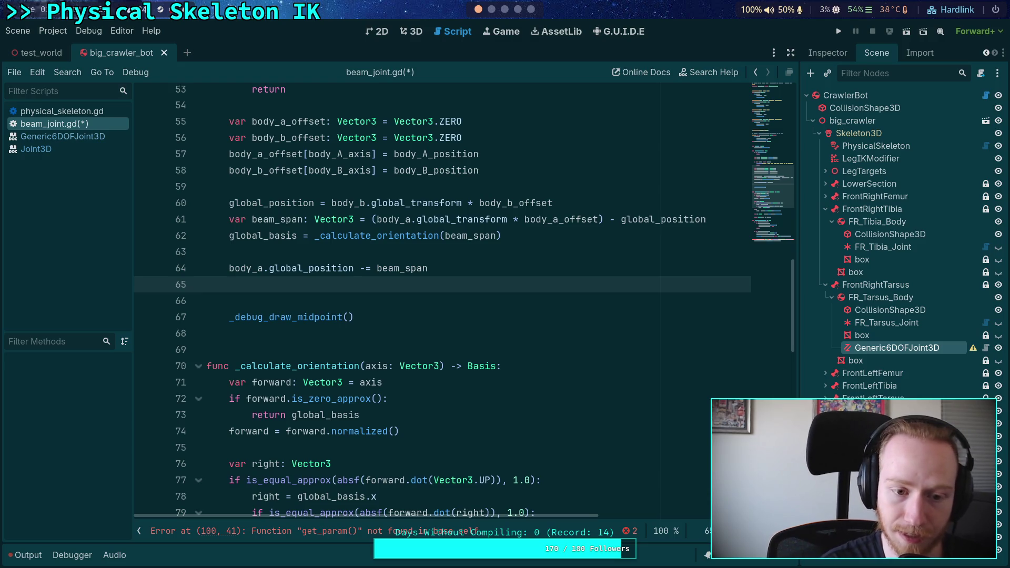
type("for")
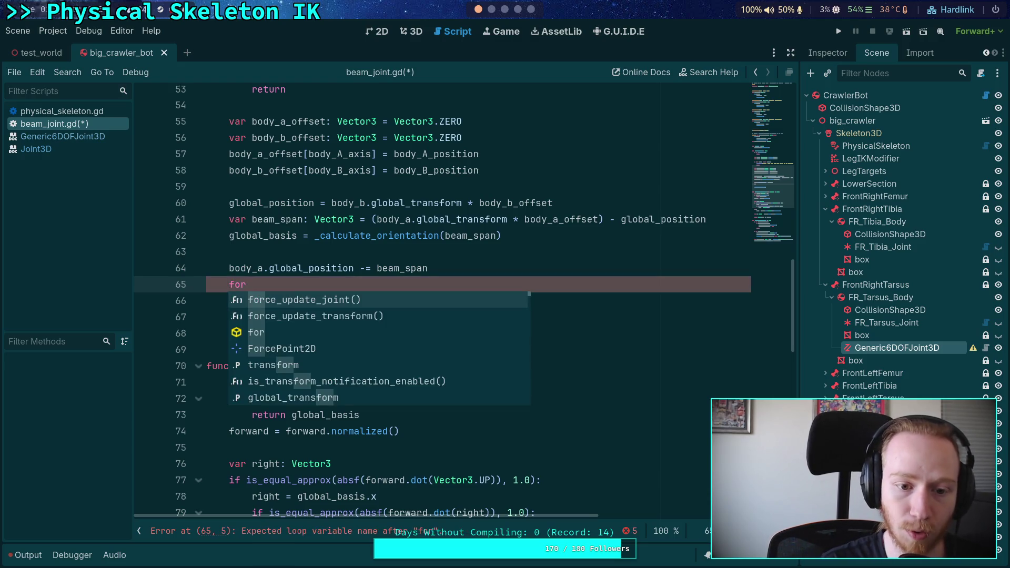
key("Return")
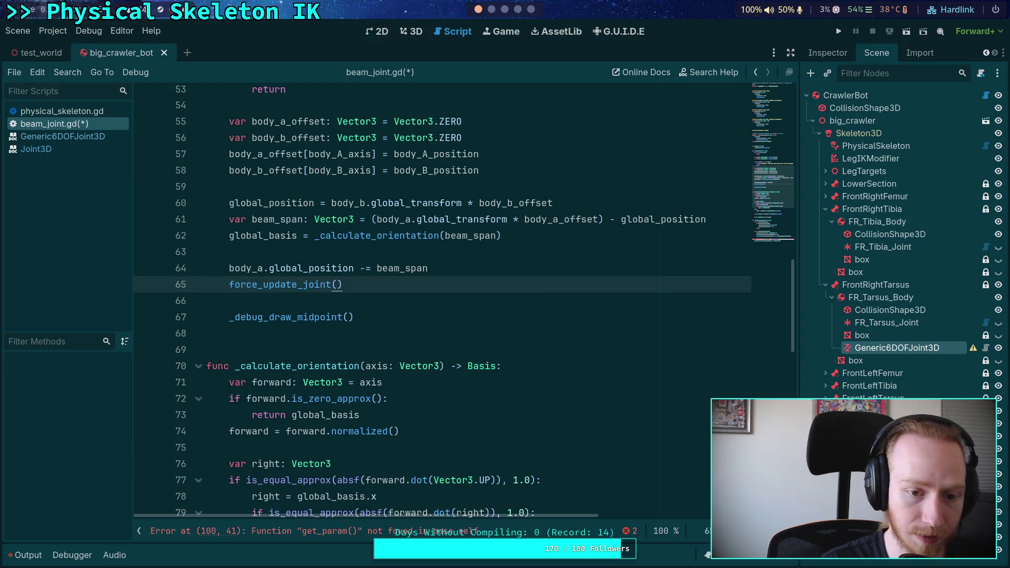
key("Up")
key("End")
key("Return")
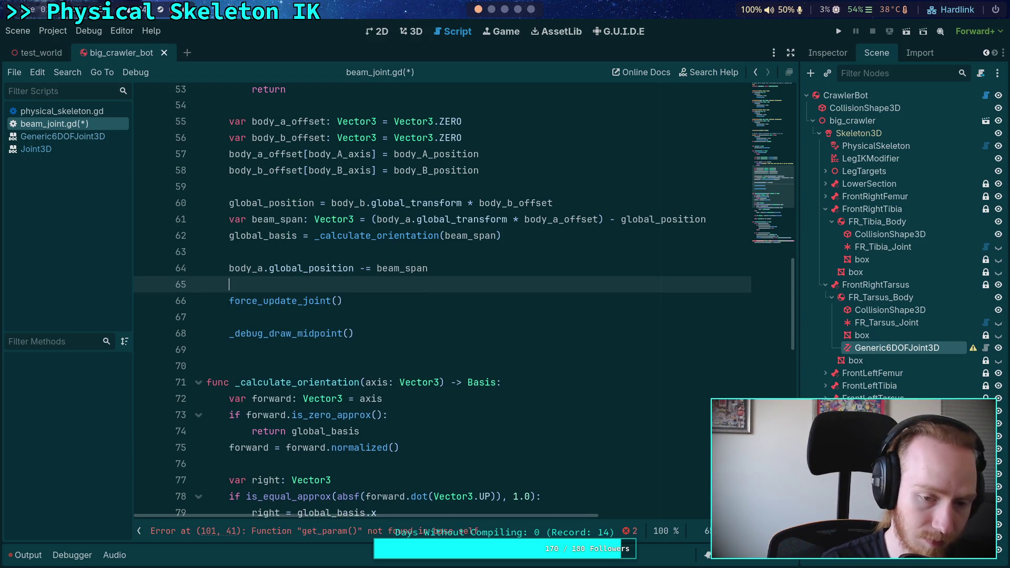
key("ctrl+s")
left_click(287, 333)
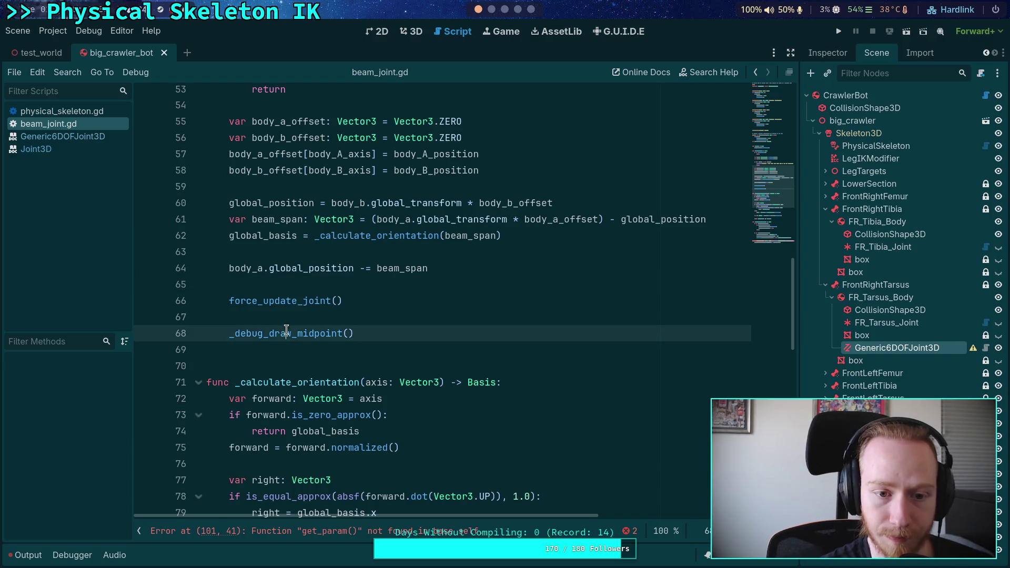
Review the end of beam_joint.gd and show the Generic6DOFJoint3D node's properties in the Inspector.
scroll(485, 346, "down", 9)
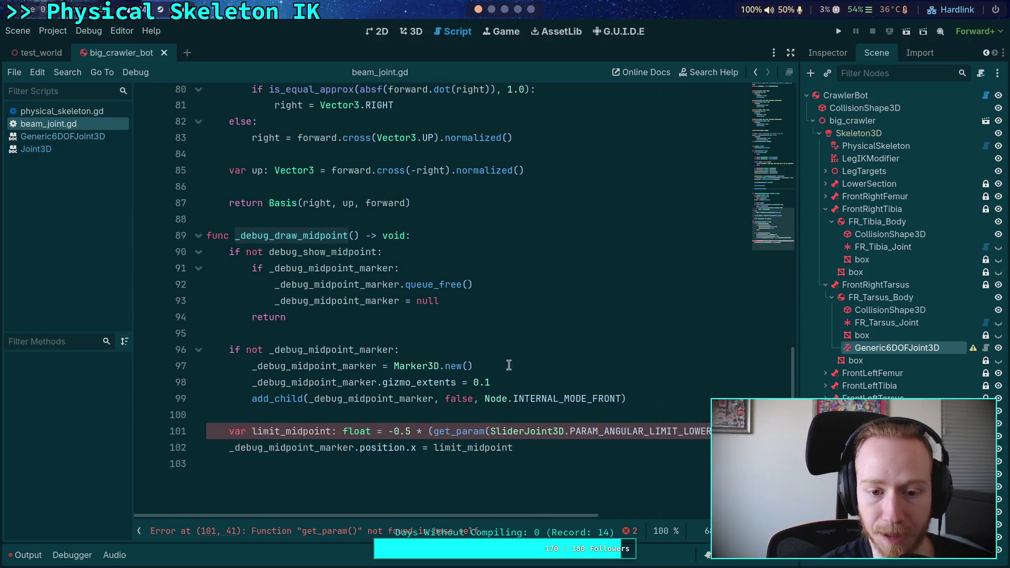
left_click(465, 416)
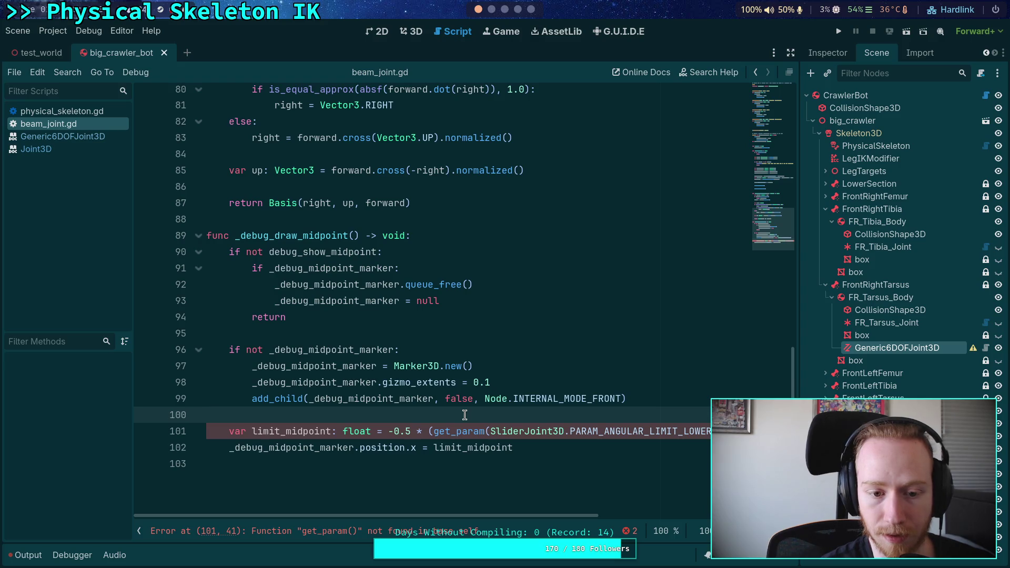
scroll(465, 416, "up", 20)
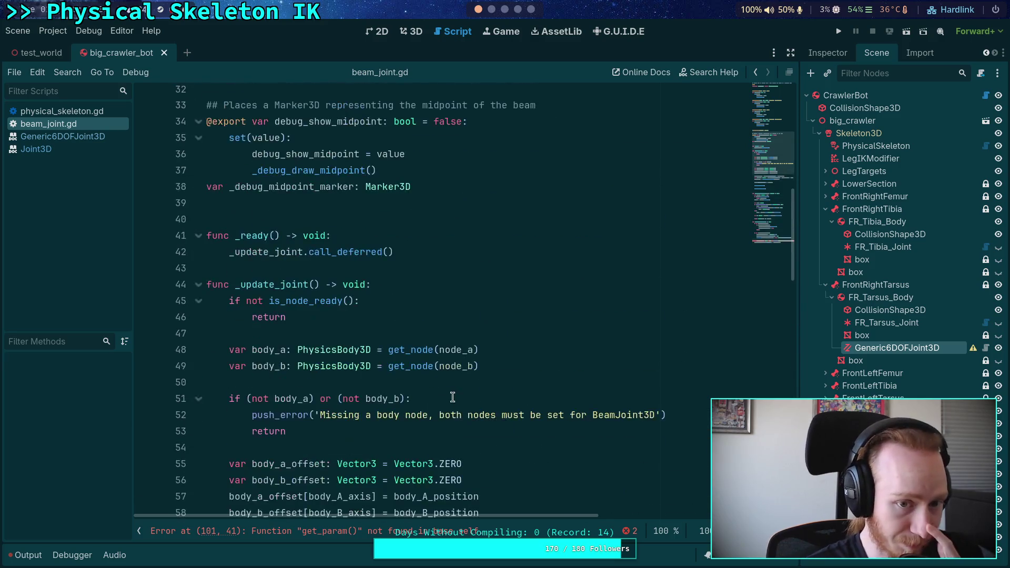
scroll(453, 388, "up", 3)
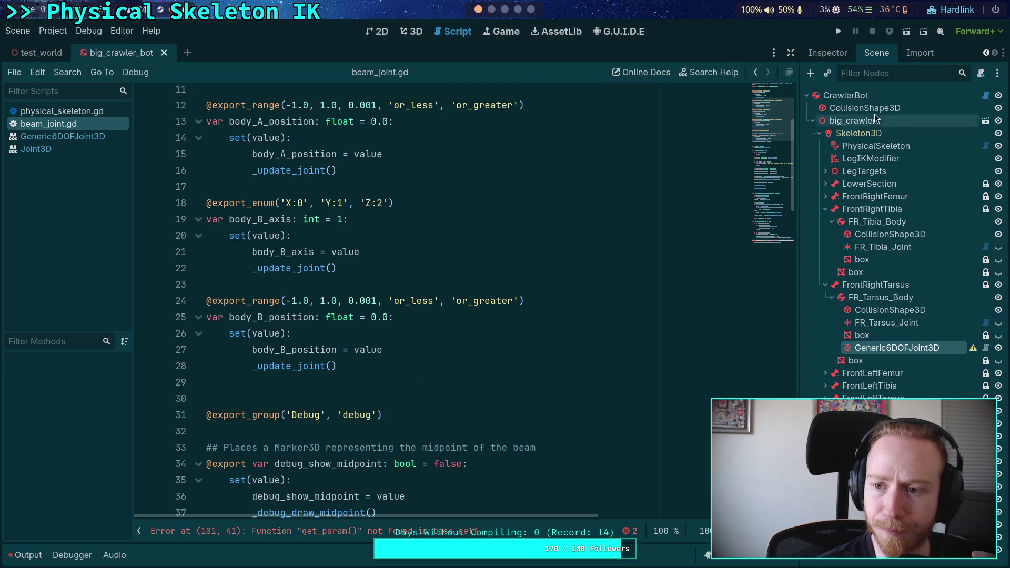
left_click(918, 54)
left_click(828, 53)
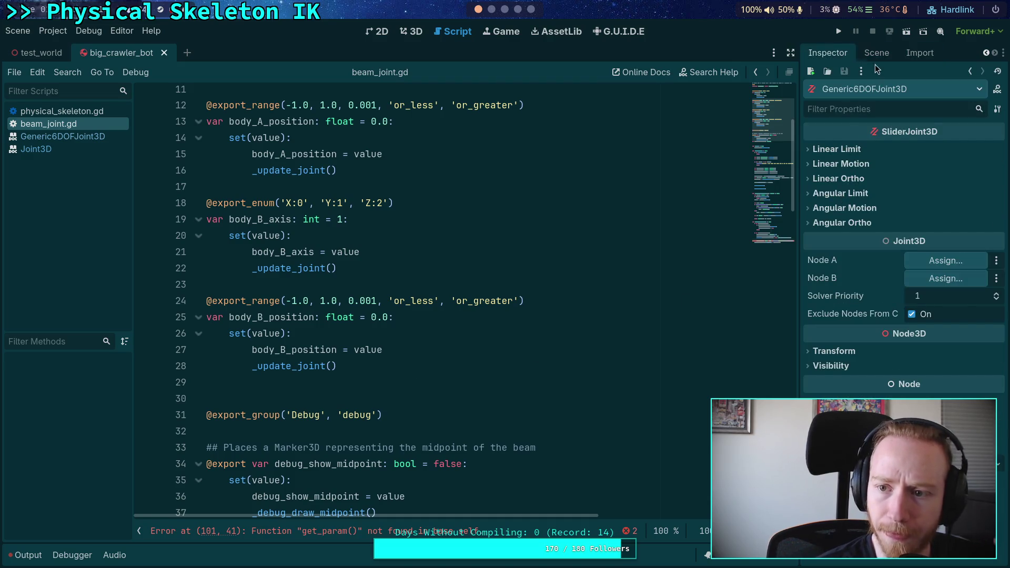
Scroll through beam_joint.gd, placing the cursor at the end of line 28, then on line 39.
scroll(363, 356, "up", 4)
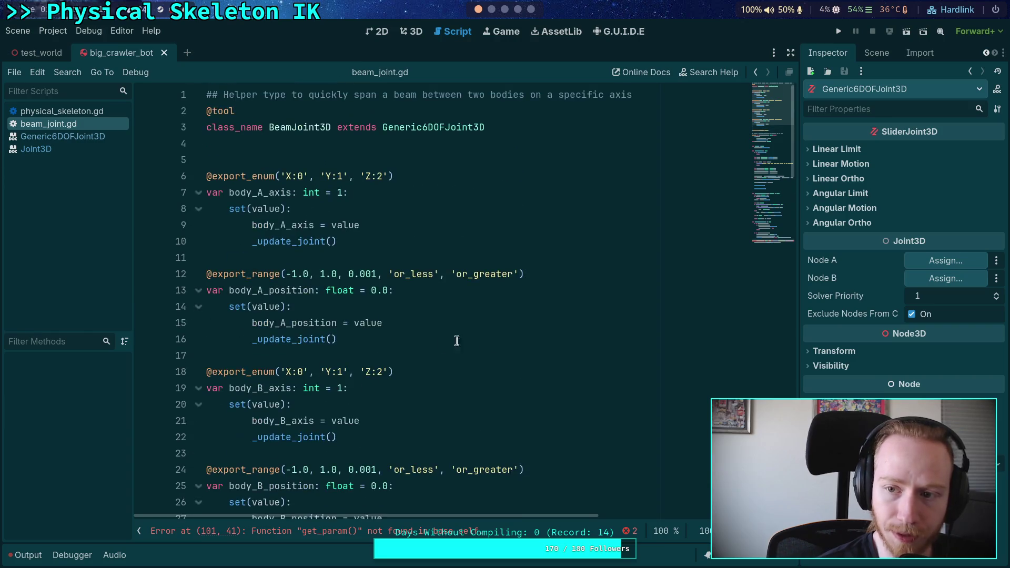
scroll(547, 317, "down", 4)
left_click(421, 341)
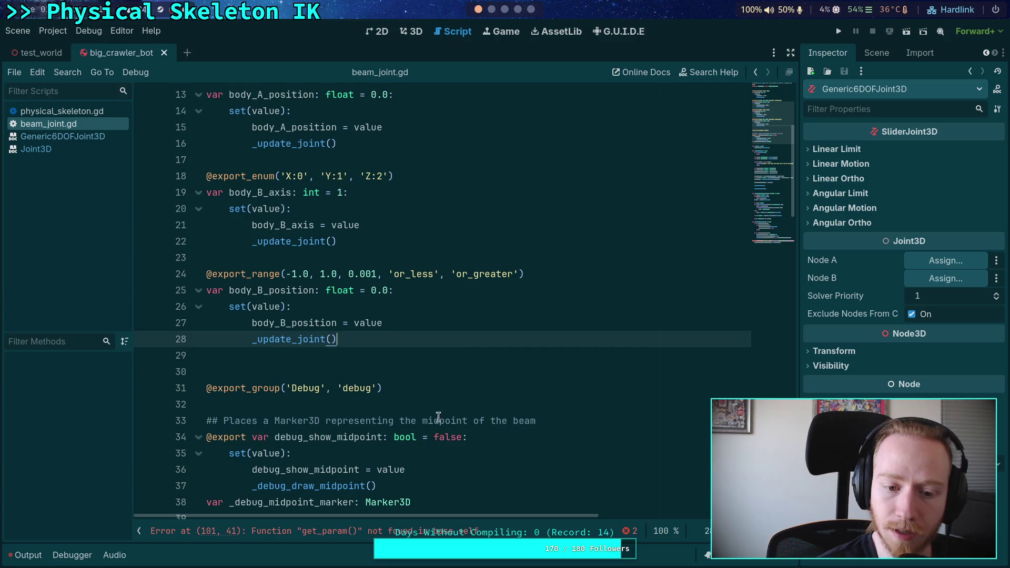
scroll(448, 454, "down", 2)
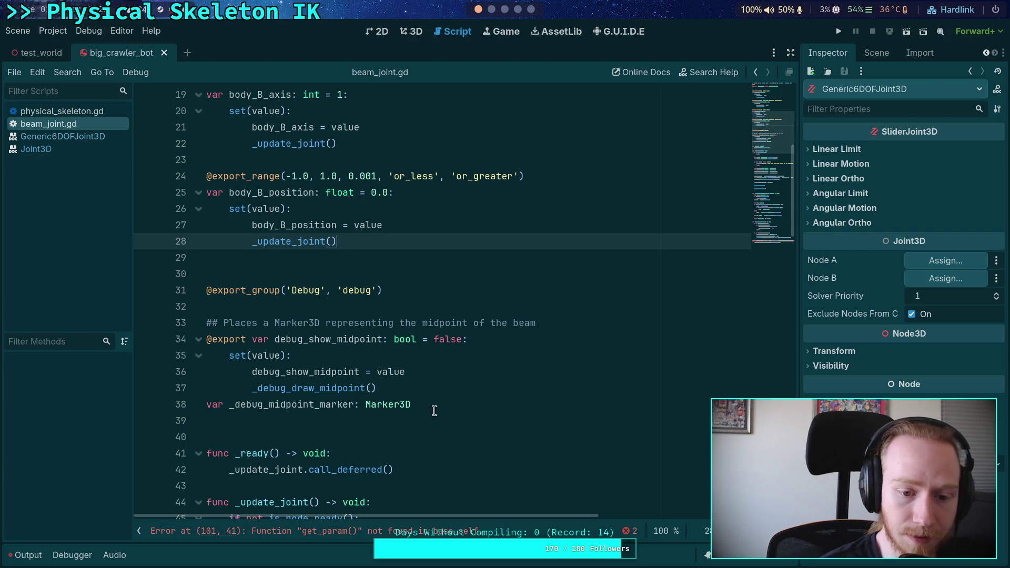
scroll(434, 411, "down", 1)
left_click(456, 370)
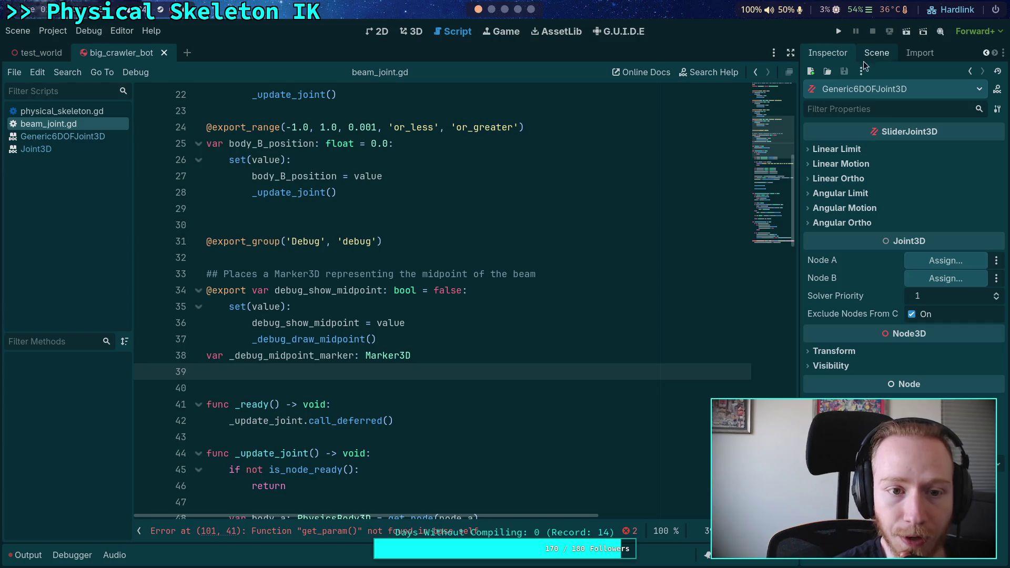
Return to the Scene tree, reselect Generic6DOFJoint3D, and jump to failing line 101.
scroll(785, 128, "up", 7)
scroll(785, 127, "down", 10)
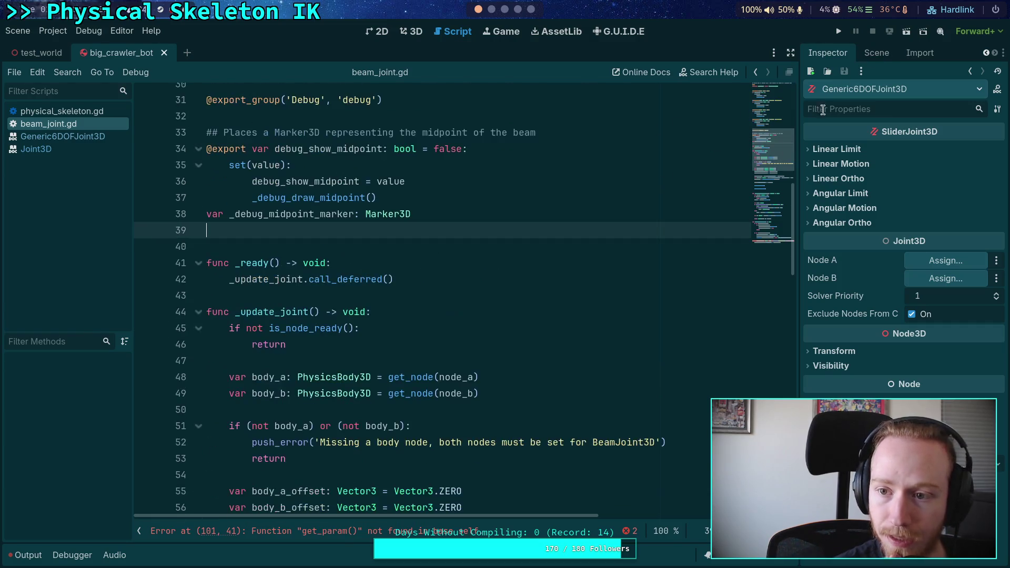
left_click(877, 52)
left_click(866, 336)
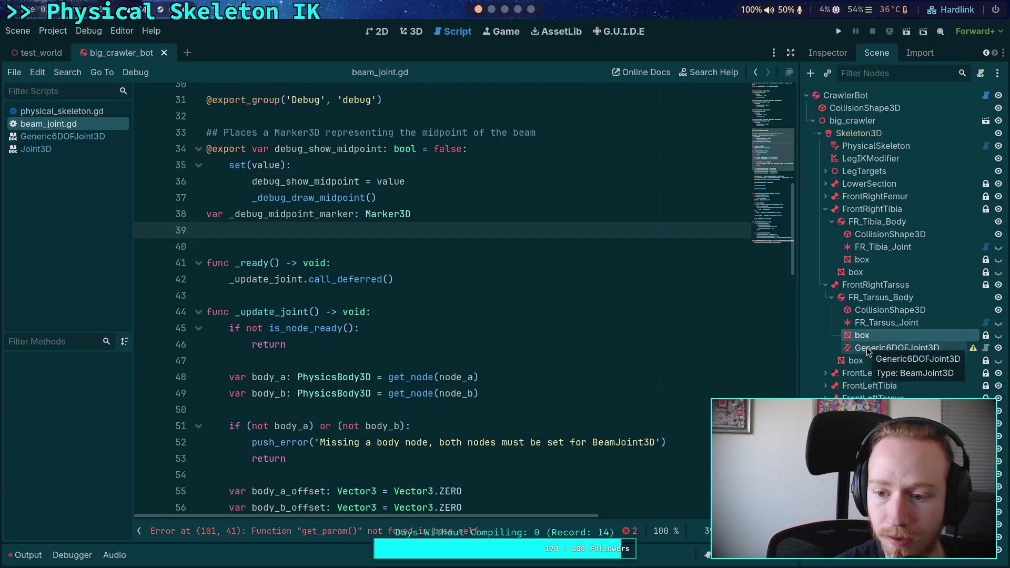
left_click(867, 347)
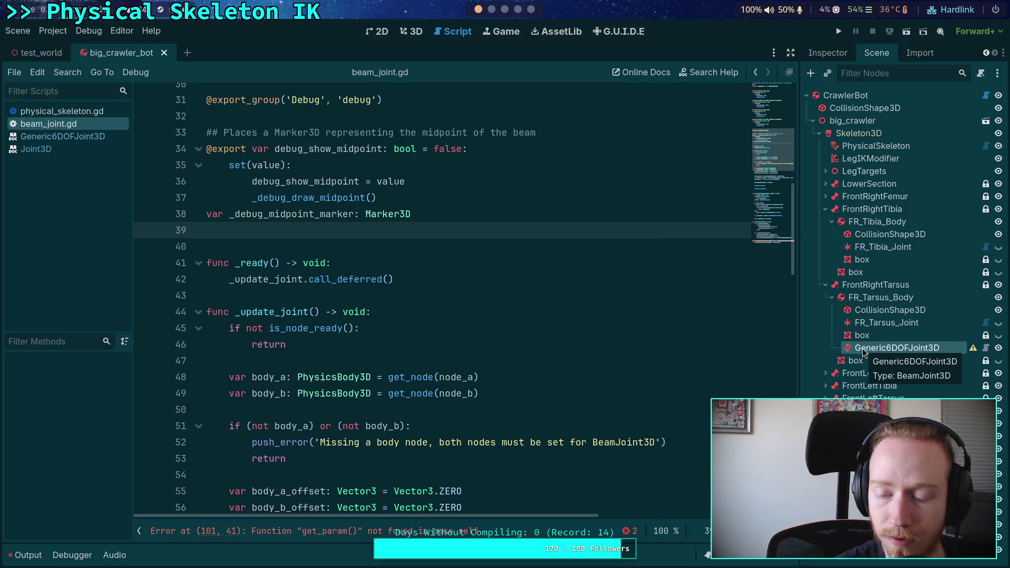
scroll(678, 287, "down", 3)
left_click(765, 248)
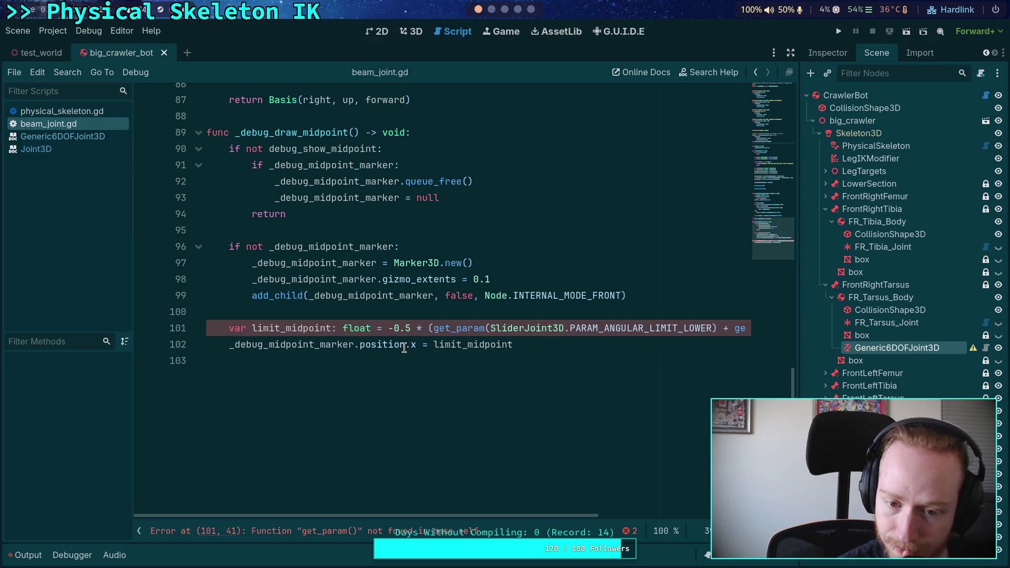
Scroll back through _update_joint and highlight every use of beam_span from line 64.
mouse_move(405, 349)
scroll(302, 301, "up", 3)
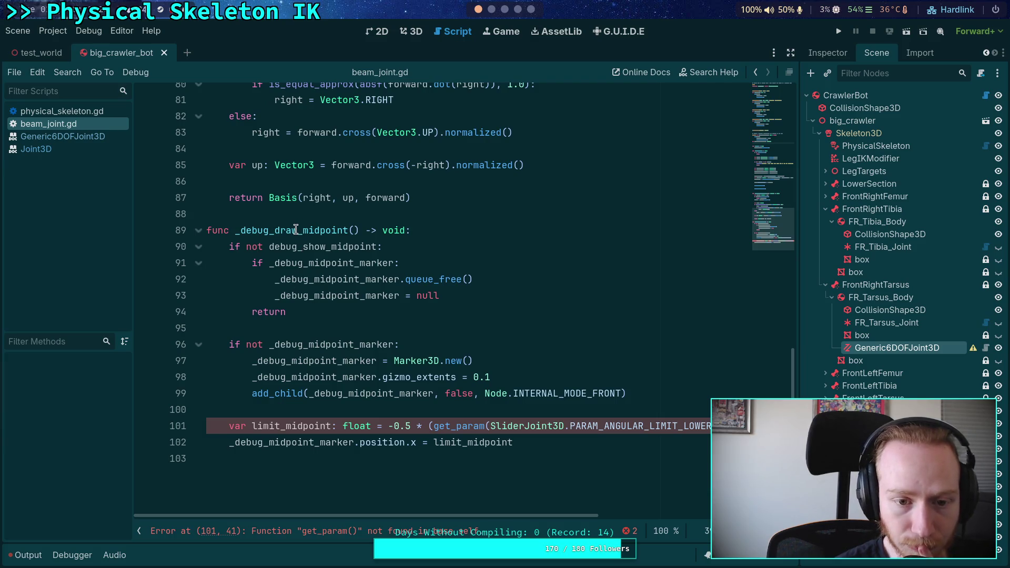
scroll(329, 232, "up", 3)
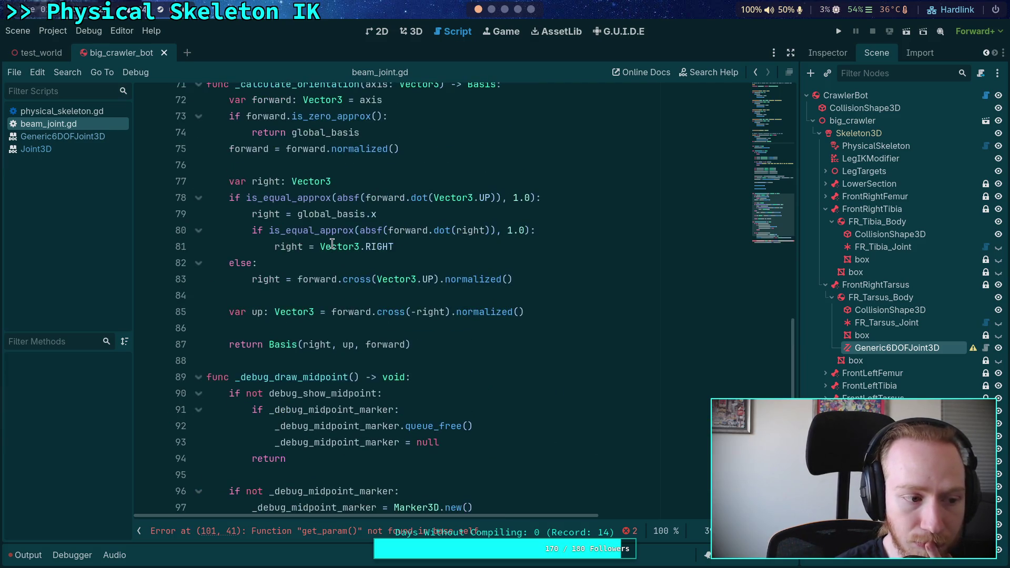
scroll(332, 243, "up", 4)
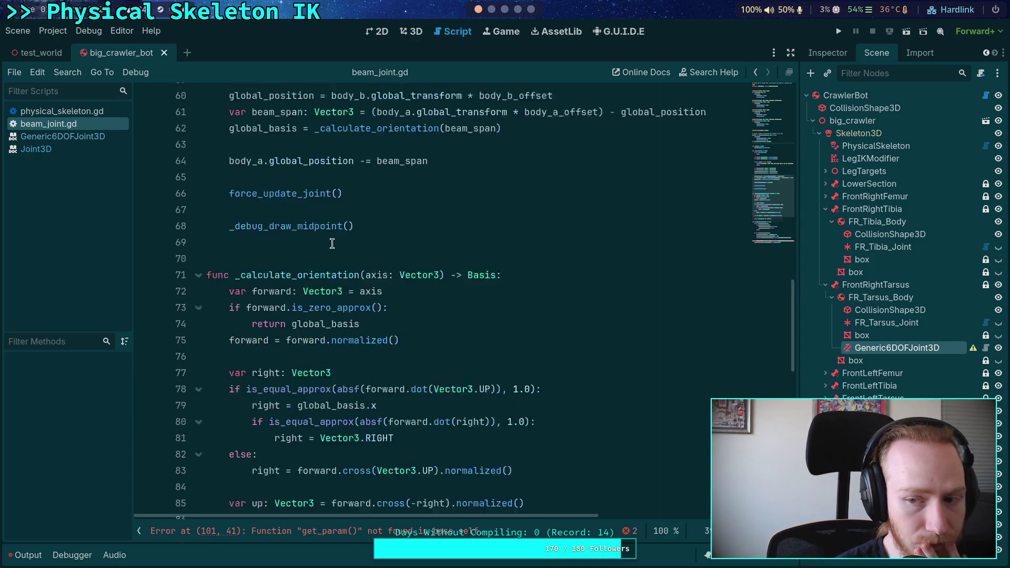
scroll(332, 243, "up", 1)
scroll(333, 244, "up", 6)
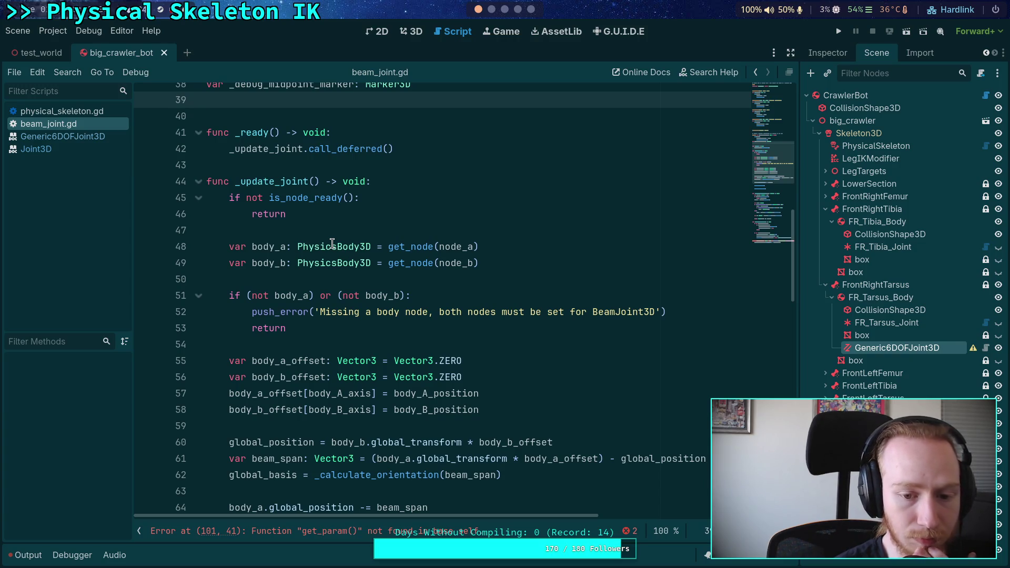
scroll(333, 243, "up", 12)
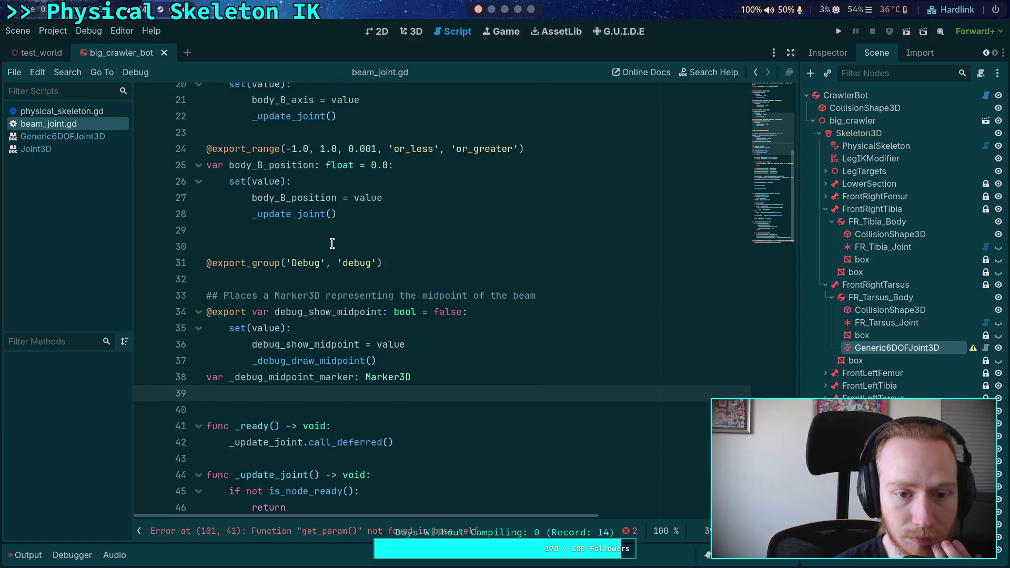
scroll(332, 243, "down", 10)
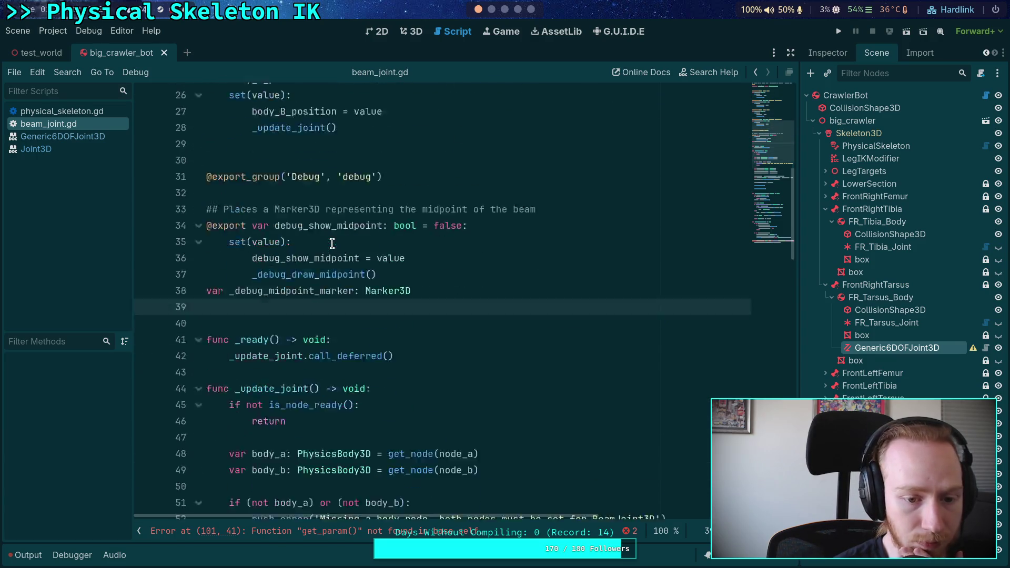
scroll(332, 243, "down", 9)
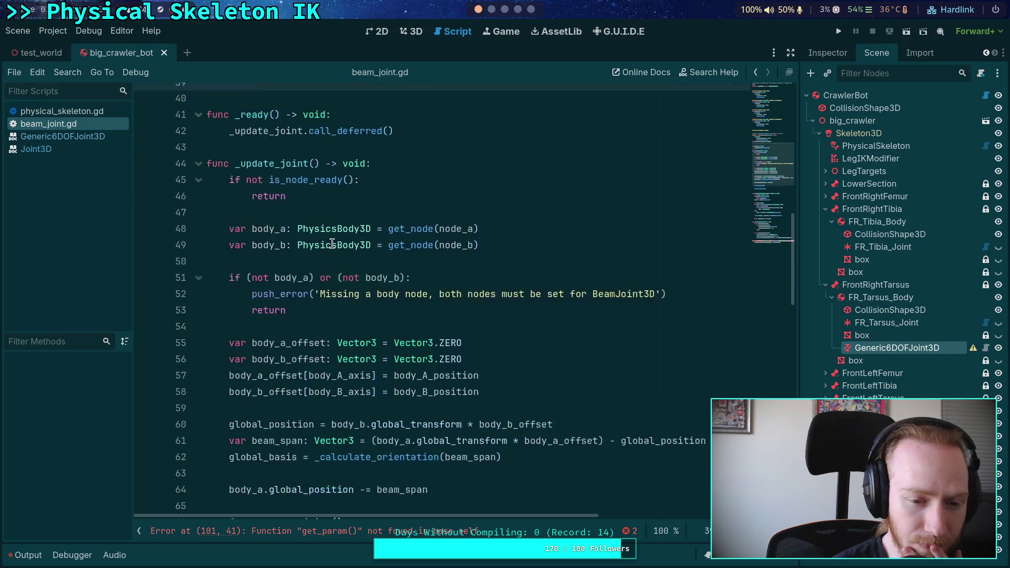
scroll(332, 243, "down", 8)
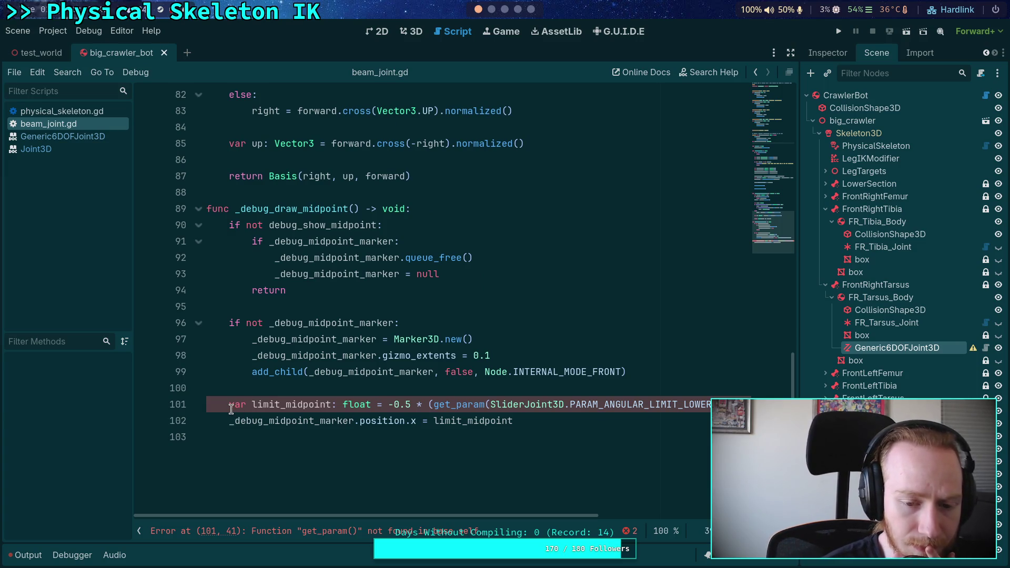
scroll(289, 387, "up", 10)
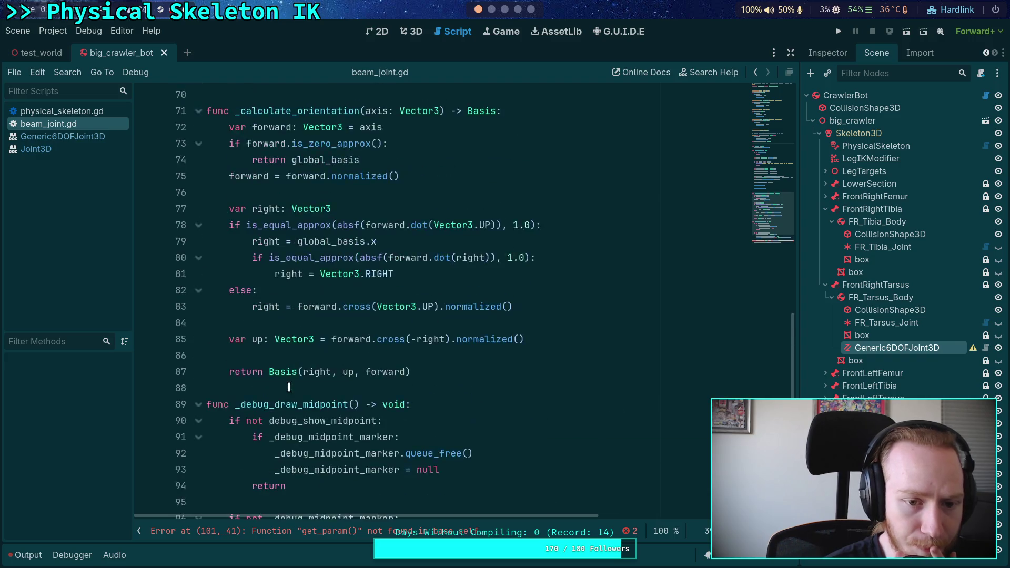
scroll(289, 387, "up", 2)
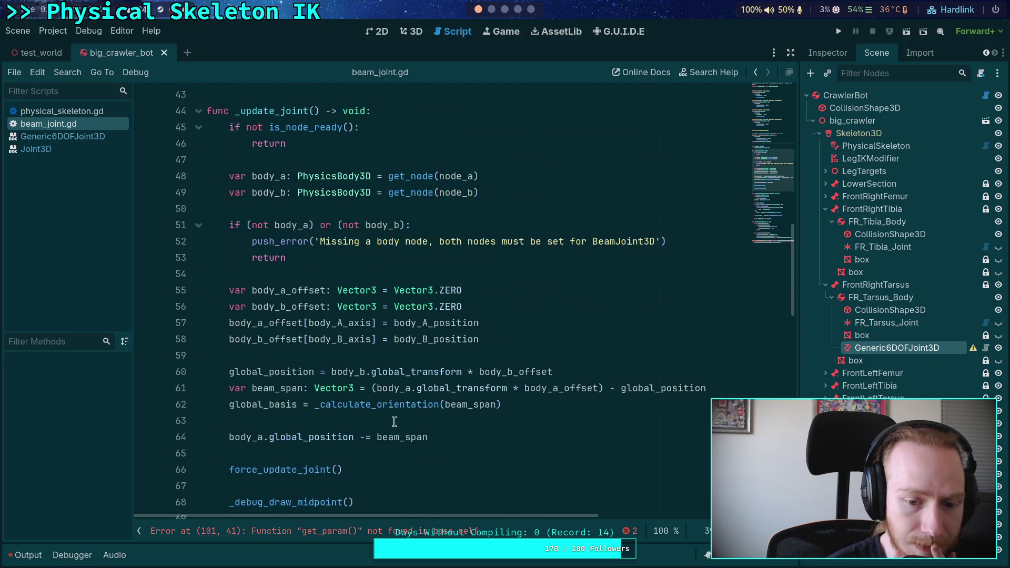
double_click(403, 437)
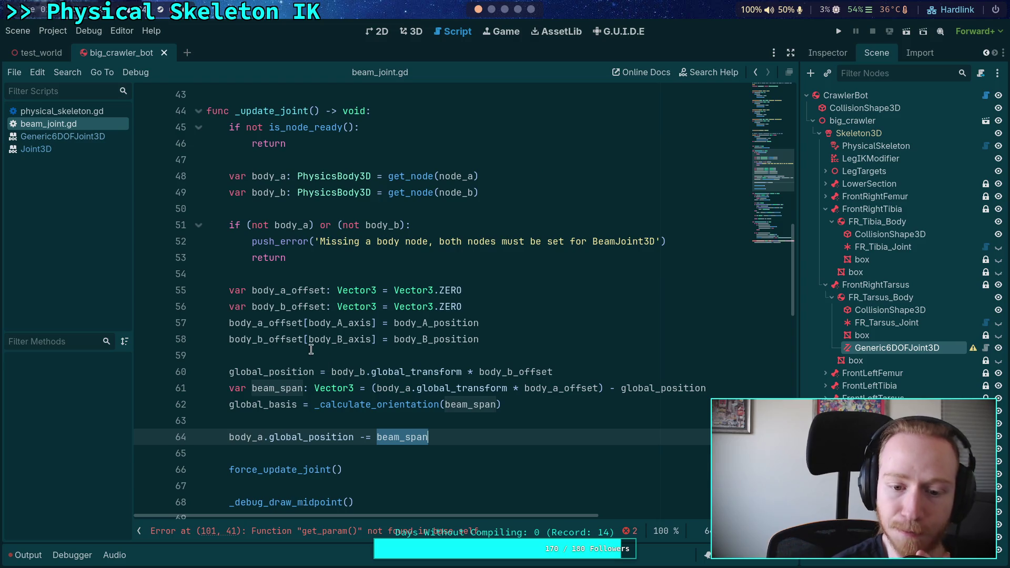
scroll(310, 337, "up", 10)
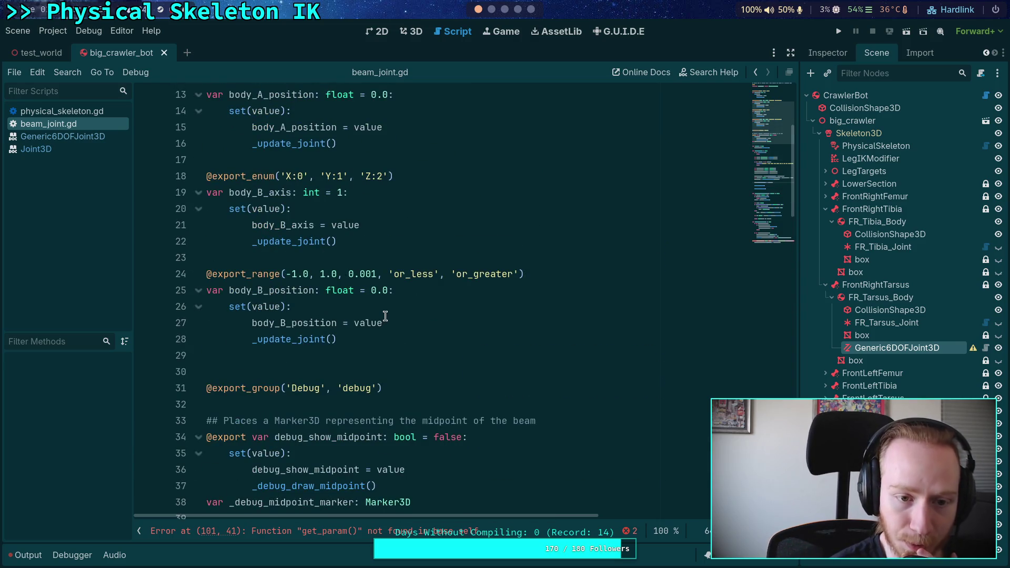
left_click(401, 335)
key("Return")
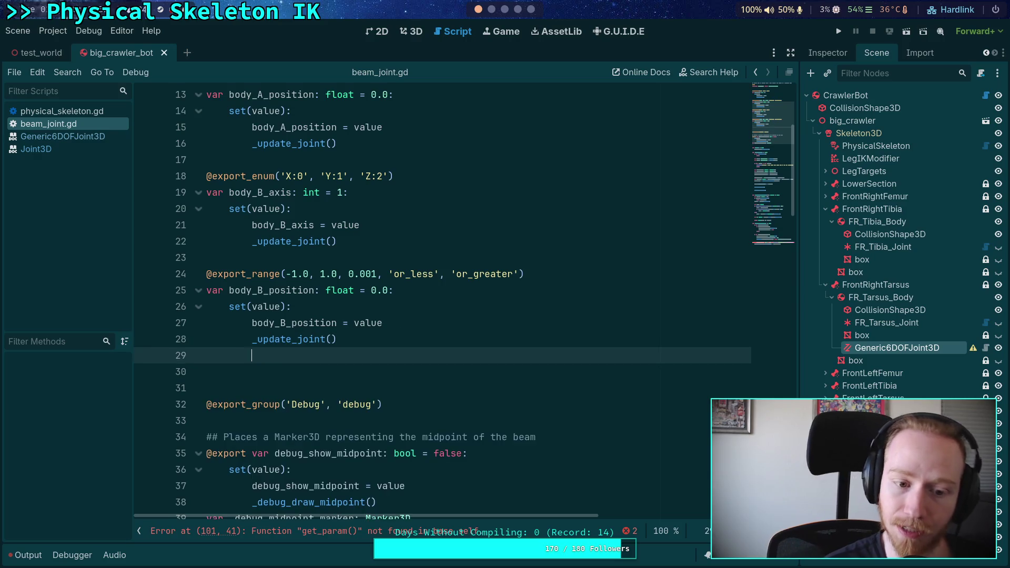
key("Return")
type("@export_")
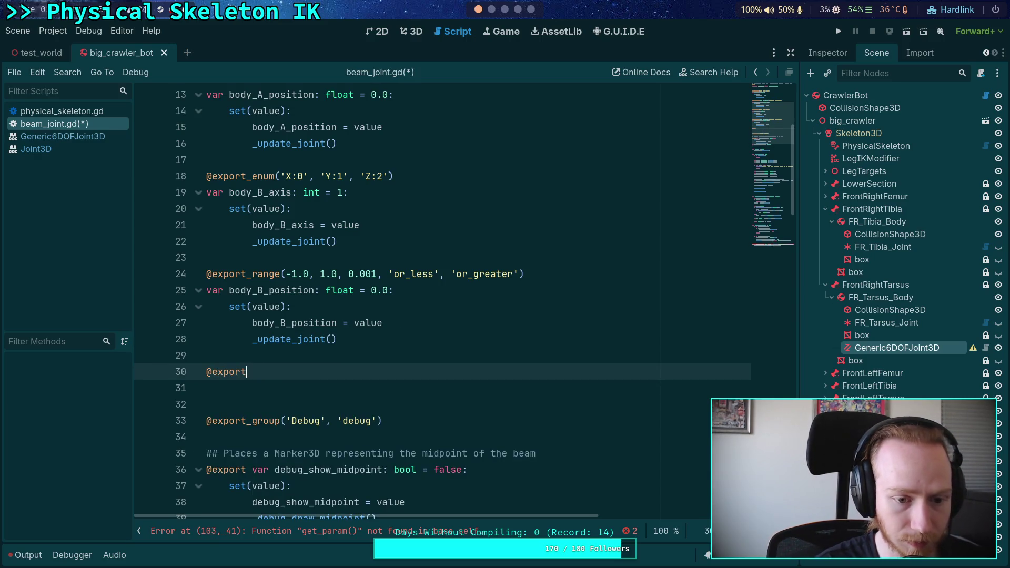
type("custom(")
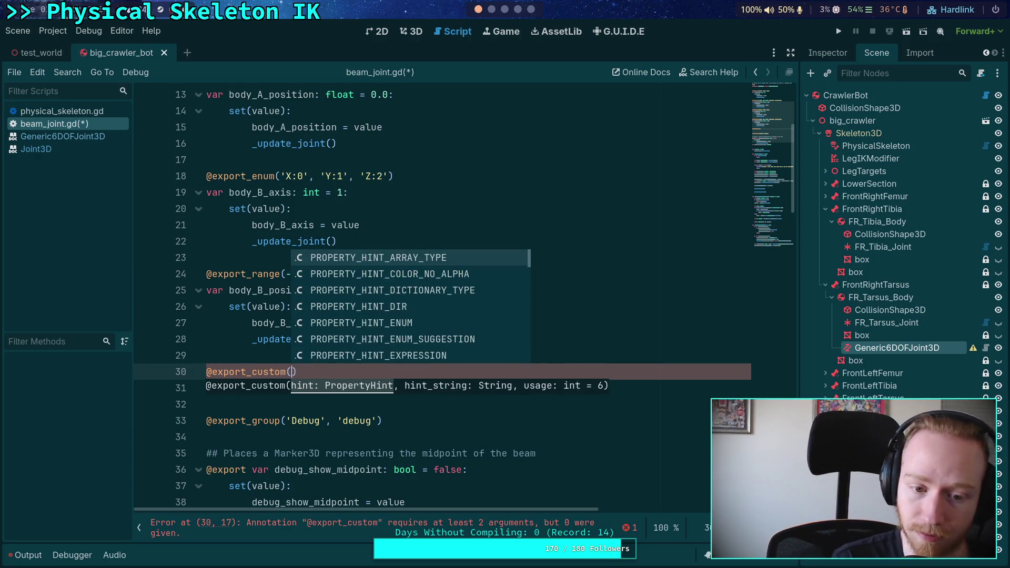
type("NONE")
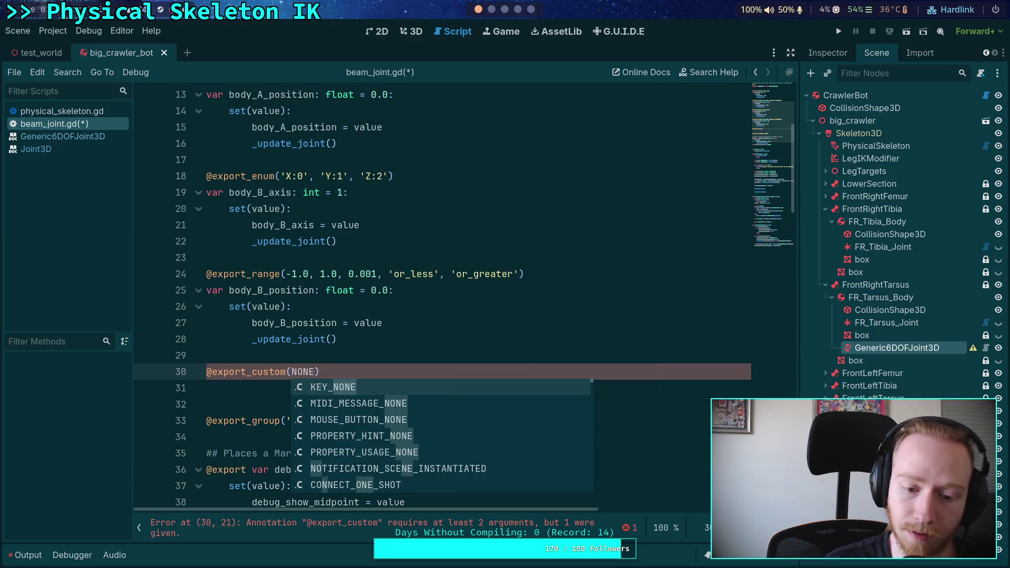
key("Down")
key("Down")
key("Down")
key("Up")
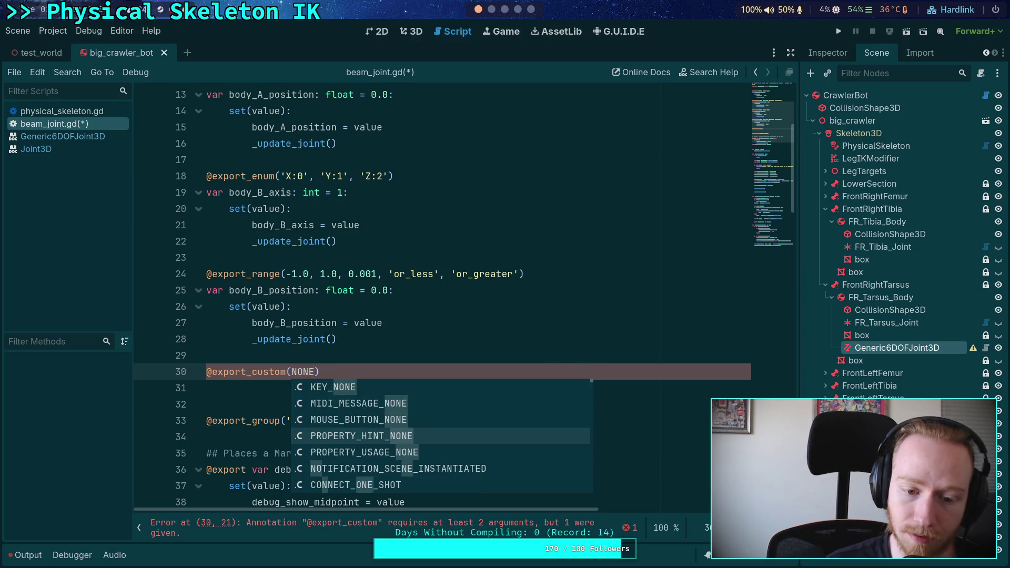
key("Return")
Add the empty hint string and PROPERTY_USAGE_EDITOR as the usage argument.
type(",")
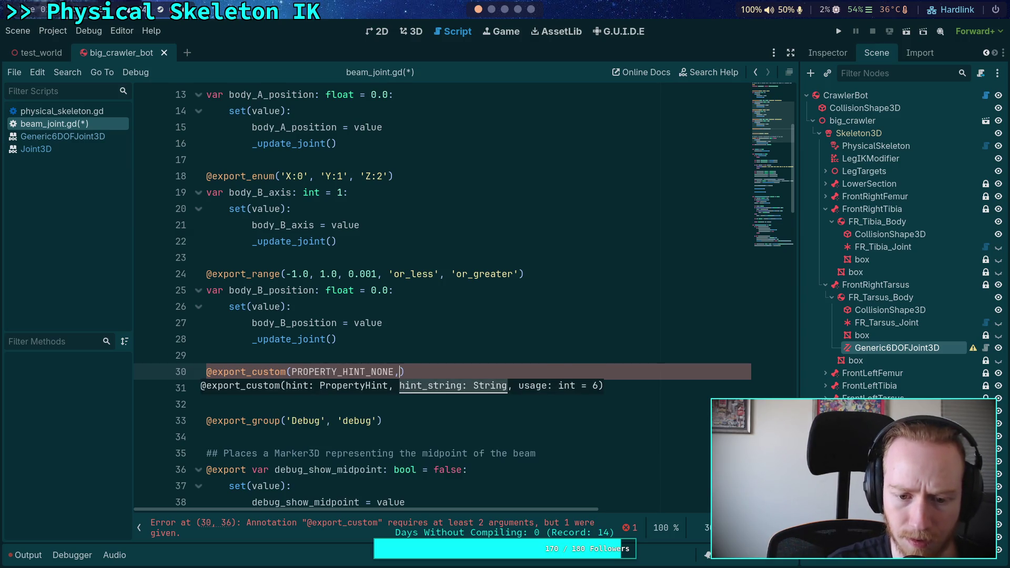
type(" ',")
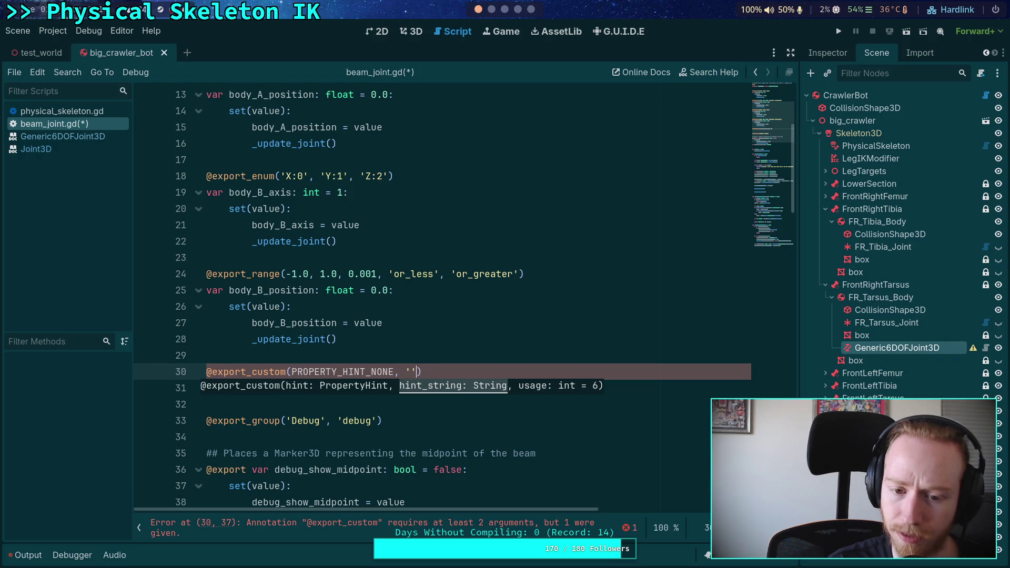
type(", ")
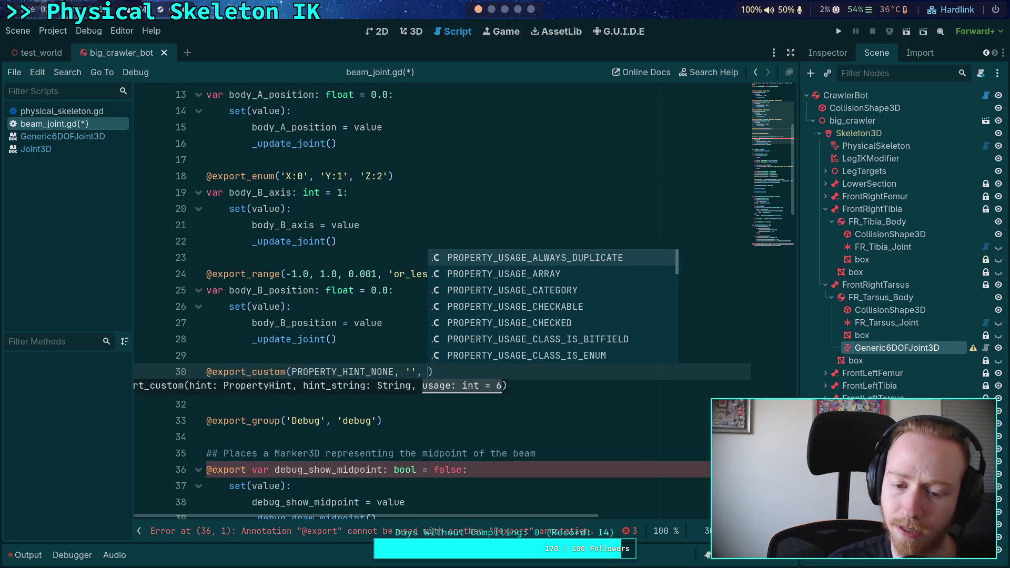
type("EDITOR")
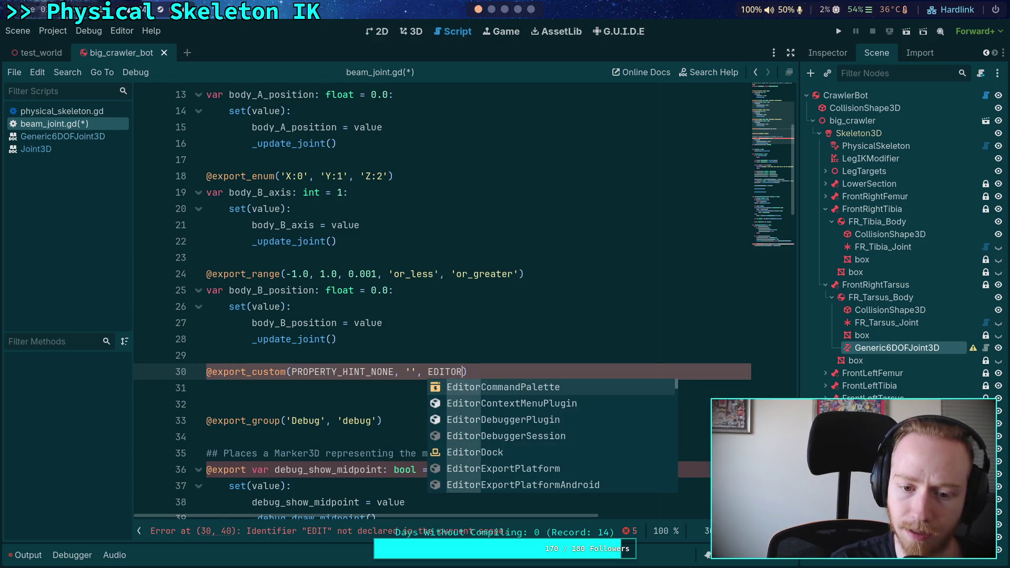
key("Down")
key("Down")
key("Down")
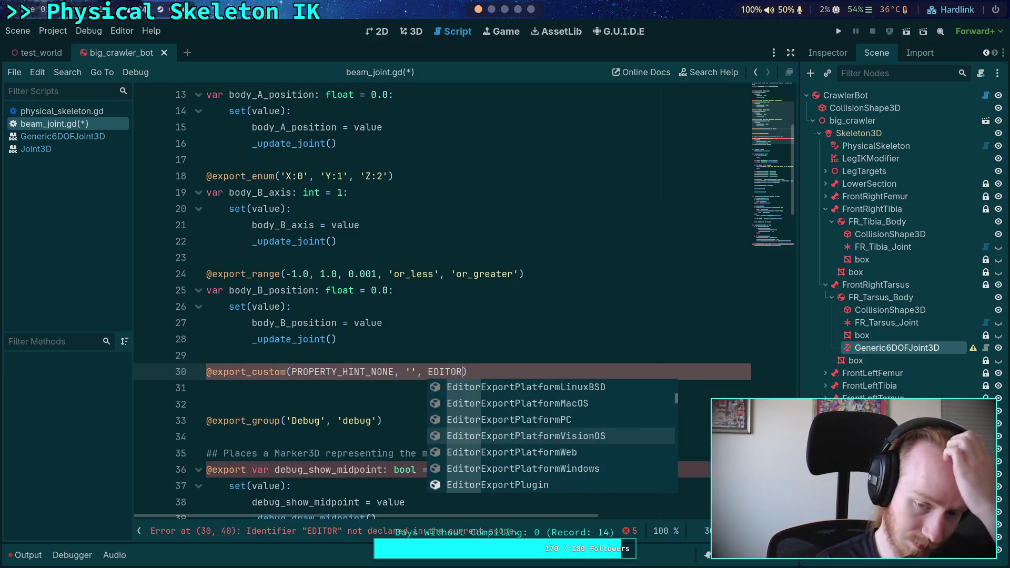
key("BackSpace")
key("BackSpace")
key("BackSpace")
type("USAGE_")
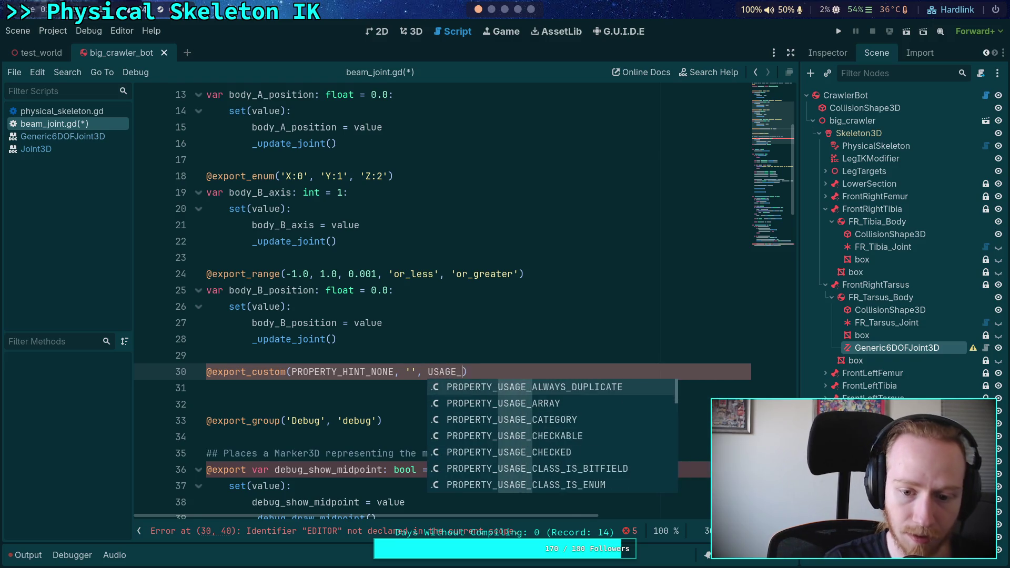
type("ED")
key("Return")
type("|")
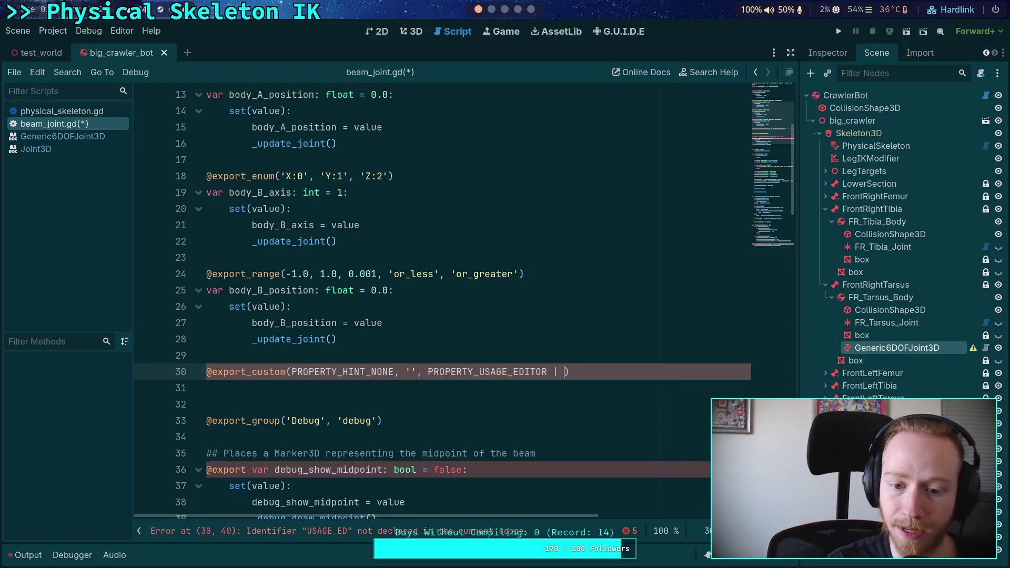
key("ctrl+space")
key("Escape")
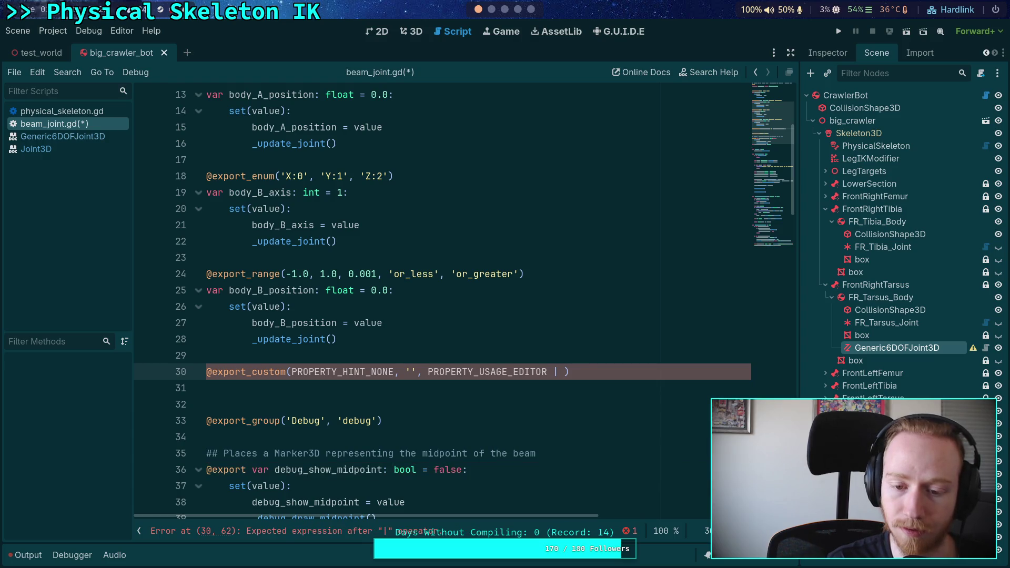
key("BackSpace")
key("BackSpace")
key("BackSpace")
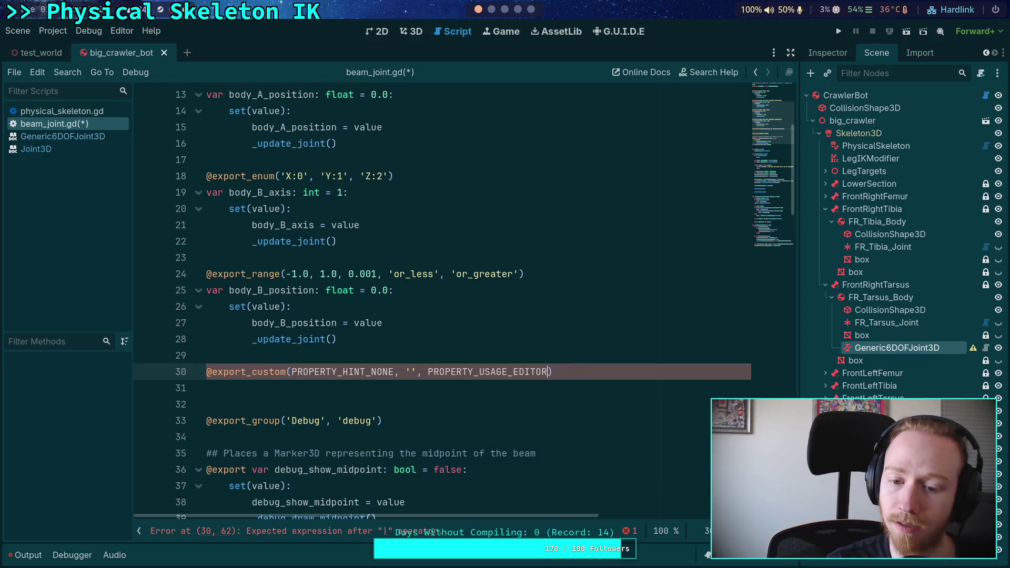
Set the usage flags to PROPERTY_USAGE_EDITOR | PROPERTY_USAGE_READ_ONLY and open a new line below.
left_click_drag(548, 372, 514, 372)
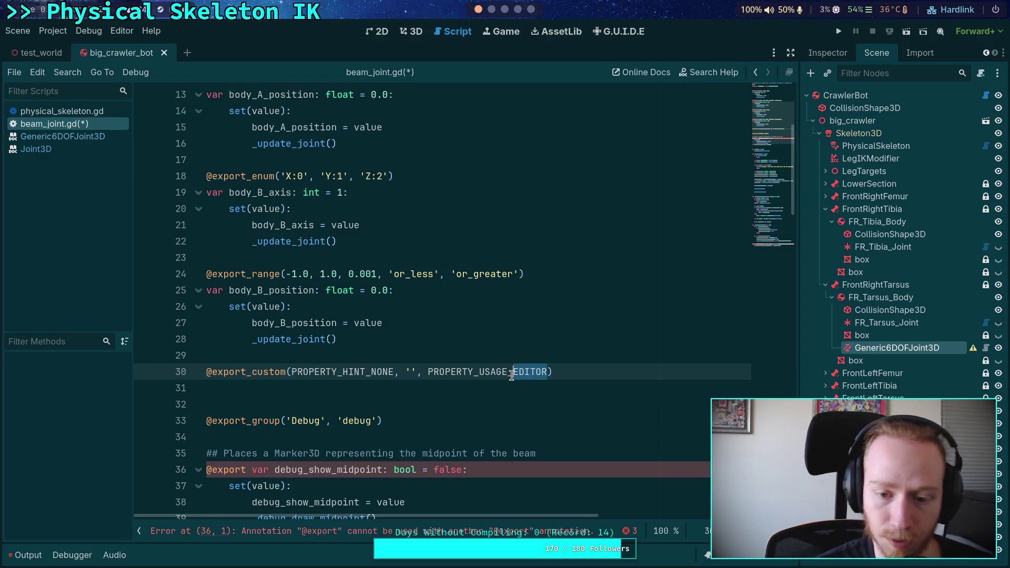
type("D")
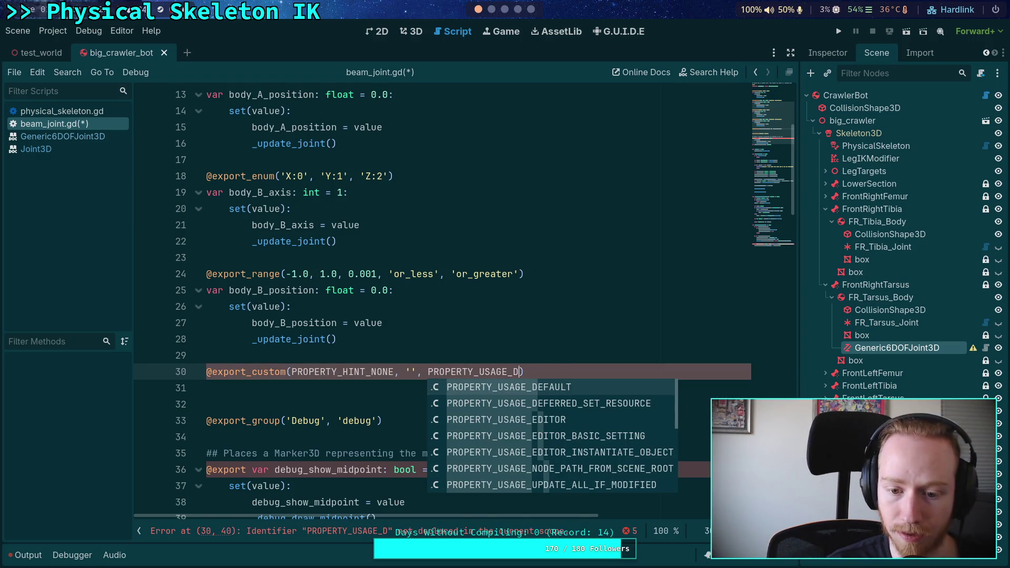
key("Return")
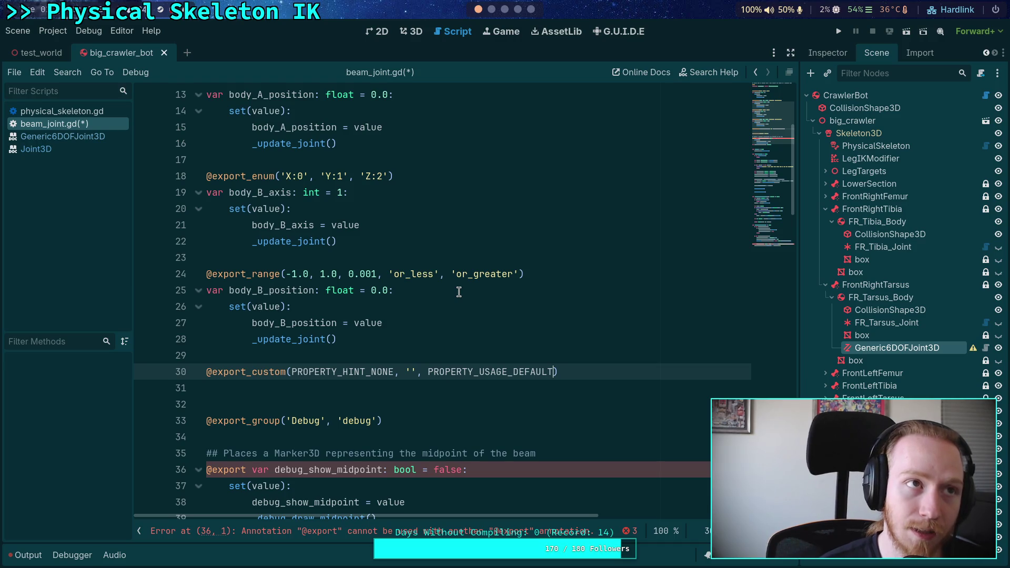
key("BackSpace")
key("BackSpace")
key("BackSpace")
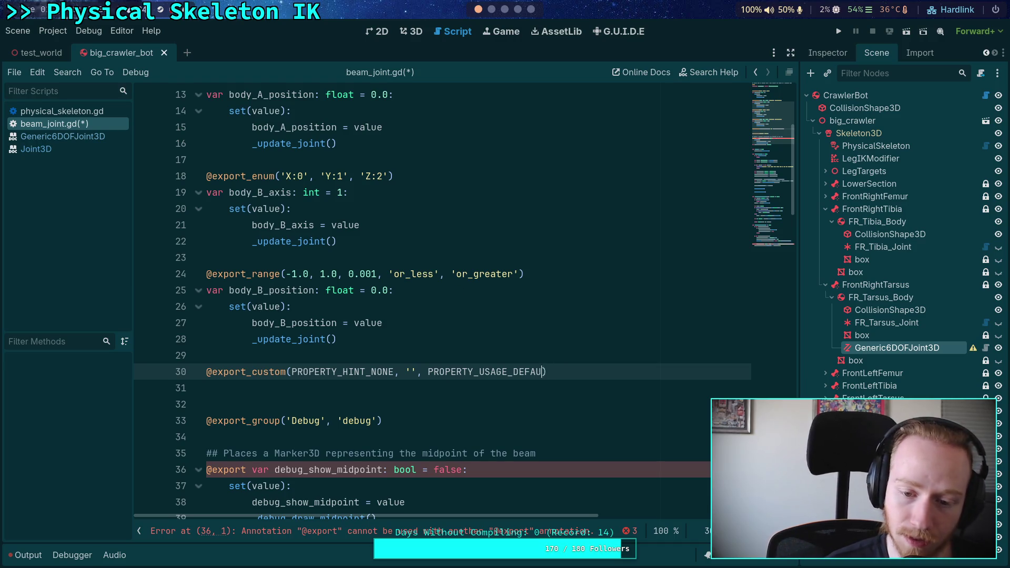
type("ED")
key("Return")
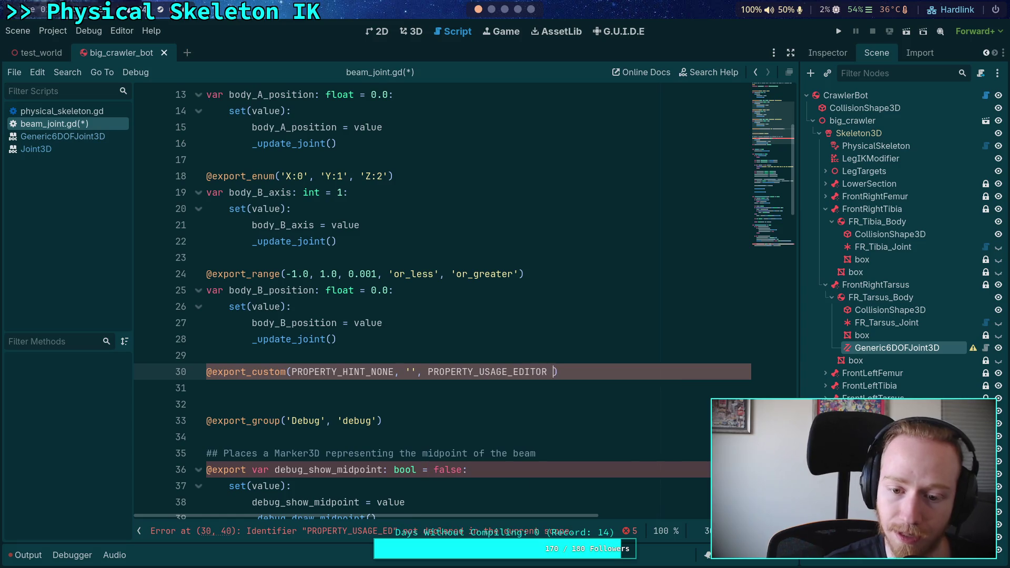
type("| PROPERTY_USAGE")
type("_RE")
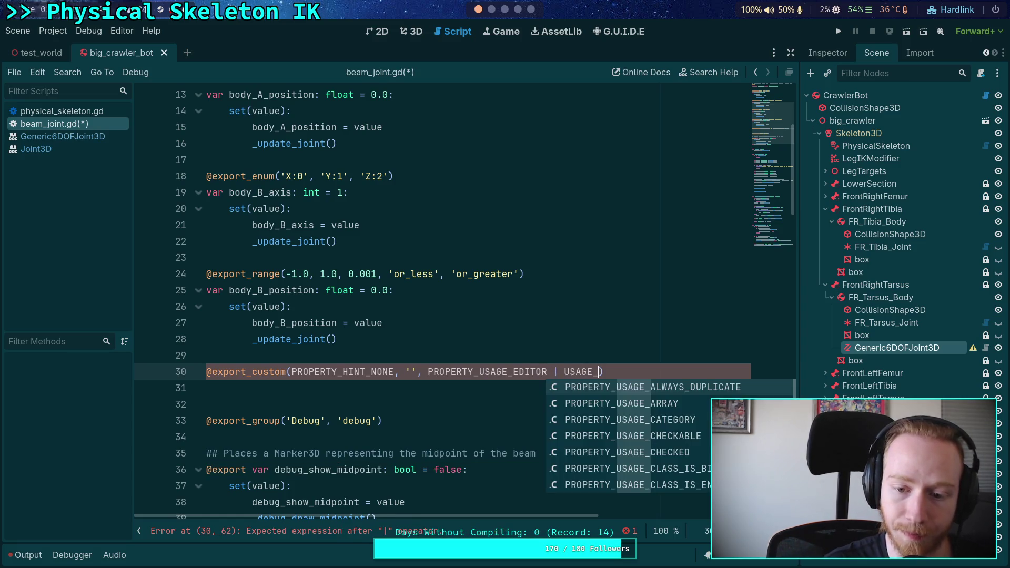
type("A")
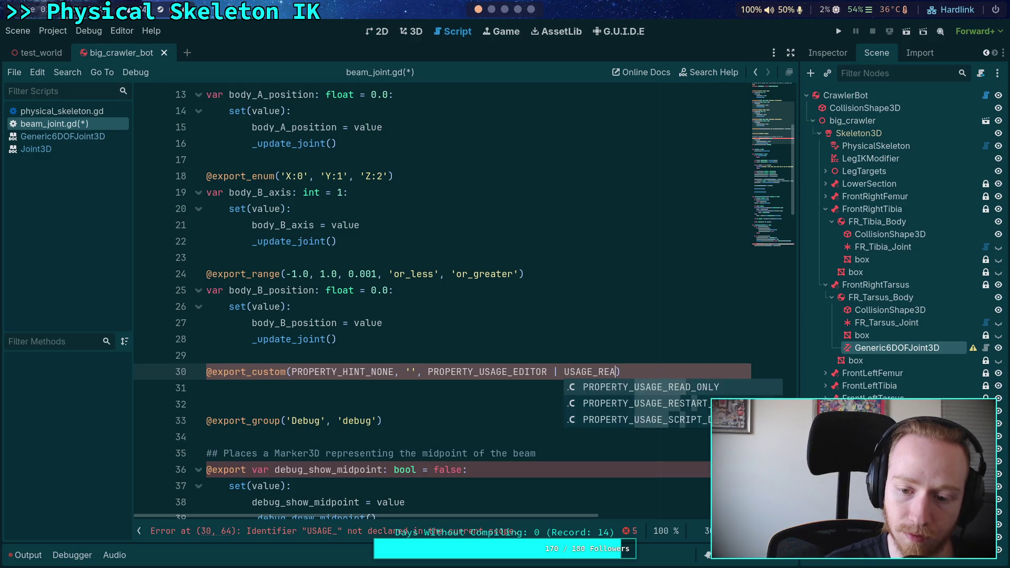
key("Return")
left_click(207, 388)
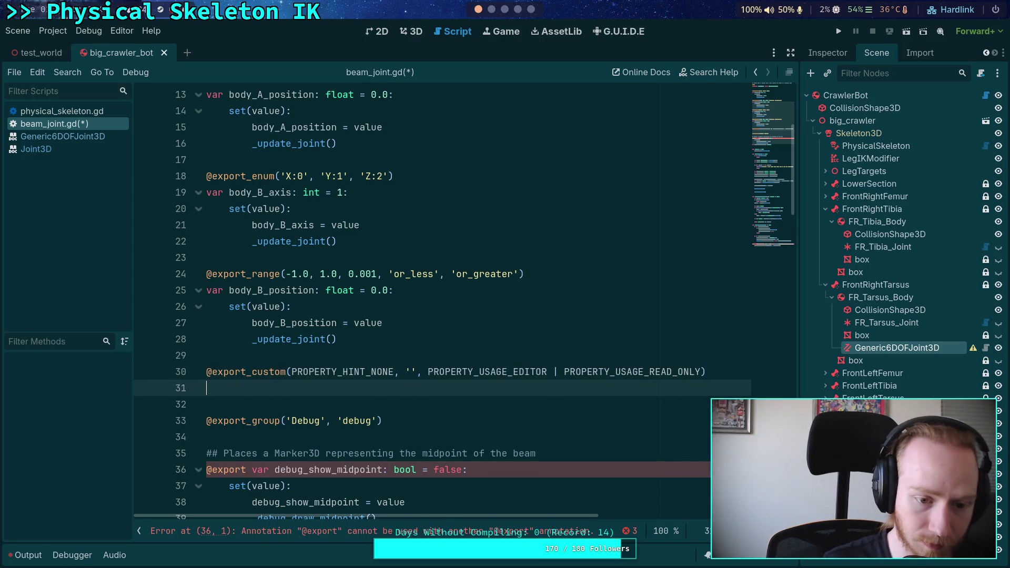
key("Return")
key("Up")
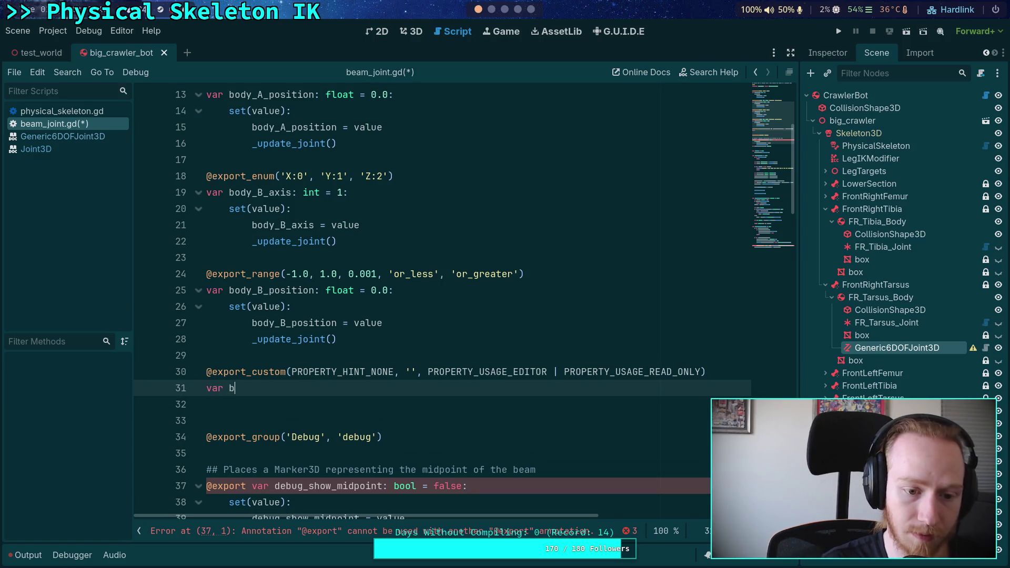
Complete the 'var beam_span: float' declaration, save, and compare it with the local beam_span on line 64.
type("eam_span: ")
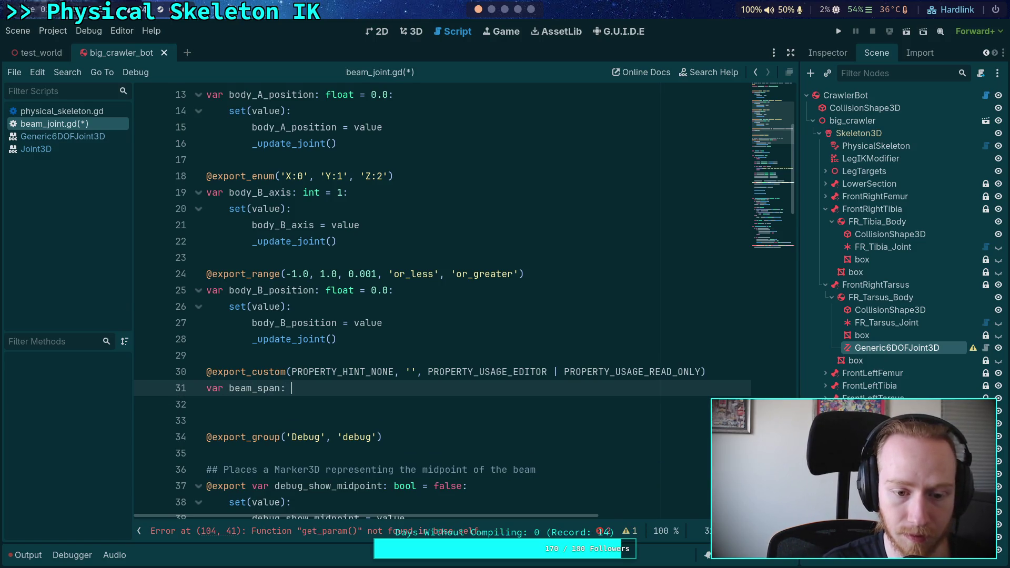
type("float")
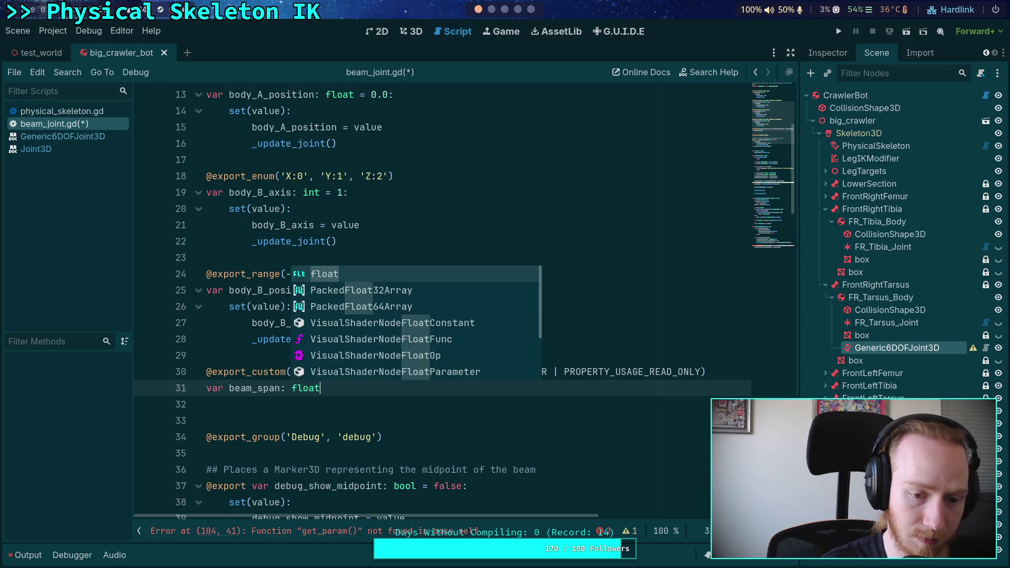
key("ctrl+s")
scroll(259, 290, "down", 12)
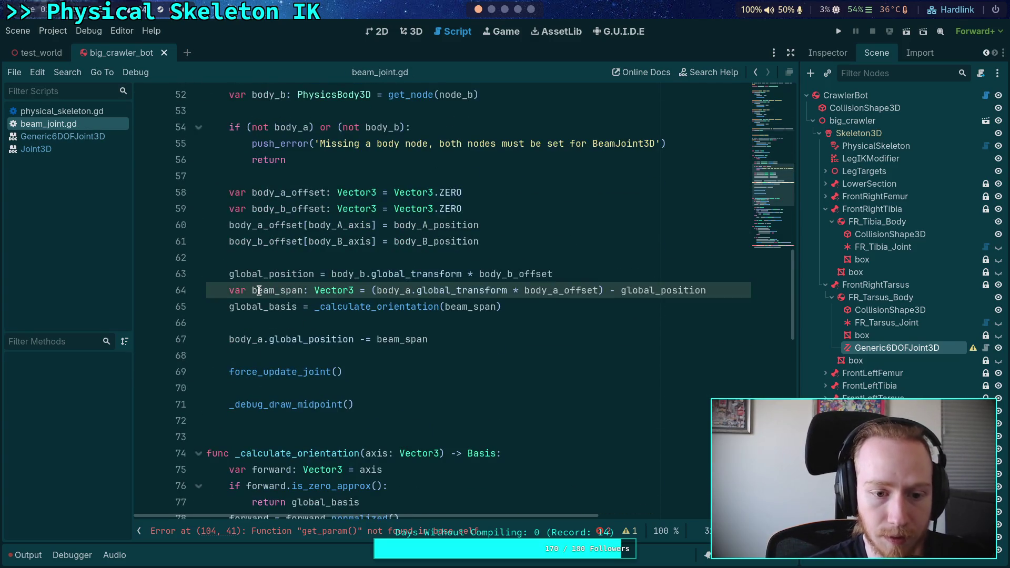
double_click(259, 290)
double_click(237, 291)
scroll(333, 287, "up", 6)
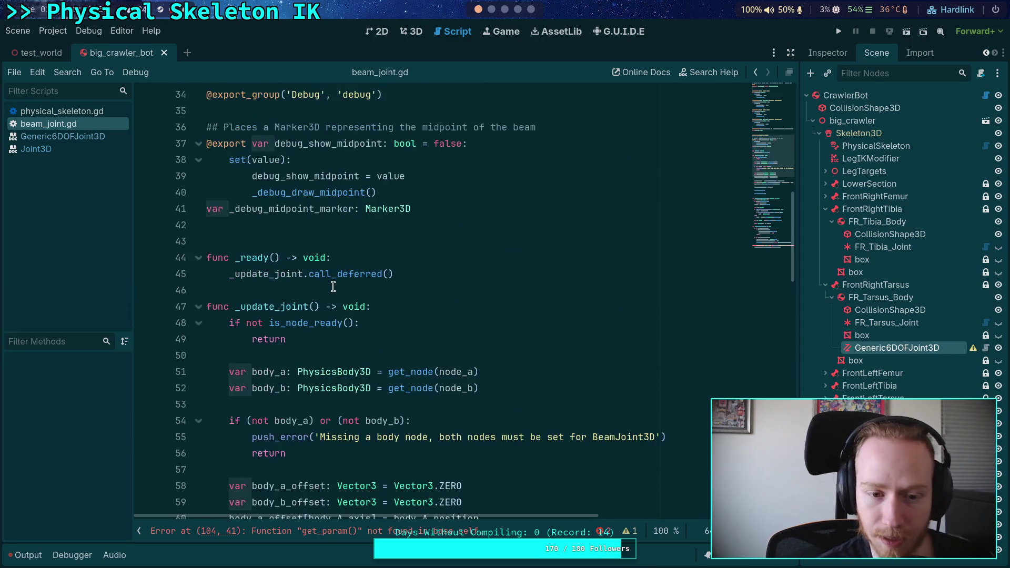
scroll(333, 287, "up", 3)
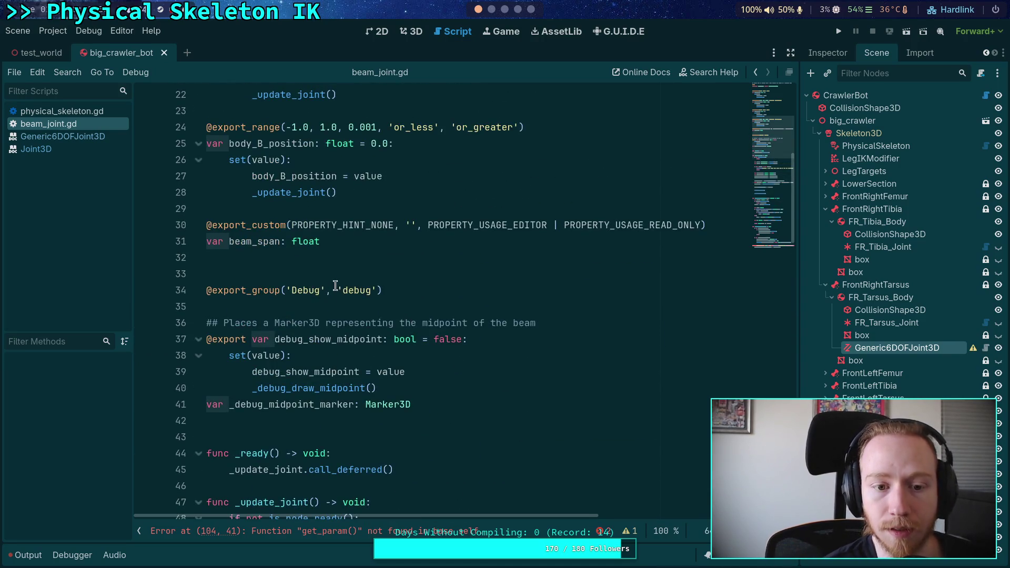
scroll(333, 287, "up", 2)
left_click(280, 286)
left_click_drag(259, 289, 283, 289)
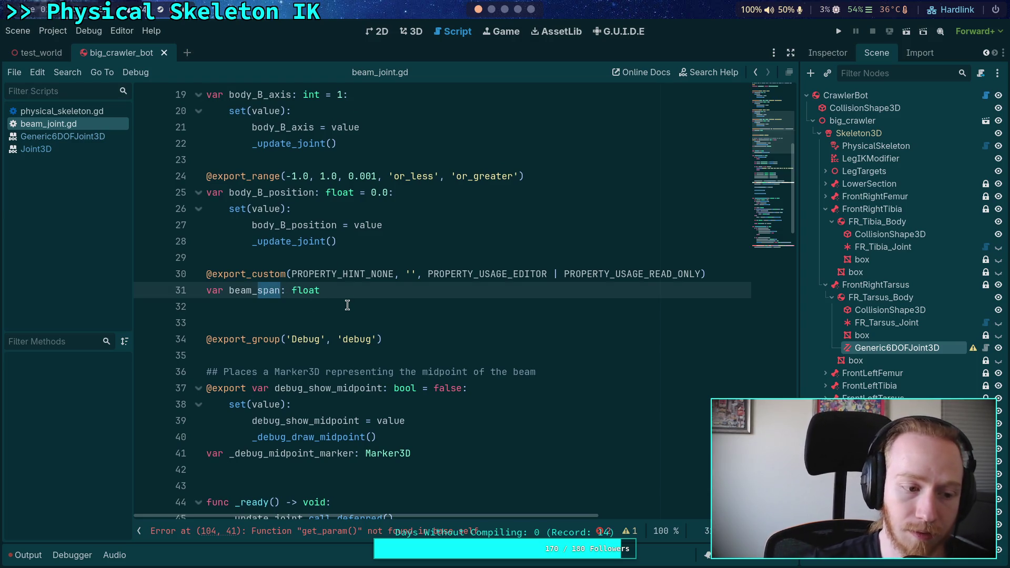
key("alt+Left")
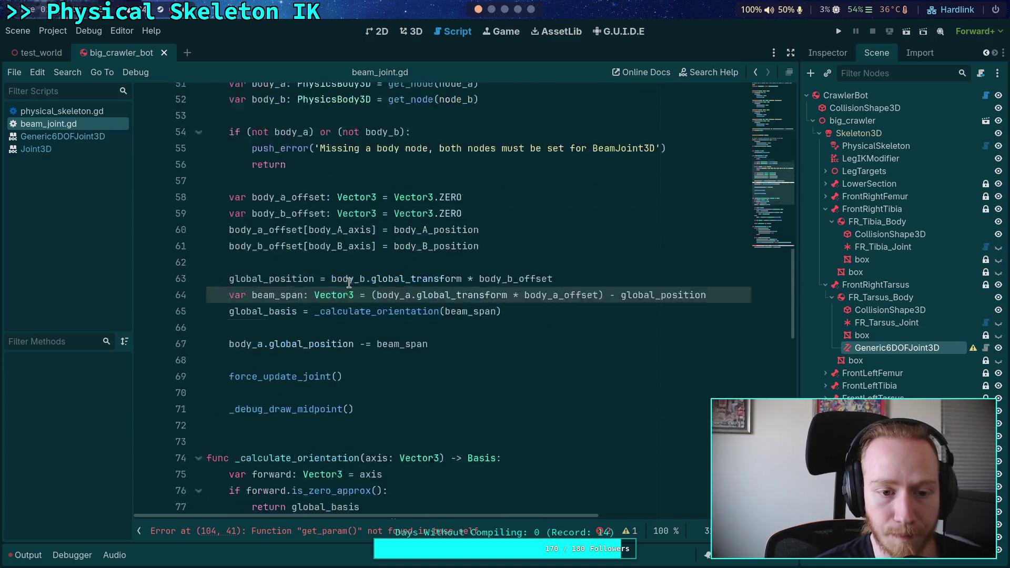
key("alt+Right")
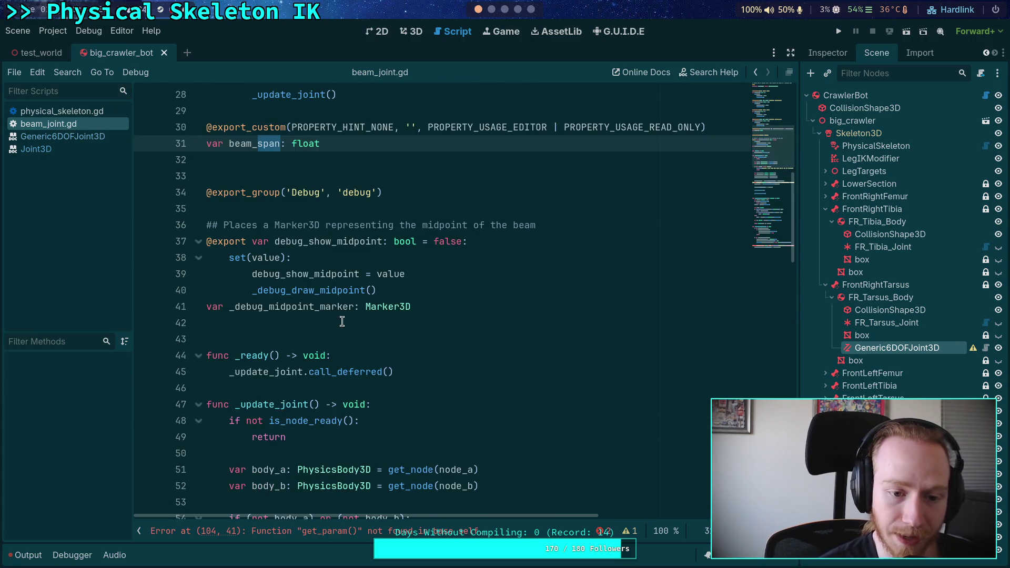
Start a 'var beam_' declaration above func _ready, then select 'span' in the local beam_span.
left_click(442, 338)
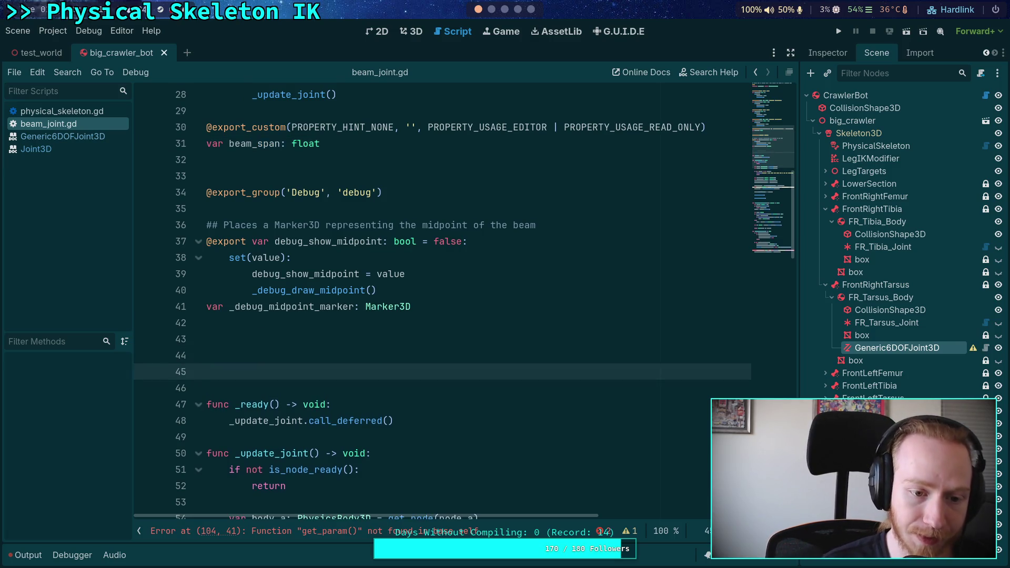
key("Return")
key("Return")
key("Return")
key("BackSpace")
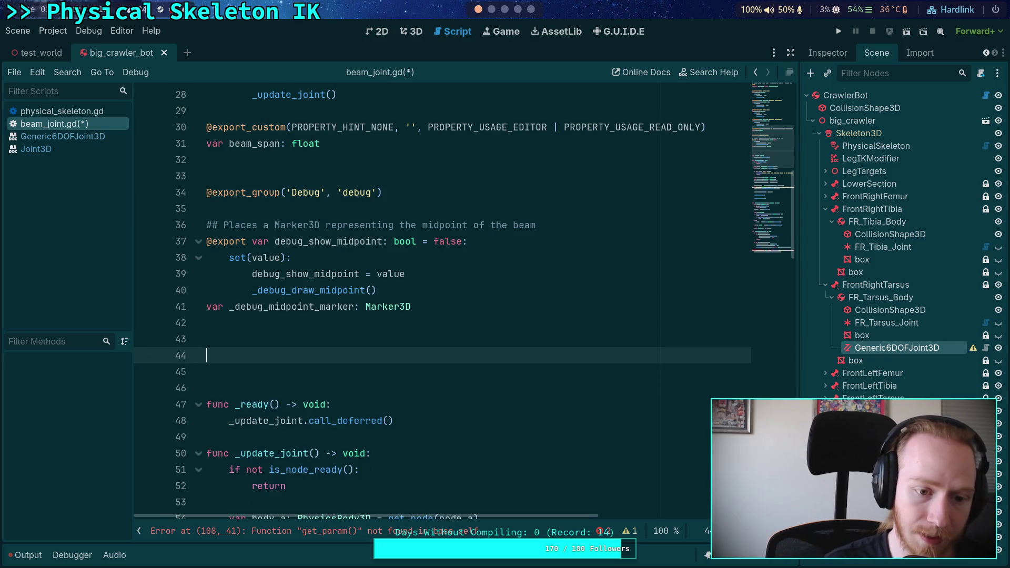
type("var ")
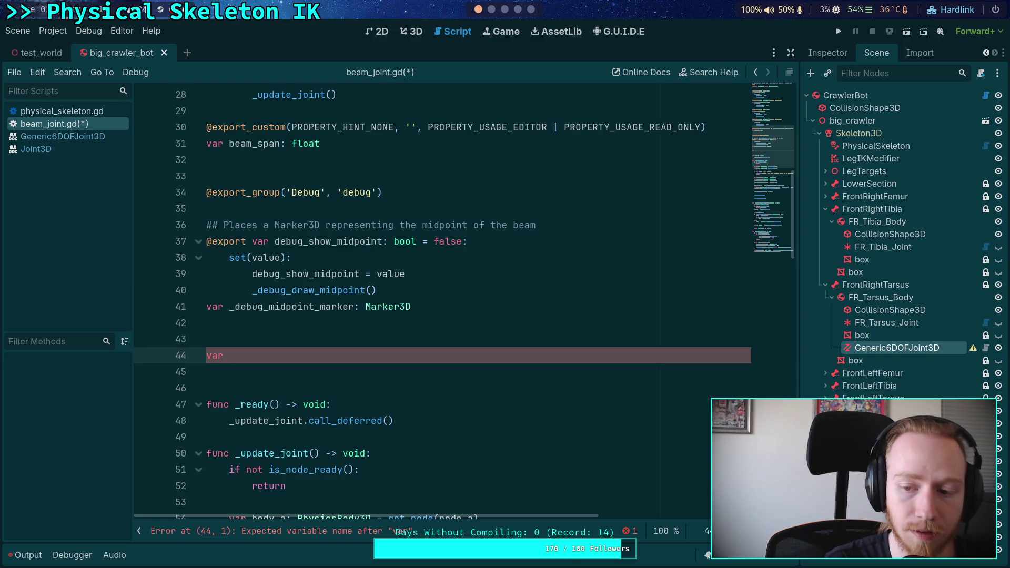
type("beam")
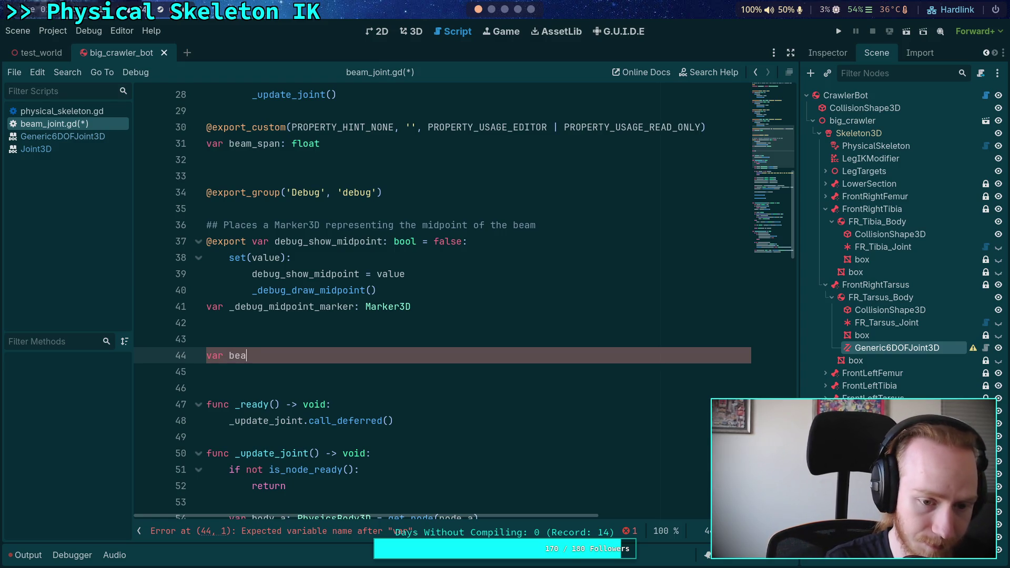
type("_")
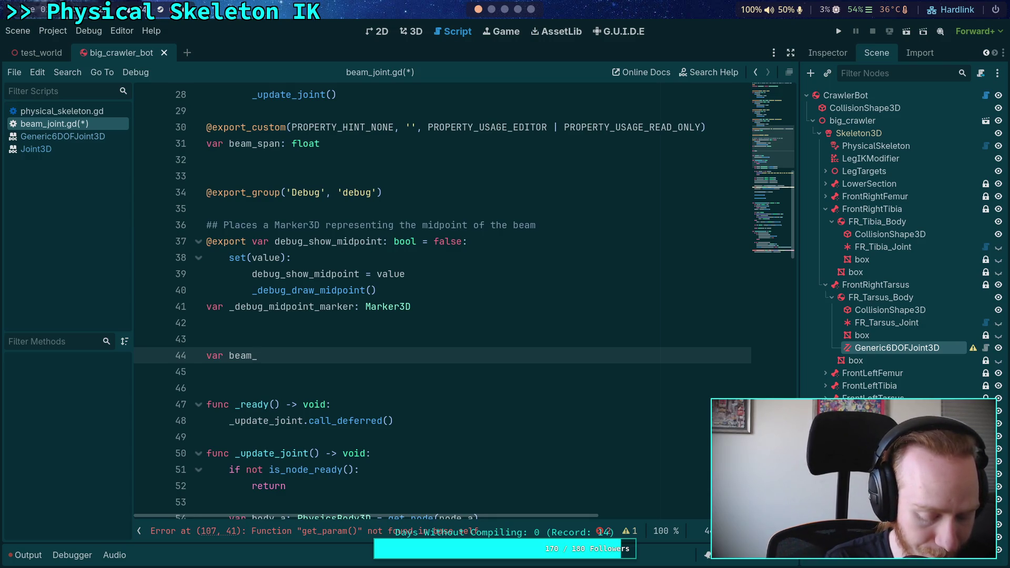
scroll(556, 282, "down", 10)
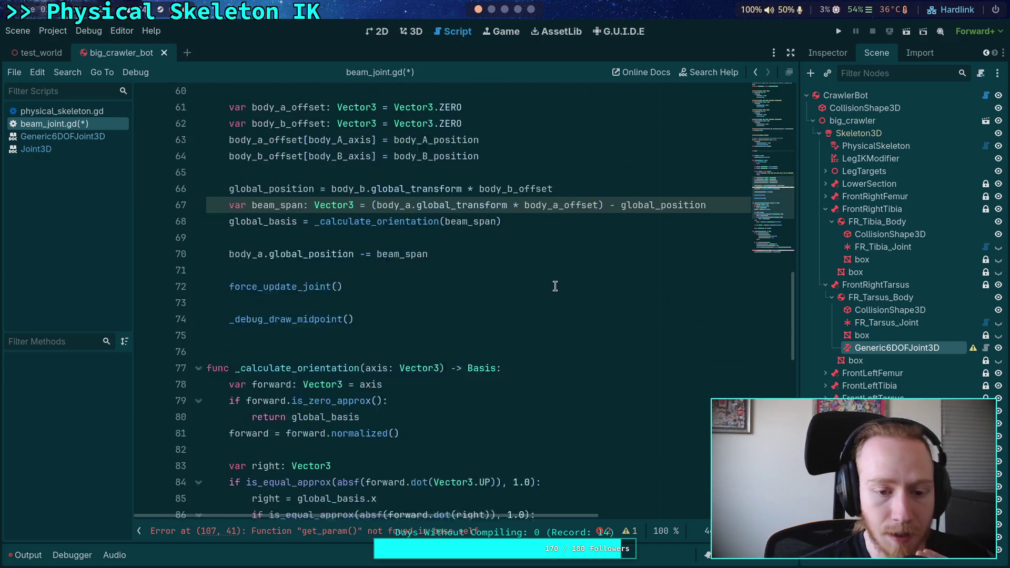
scroll(557, 282, "up", 2)
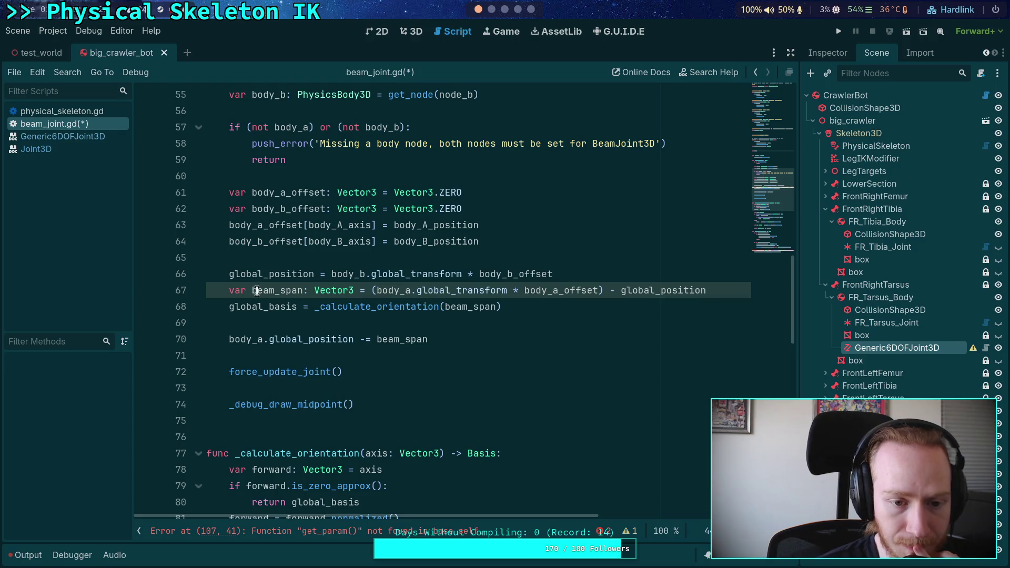
left_click_drag(281, 290, 304, 290)
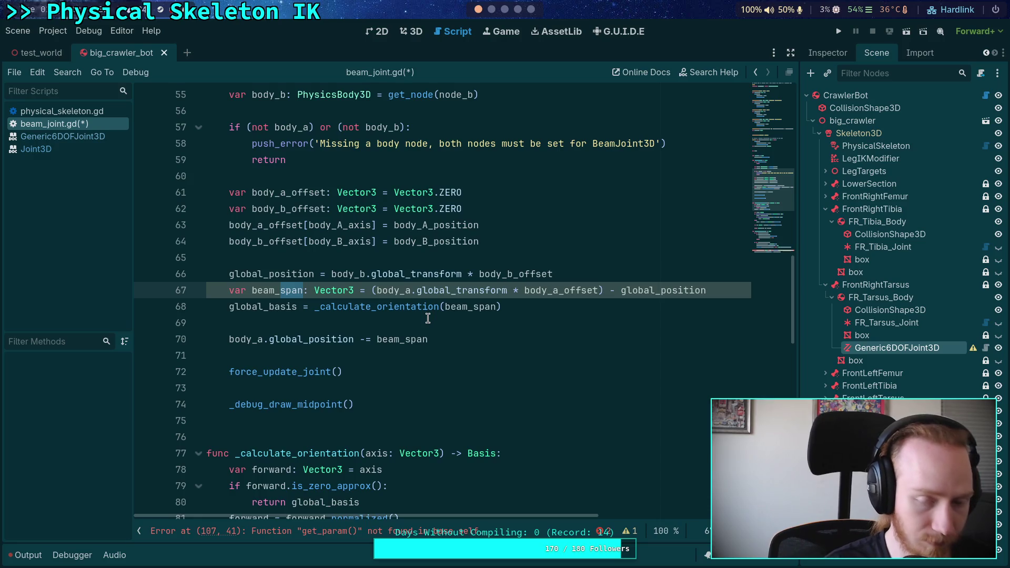
Rename the local beam_span to beam_displacement and use it as the orientation argument.
type("displac")
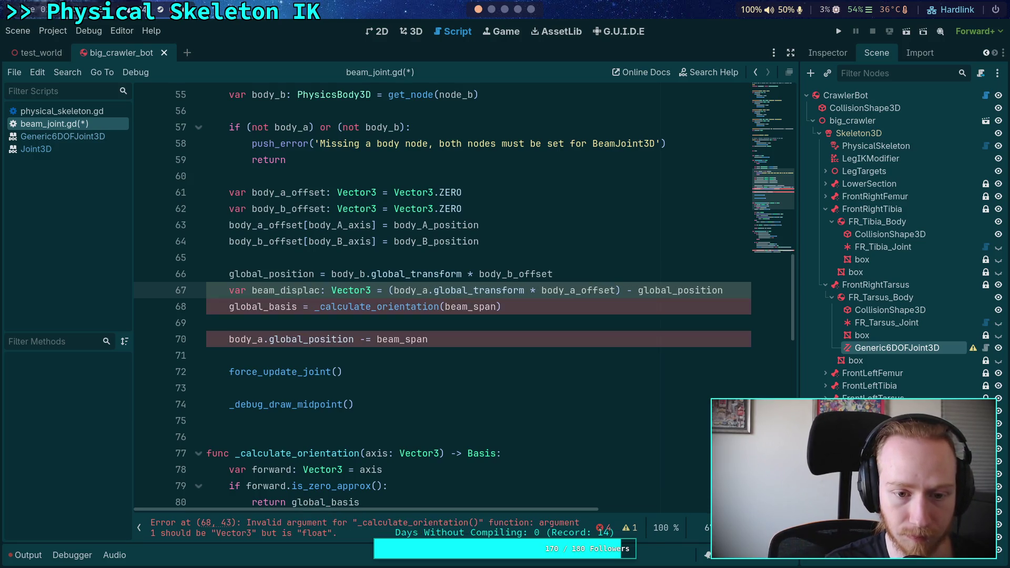
type("ement")
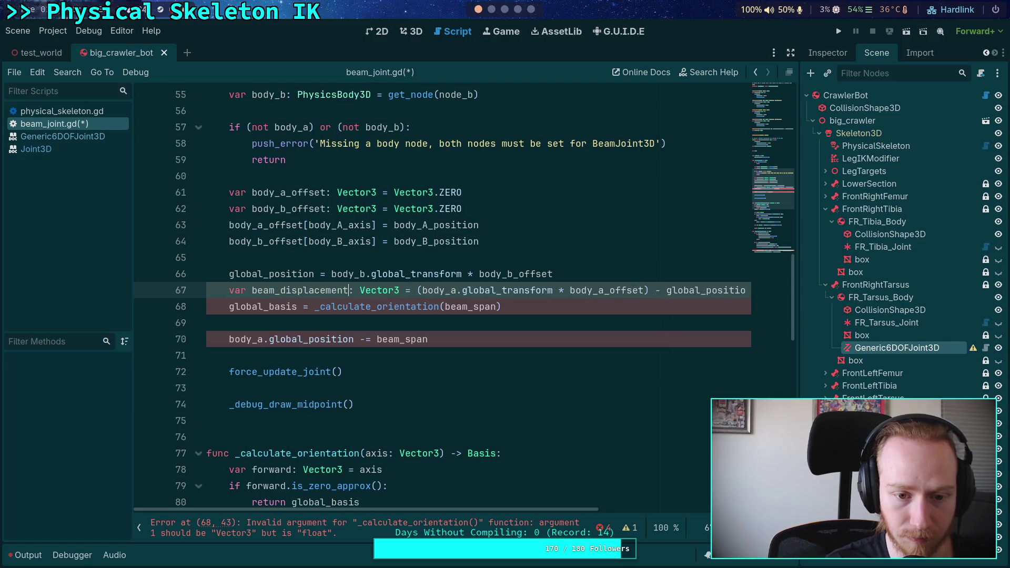
left_click(496, 307)
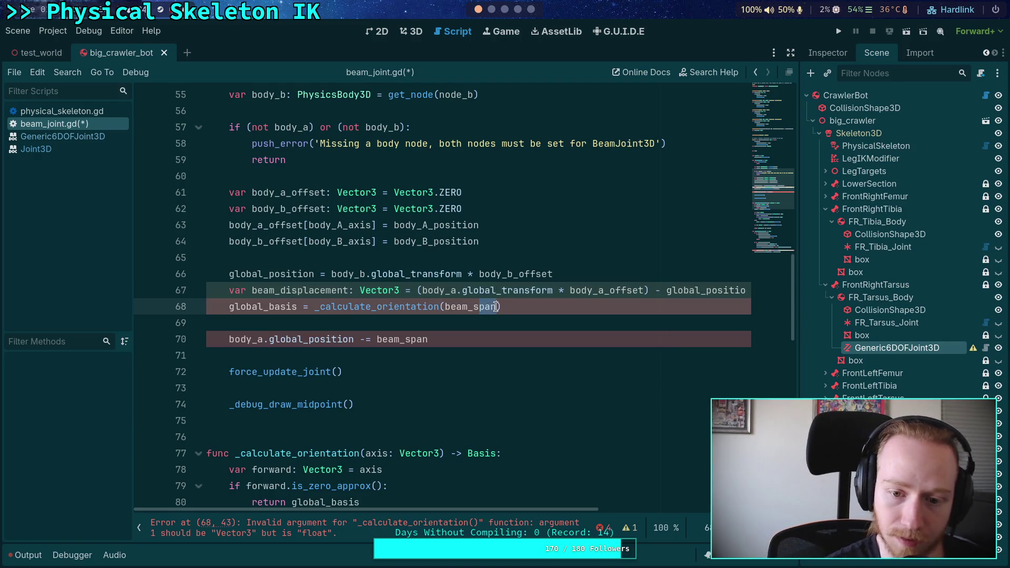
key("BackSpace")
key("BackSpace")
key("BackSpace")
key("BackSpace")
type("disp")
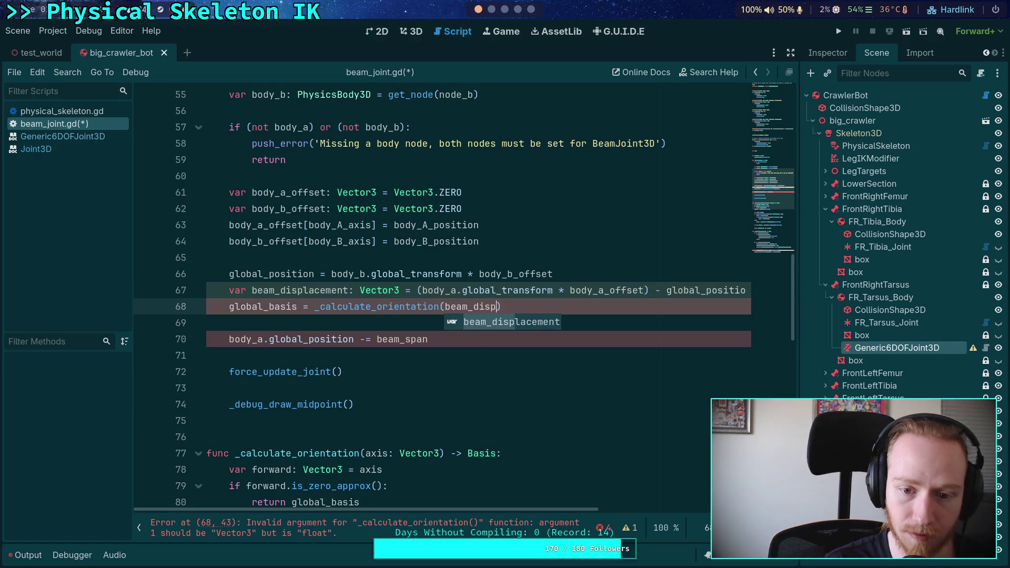
key("Return")
key("Return")
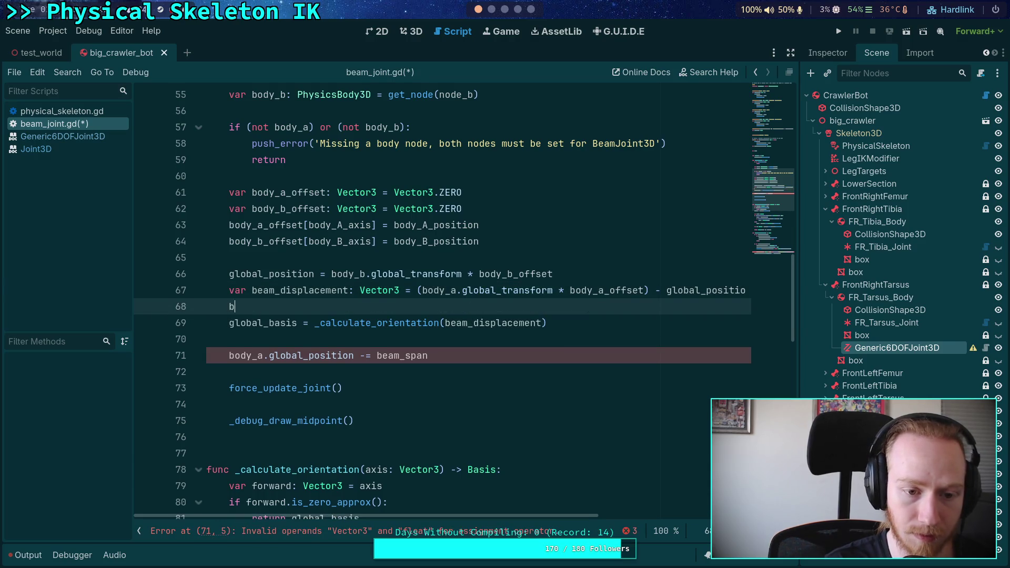
Add 'beam_span = beam_displacement.length()' and save the script.
type("eam_pas")
key("BackSpace")
key("BackSpace")
key("BackSpace")
type("s")
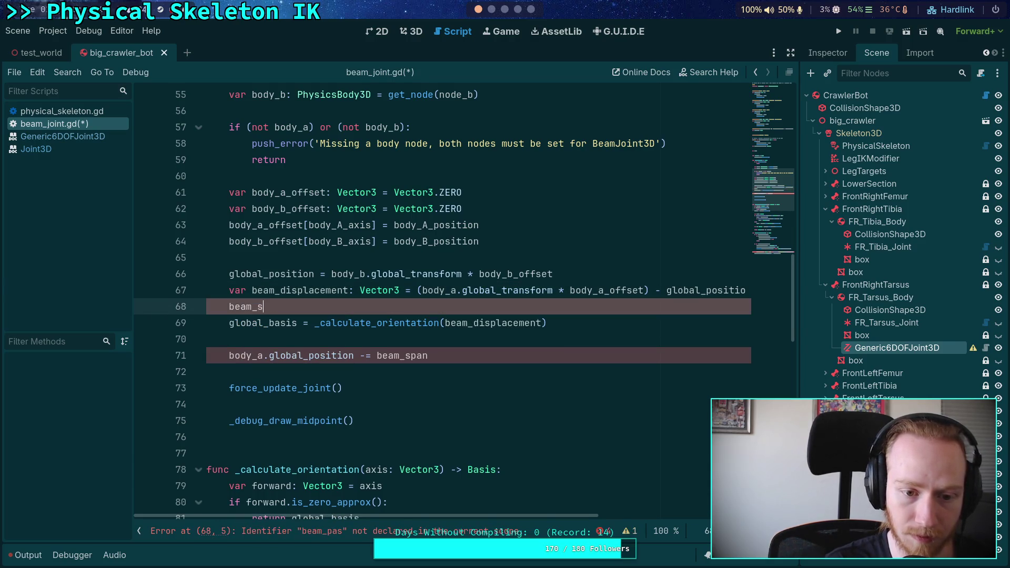
key("Return")
type("= bea")
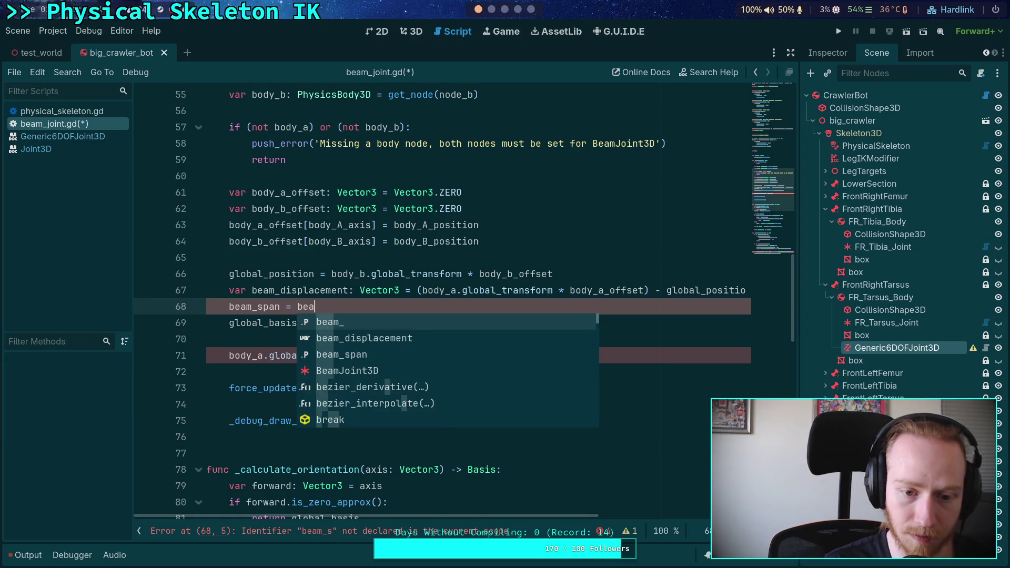
key("Down")
key("Return")
type(".le")
key("Return")
key("ctrl+s")
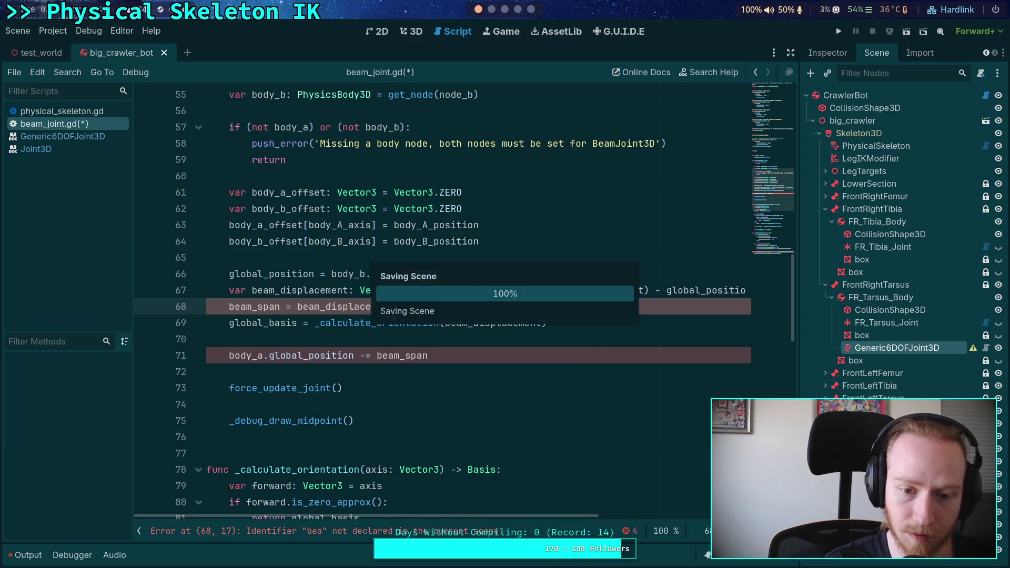
Make the body_a position offset subtract beam_displacement instead of the old name, and save.
scroll(421, 410, "up", 1)
left_click_drag(405, 405, 430, 405)
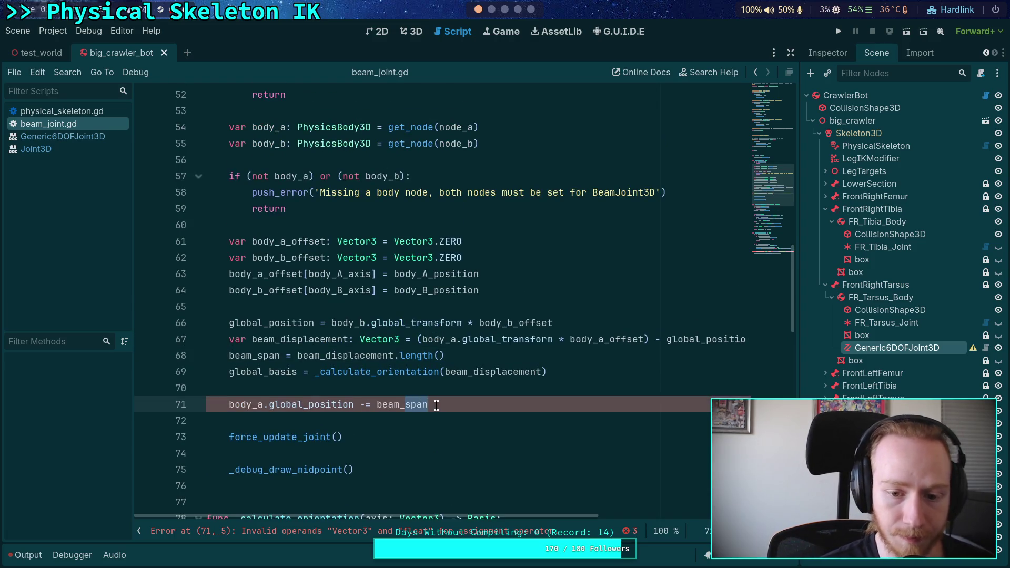
type("di")
key("Return")
key("ctrl+s")
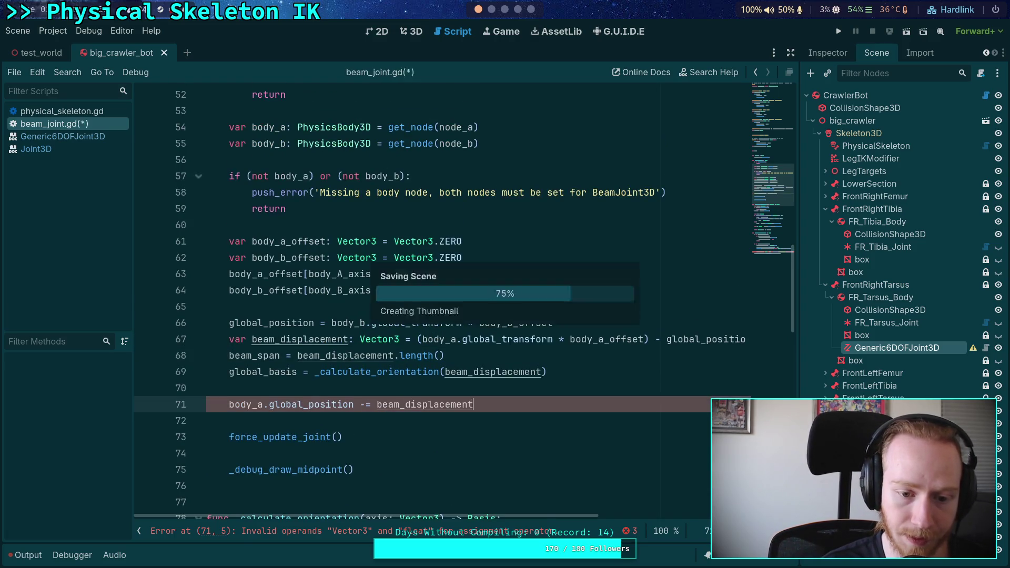
Delete the unfinished 'var beam_' line and save beam_joint.gd.
scroll(435, 350, "up", 8)
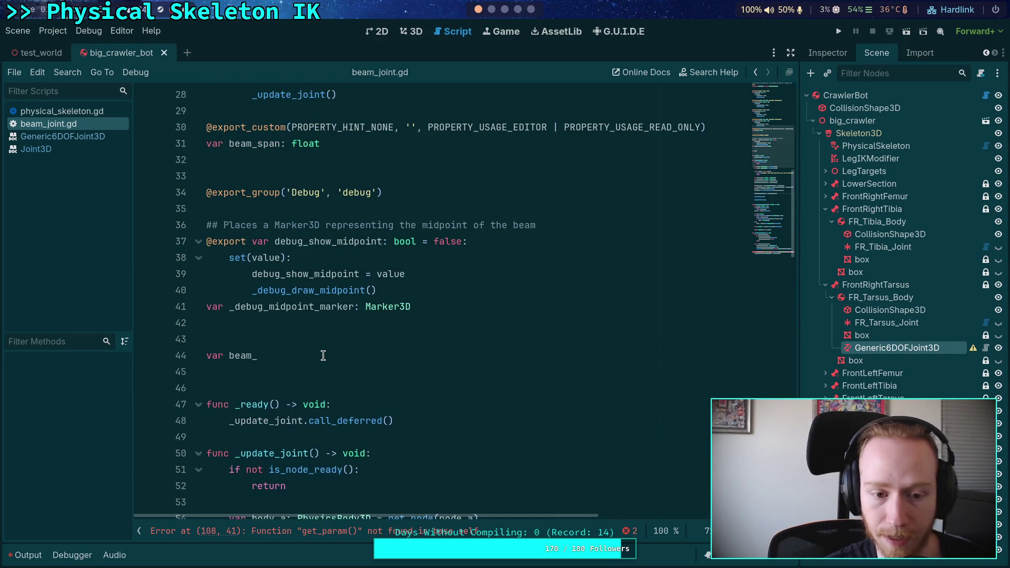
key("BackSpace")
key("BackSpace")
key("BackSpace")
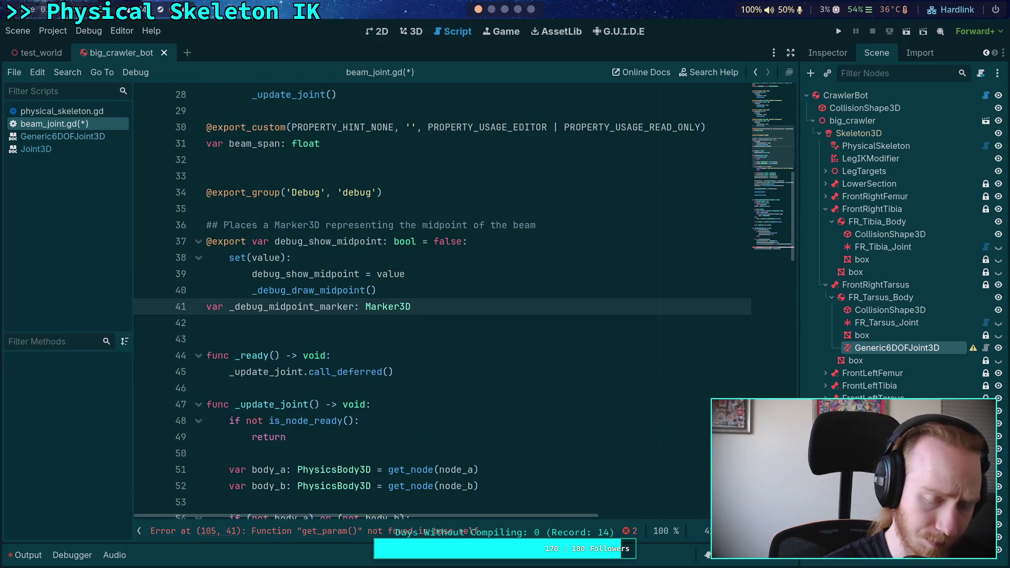
key("ctrl+s")
scroll(416, 318, "down", 10)
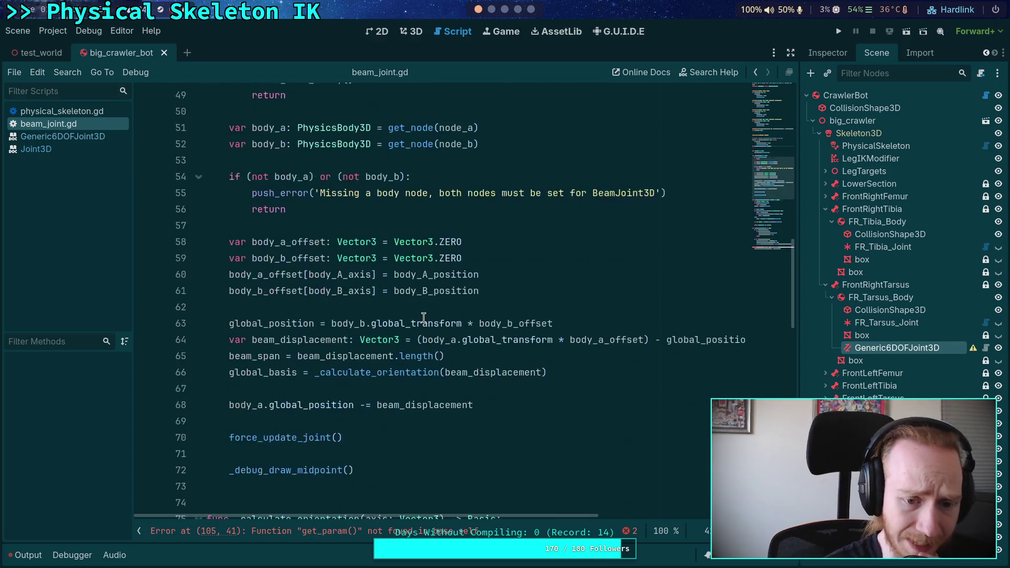
Add a body_a.global_position line right after force_update_joint().
left_click(548, 261)
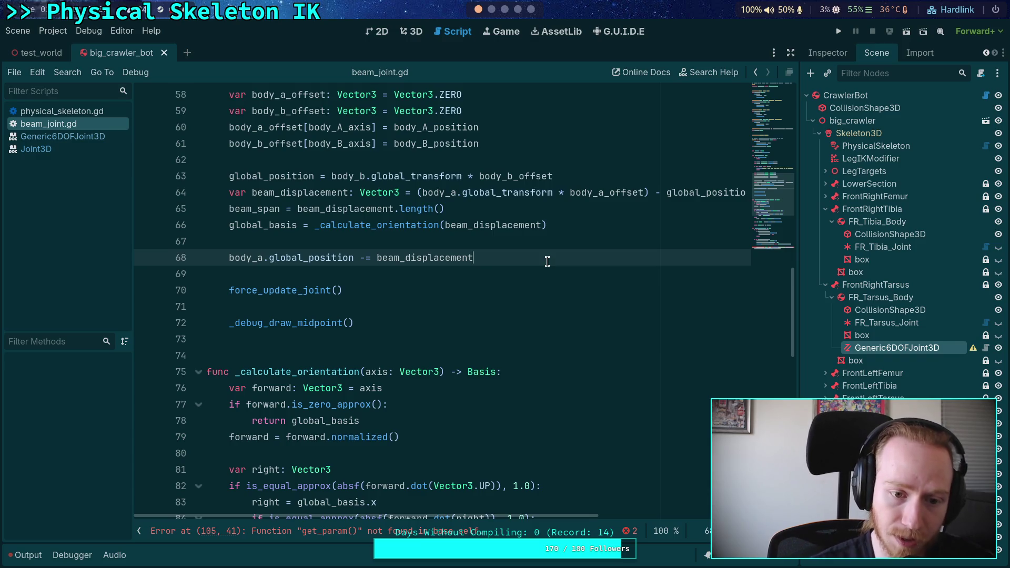
left_click(408, 286)
key("Return")
key("Return")
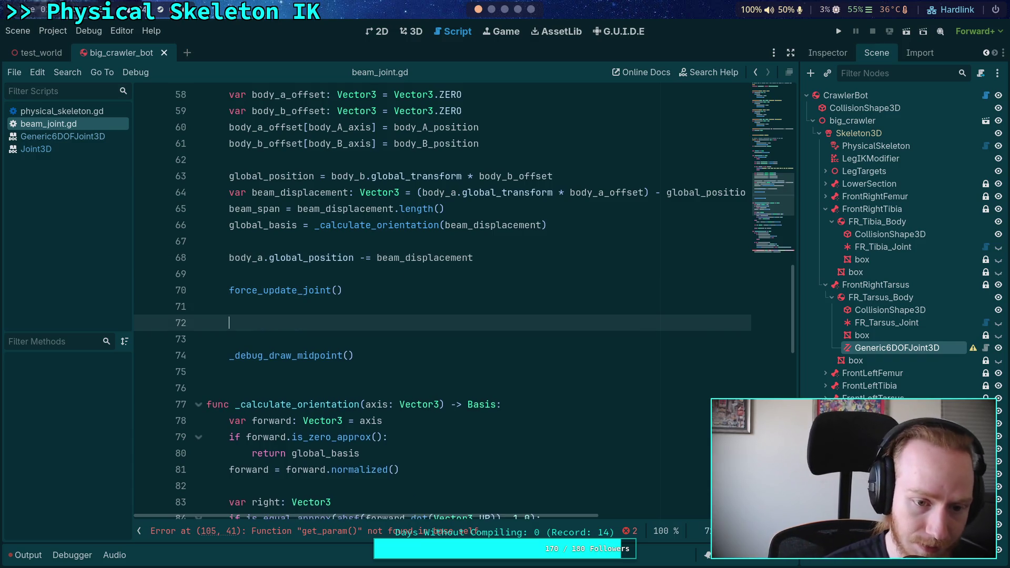
type("body_a.glo")
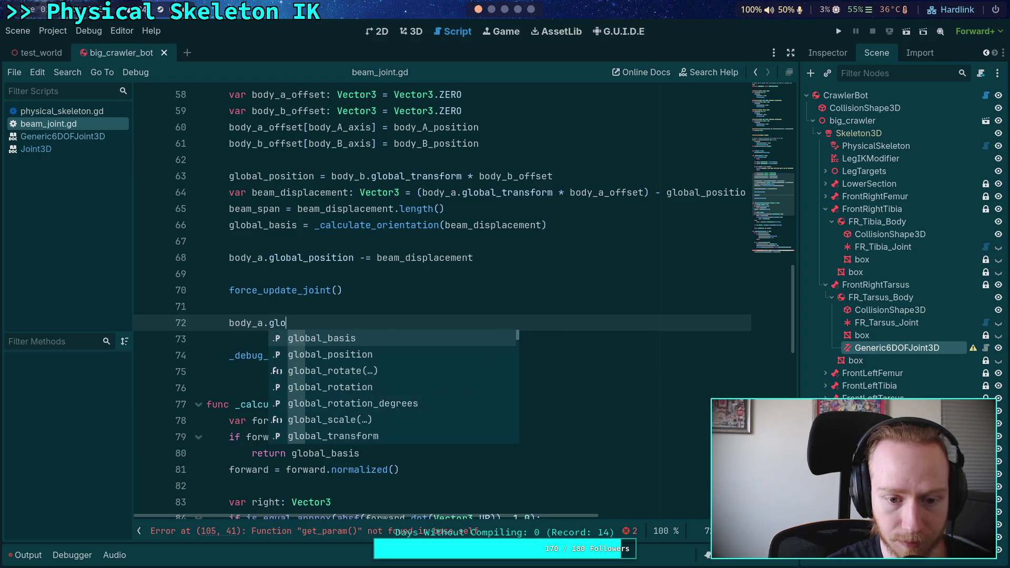
key("Down")
key("Return")
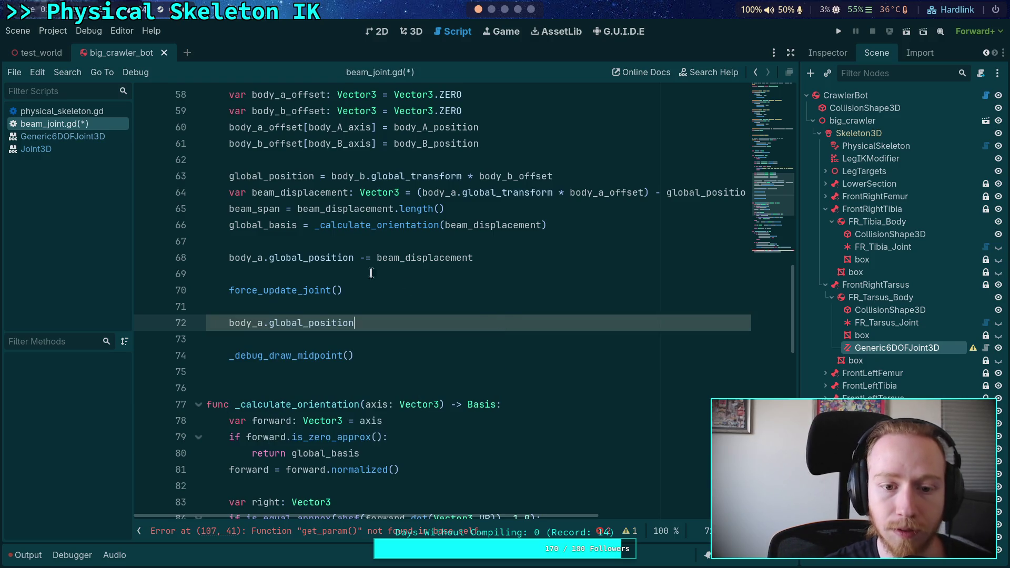
Store 'original_position: Vector3 = body_a.global_position' before body_a is shifted.
left_click(395, 240)
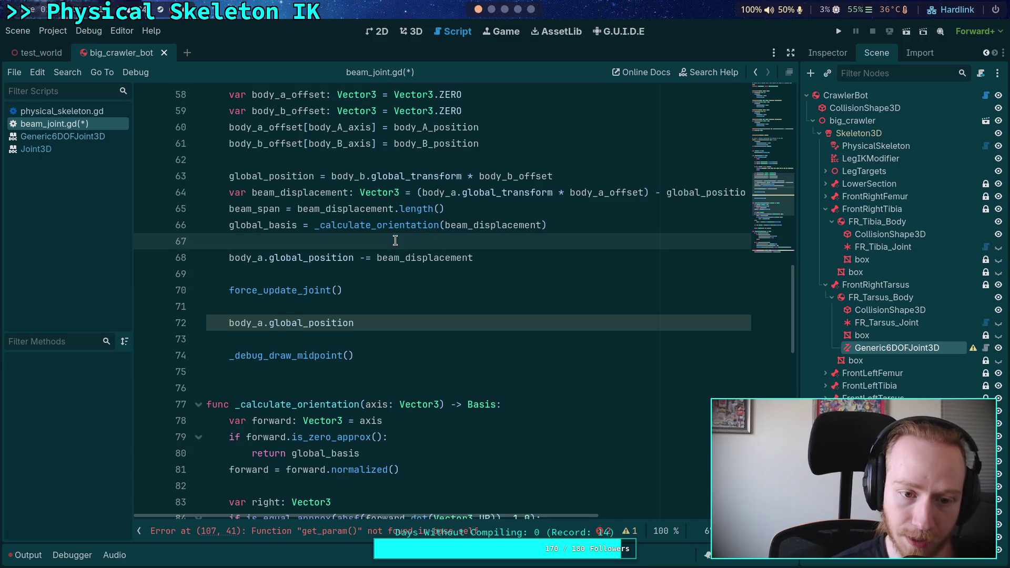
key("Return")
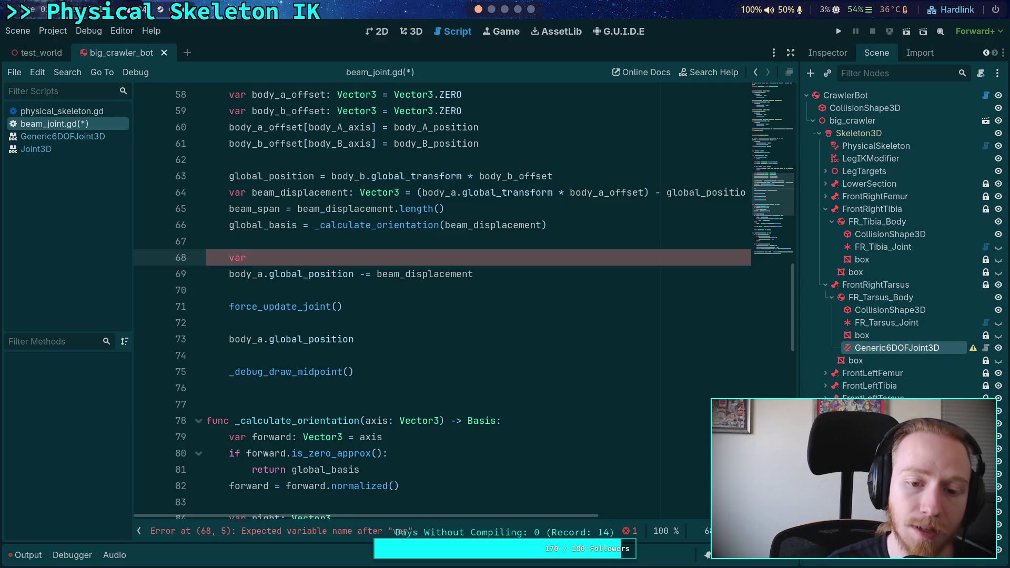
type("riginal_position: ")
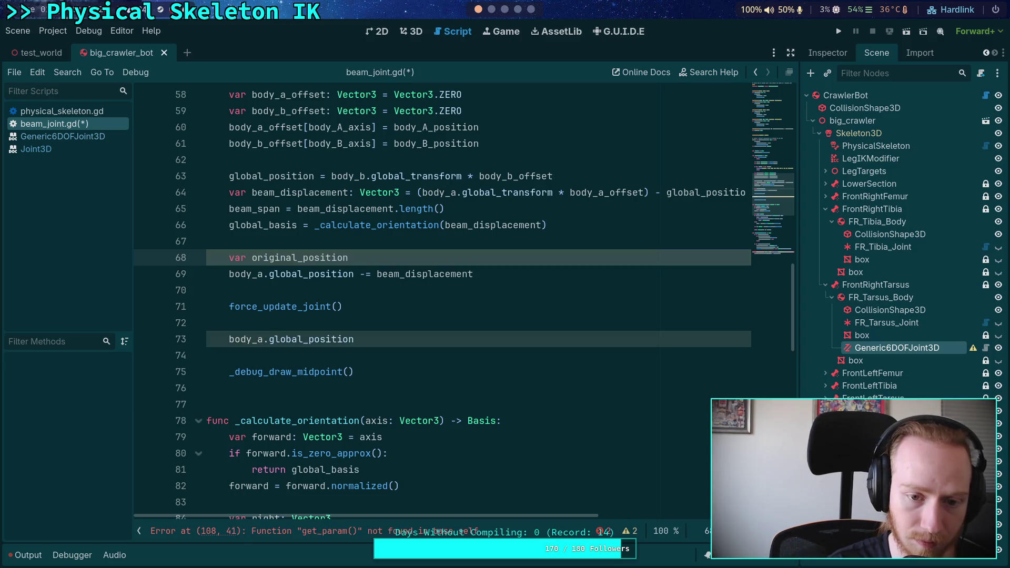
type("Vector3 = b")
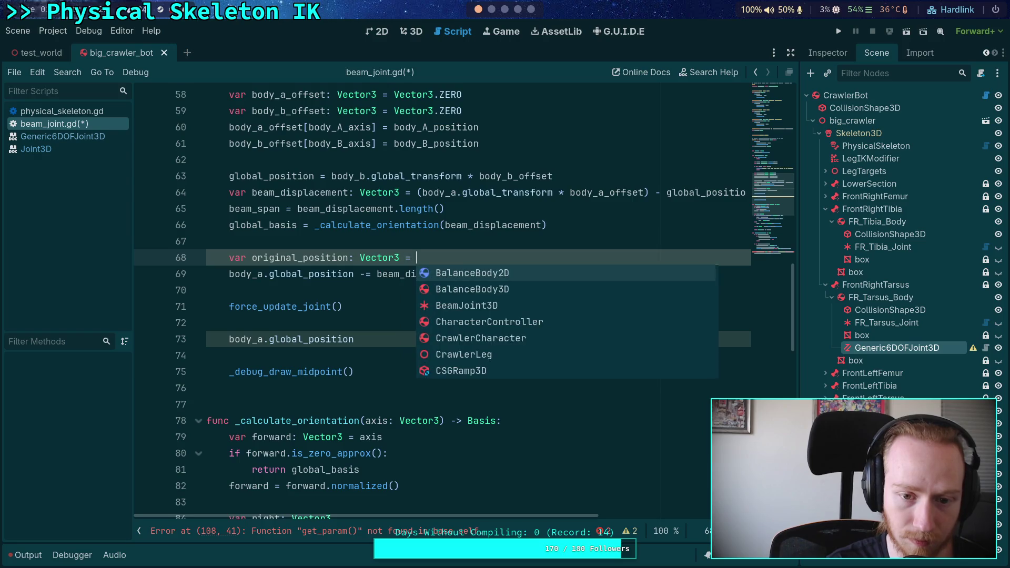
type("ody_a.glo")
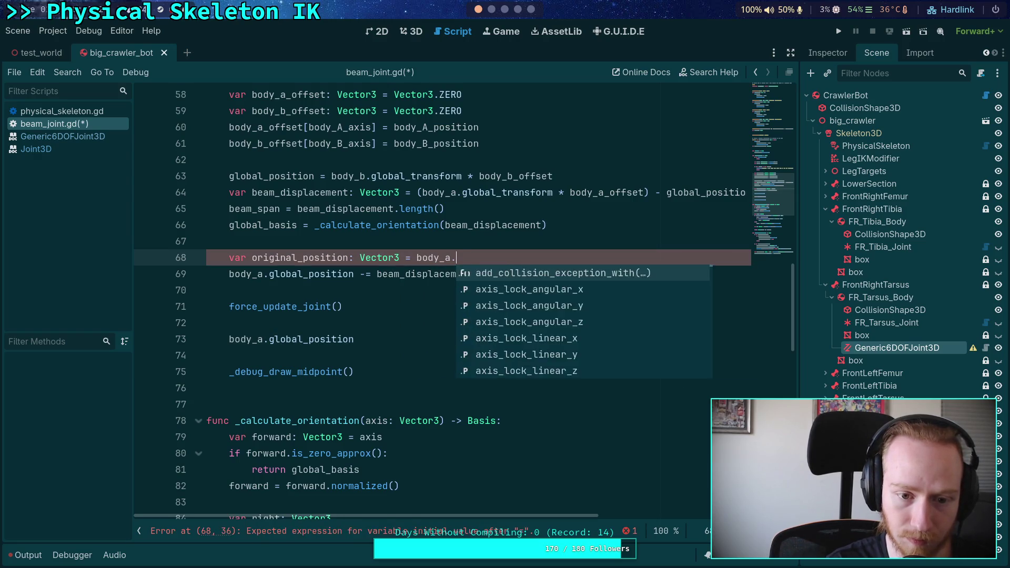
key("Down")
key("Return")
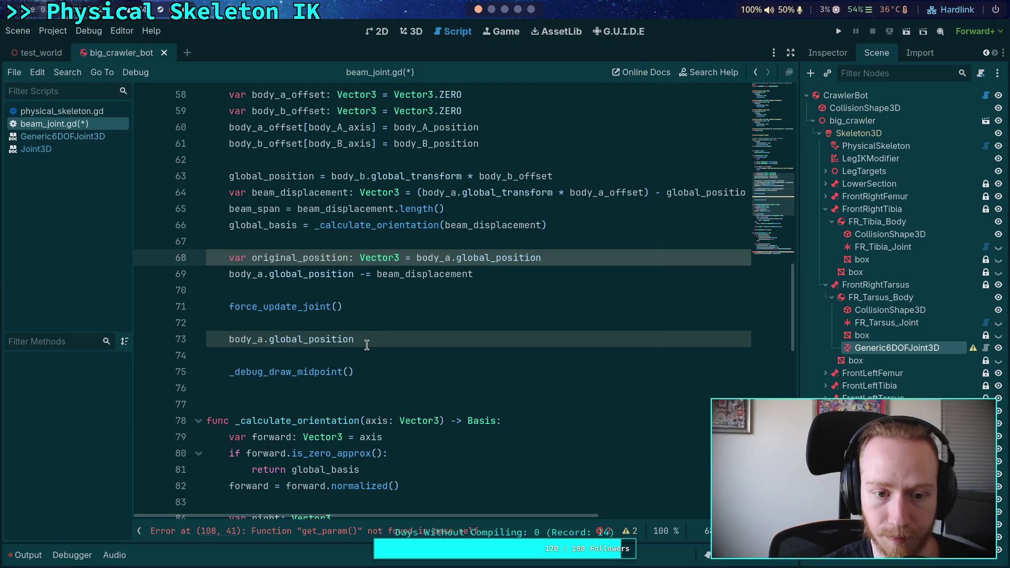
Complete 'body_a.global_position = original_position' after the update and save.
left_click(386, 338)
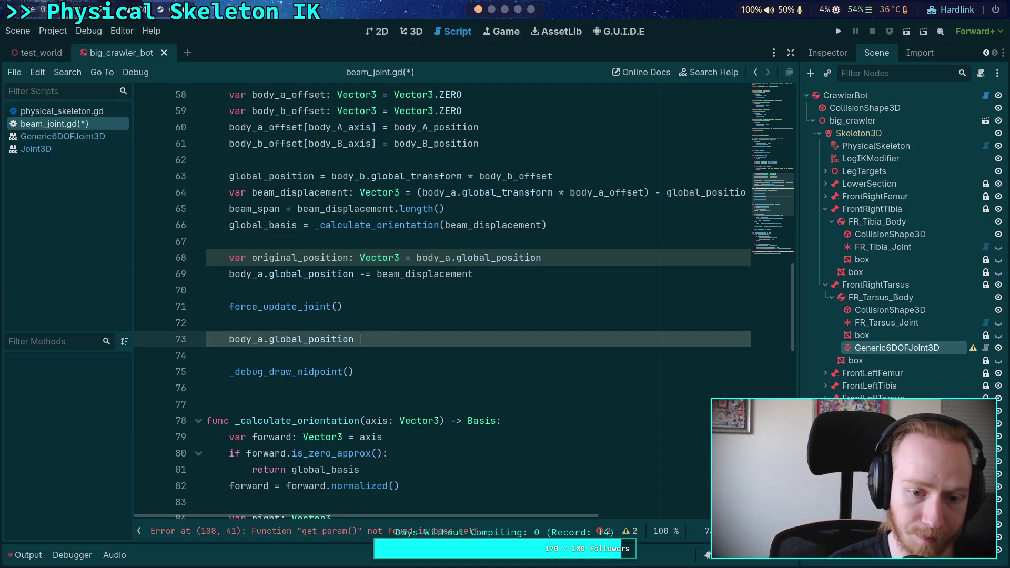
type("= ori")
key("Return")
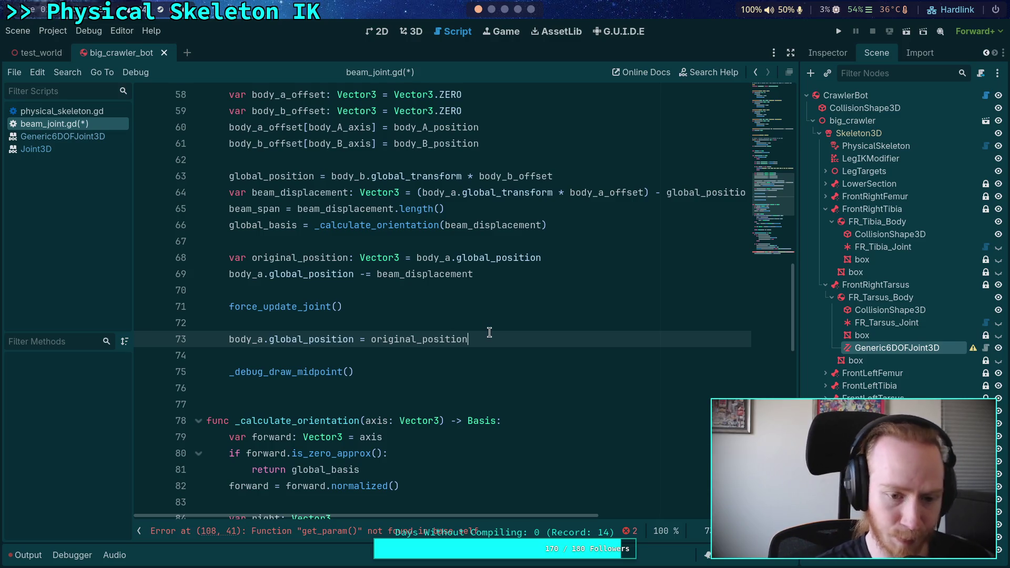
key("ctrl+s")
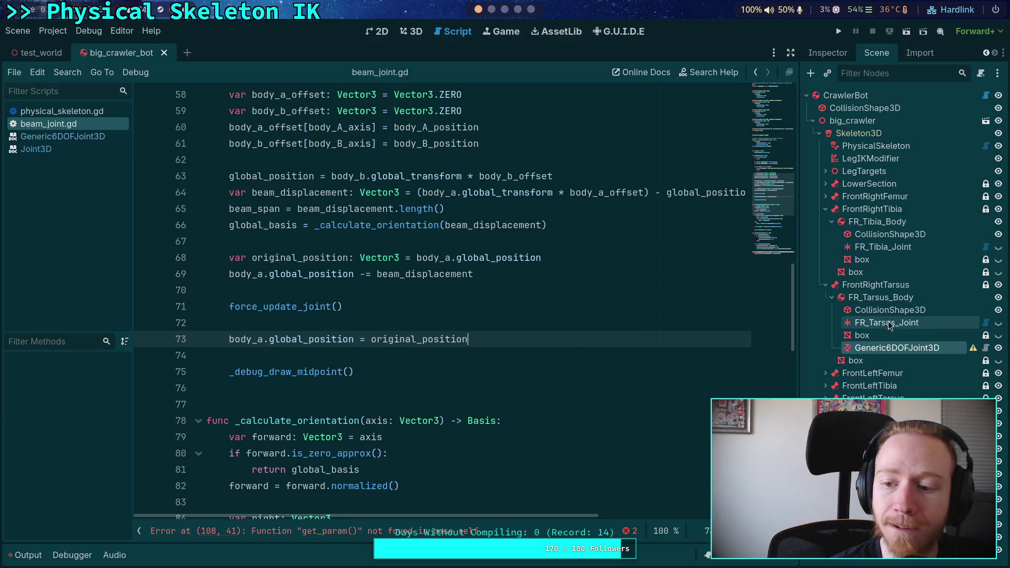
Try switching the marker position's x axis to z on line 109, then revert it to x.
scroll(679, 332, "down", 12)
scroll(650, 347, "up", 2)
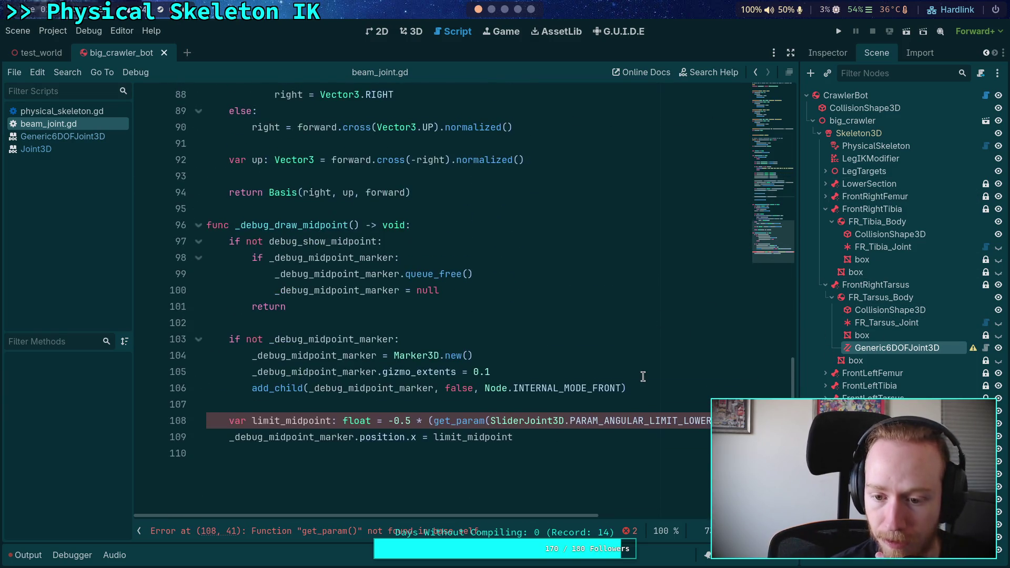
mouse_move(513, 517)
left_mouse_down()
mouse_move(663, 516)
mouse_move(501, 518)
left_mouse_up()
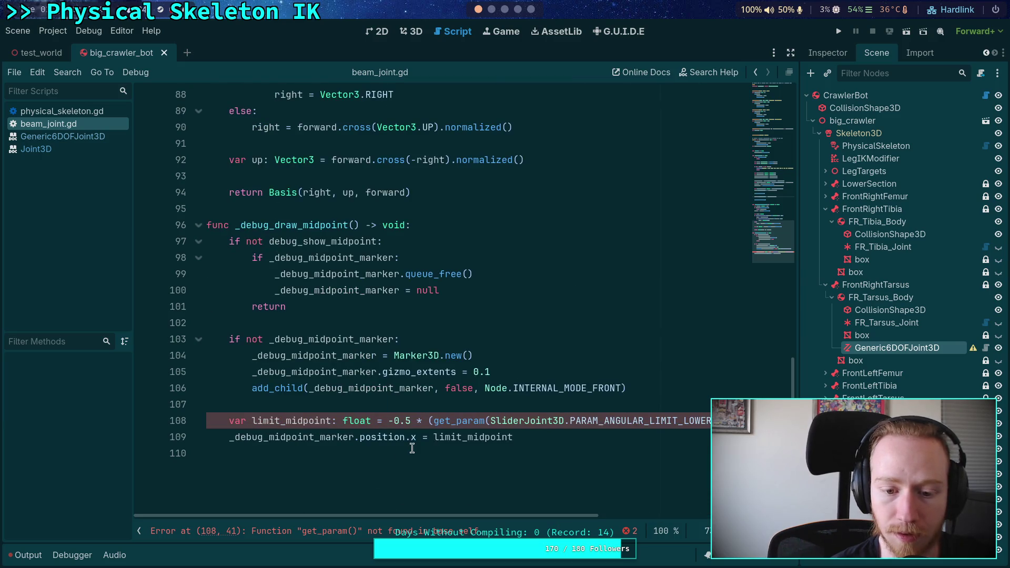
left_click_drag(432, 443, 548, 440)
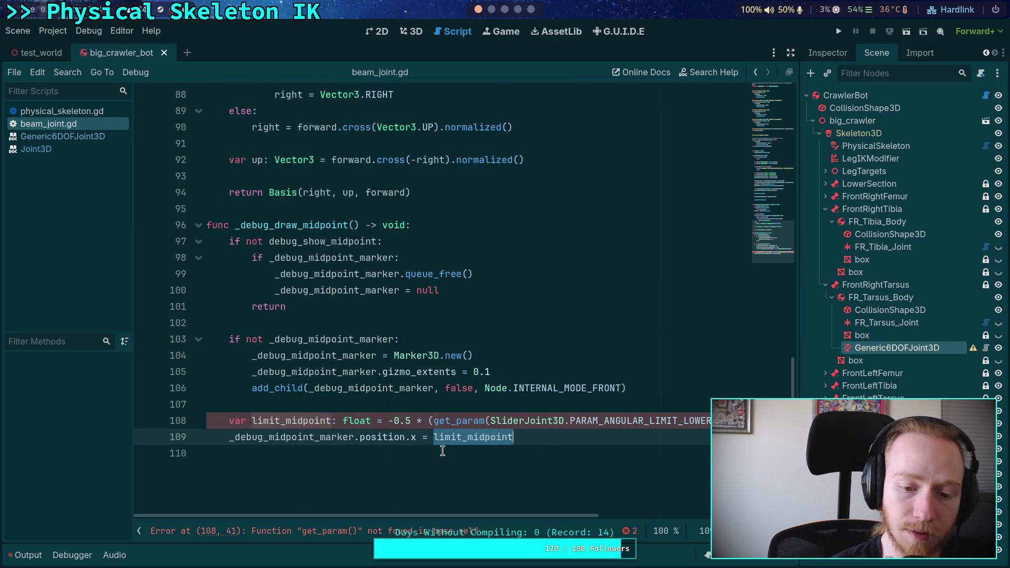
left_click(405, 439)
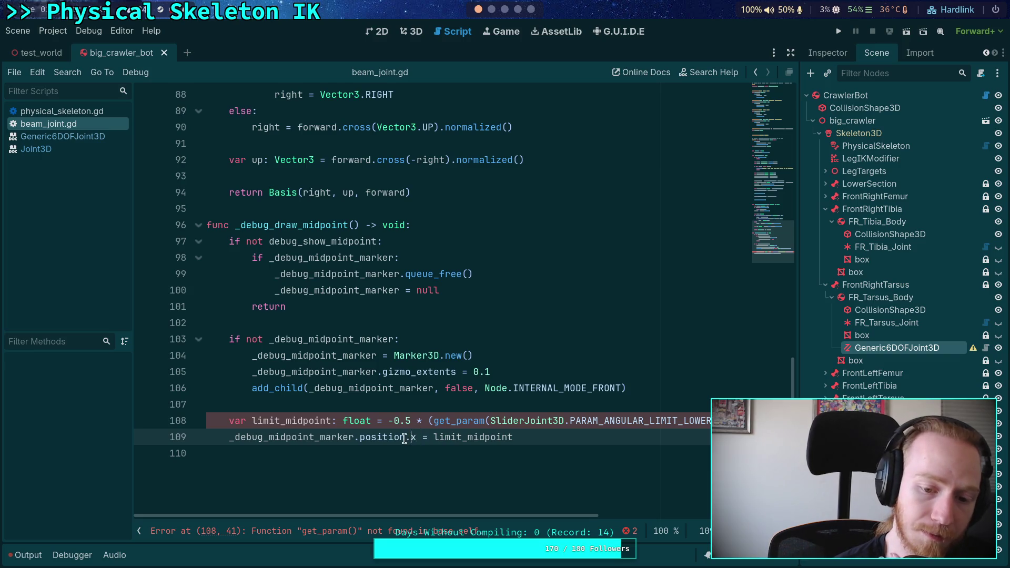
double_click(417, 439)
type("z")
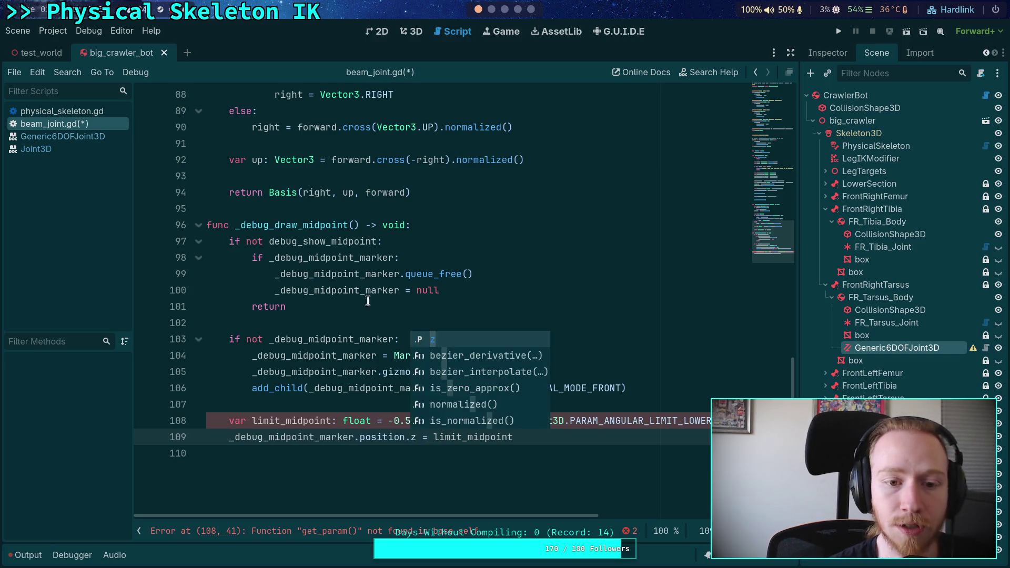
left_click(347, 323)
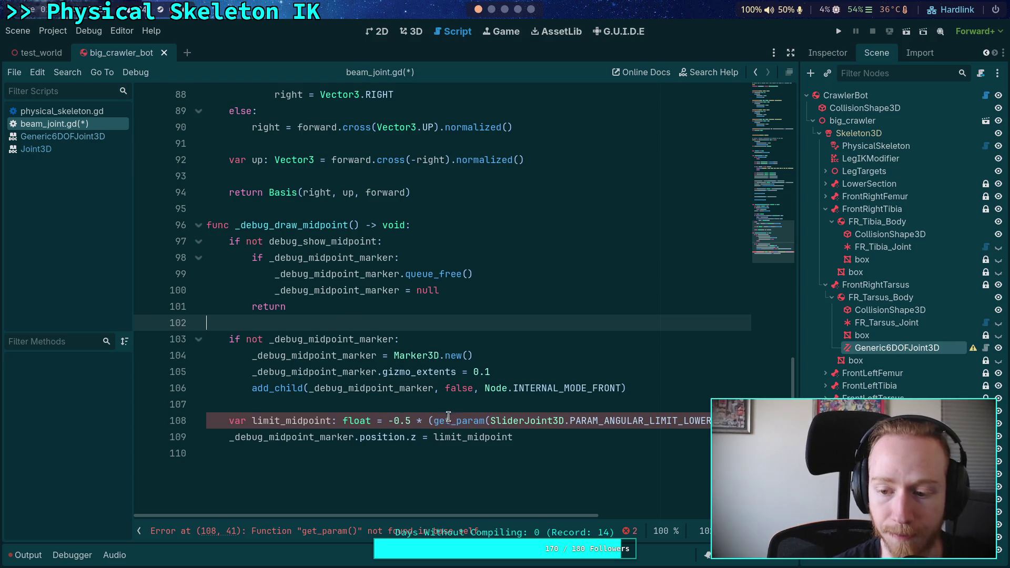
left_click(412, 436)
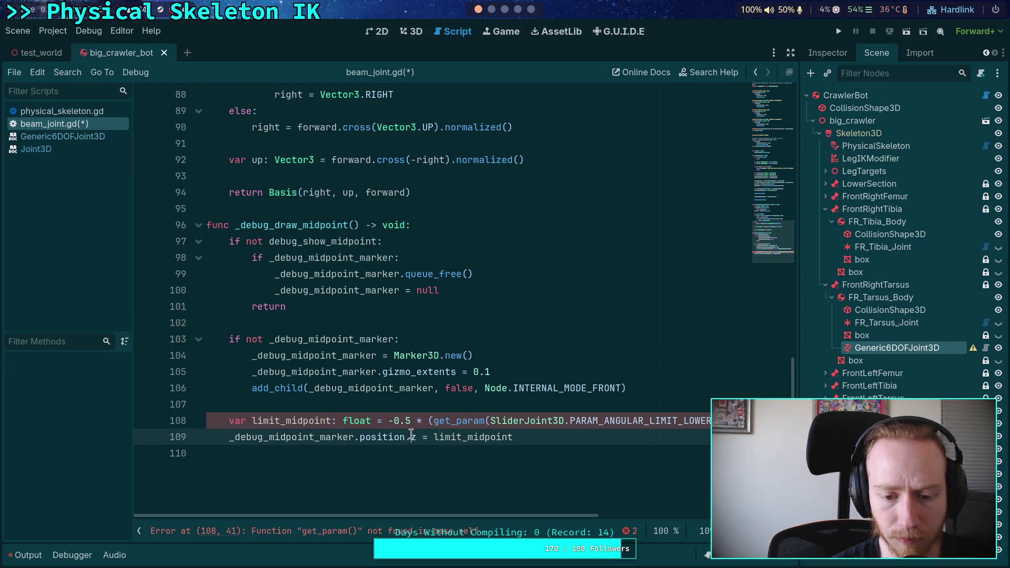
double_click(412, 437)
type("x")
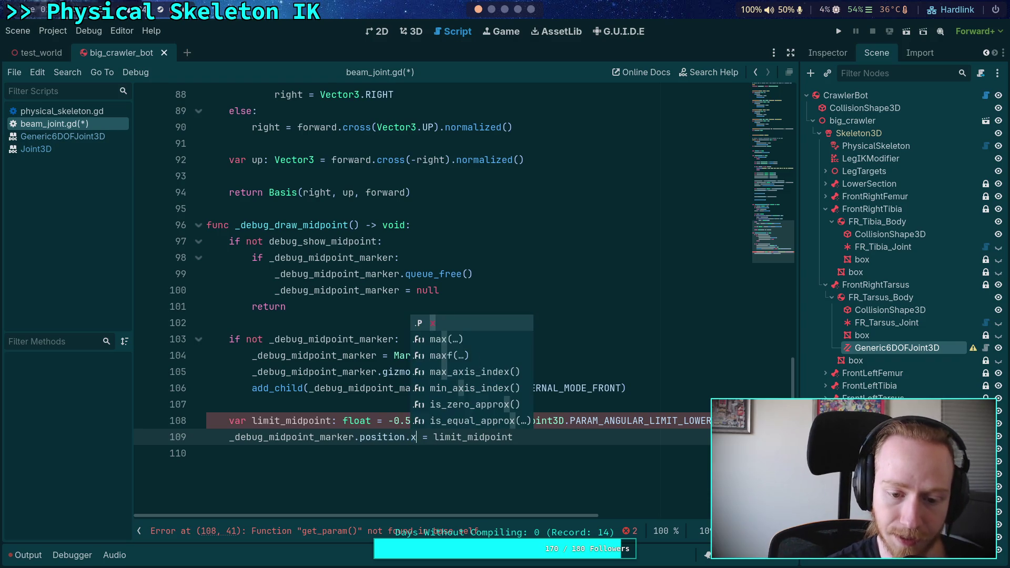
left_click(305, 273)
Reorder the return on line 94 to Basis(forward, up, right) and save.
left_click(306, 192)
double_click(307, 193)
key("BackSpace")
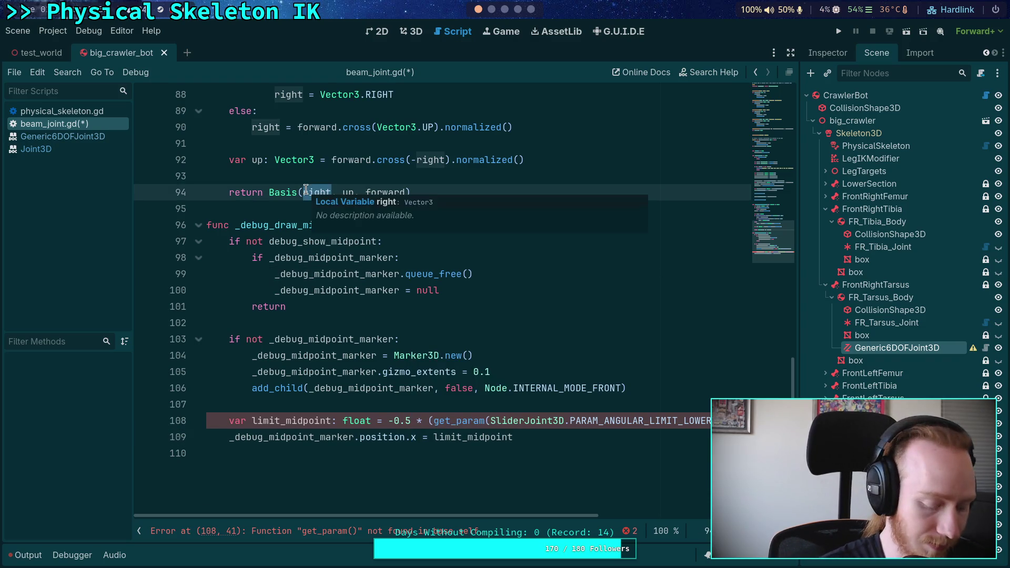
type("forward")
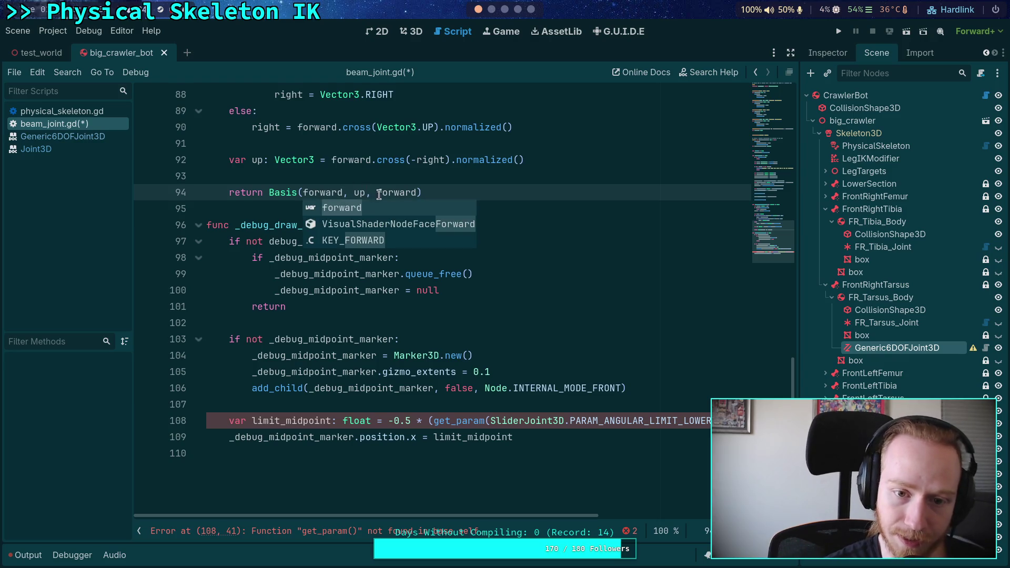
double_click(379, 193)
type("right")
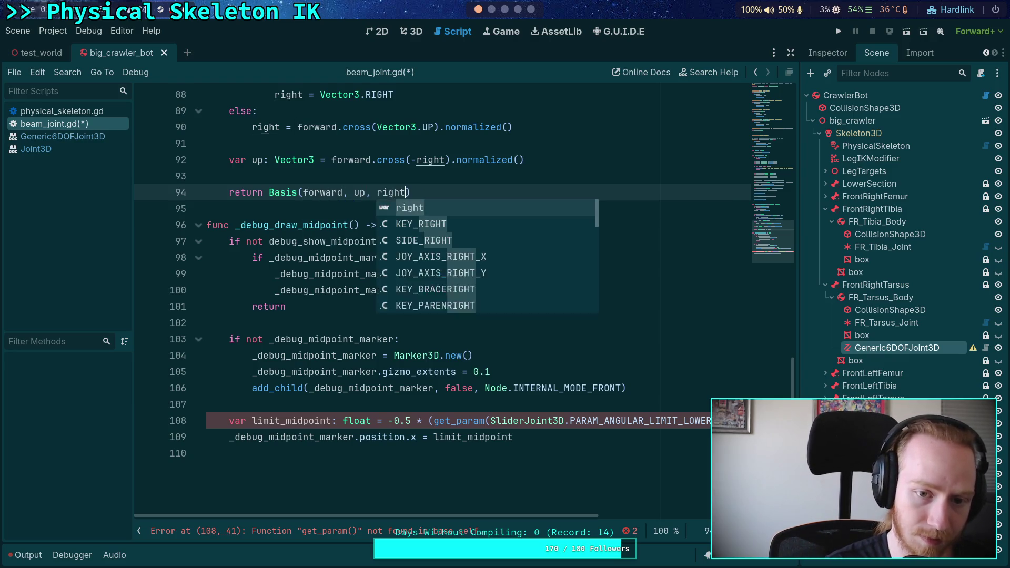
key("ctrl+s")
Replace the get_param expression on line 108 with 0.5 * beam_span and save.
left_click(416, 420)
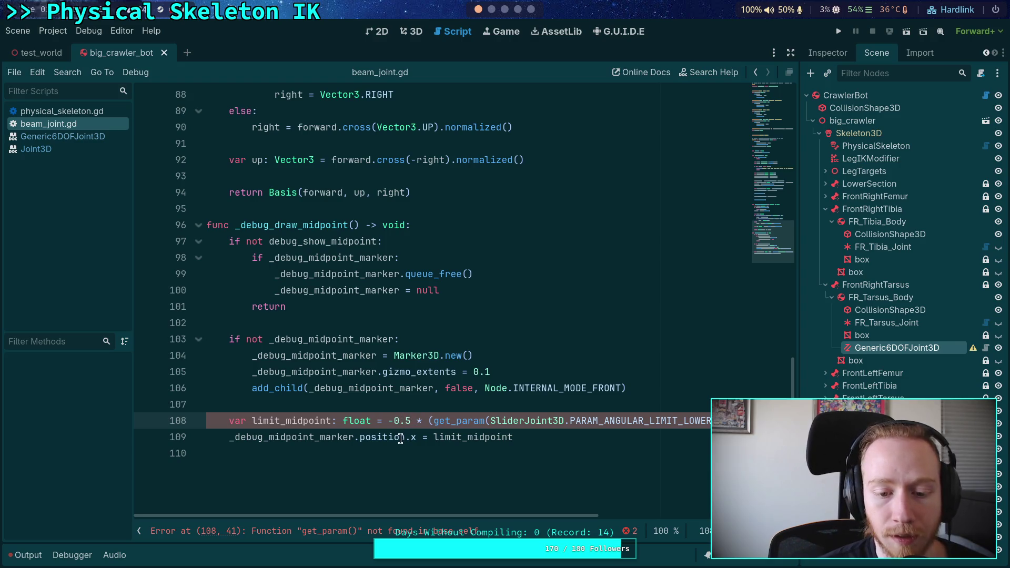
left_click(543, 439)
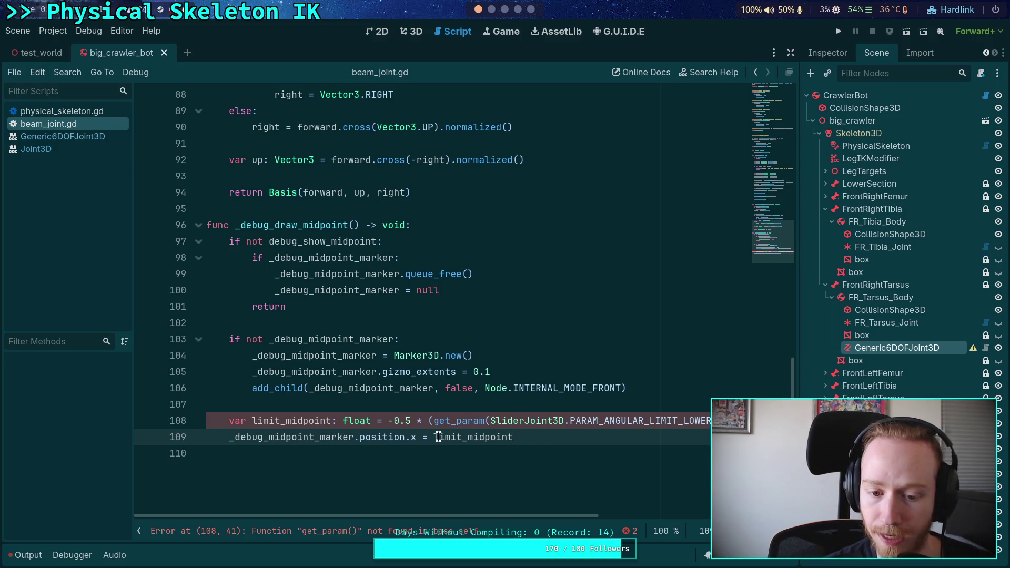
key("Up")
key("shift+End")
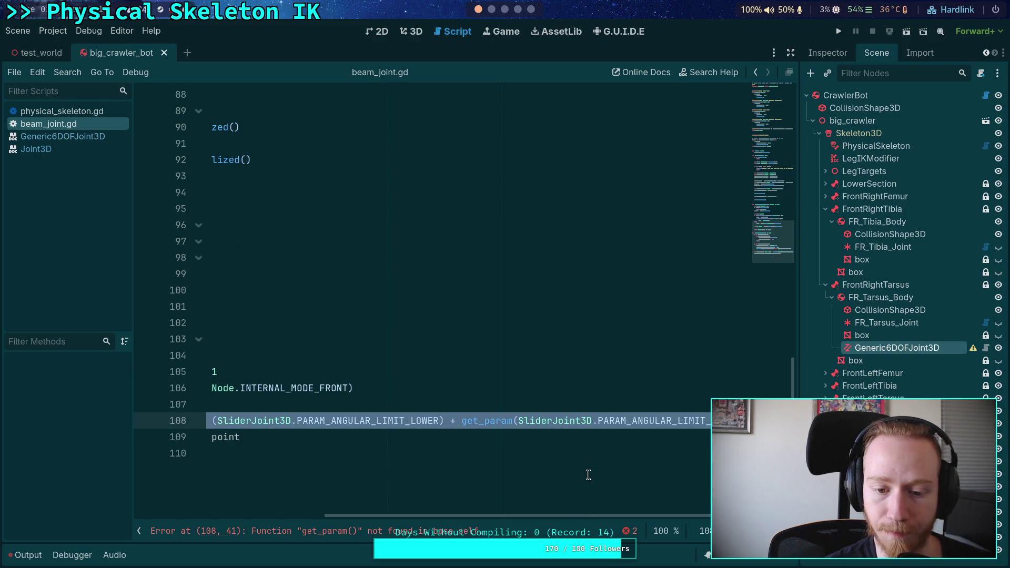
left_click_drag(583, 515, 412, 495)
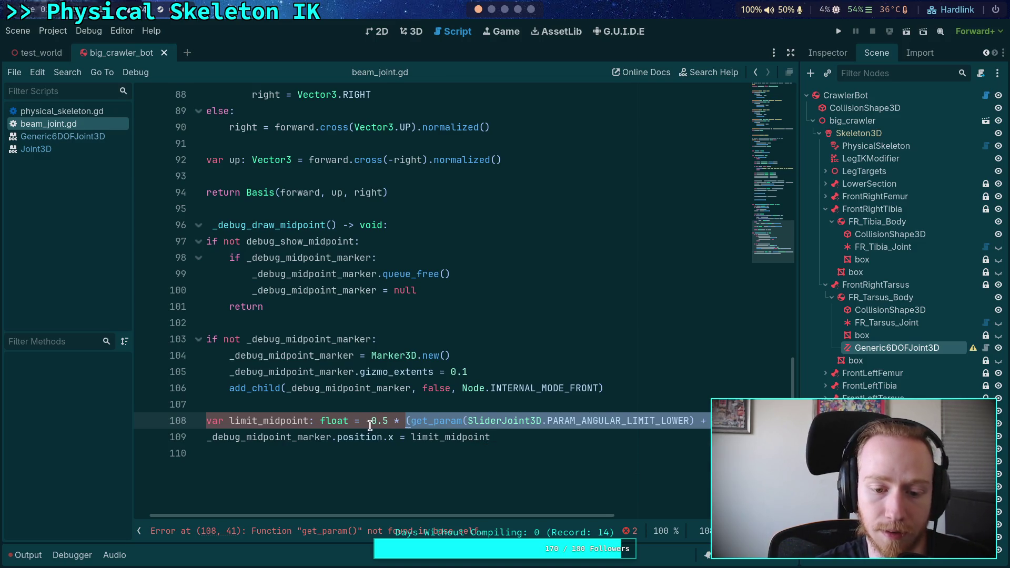
left_click(370, 425)
key("Delete")
key("shift+End")
key("BackSpace")
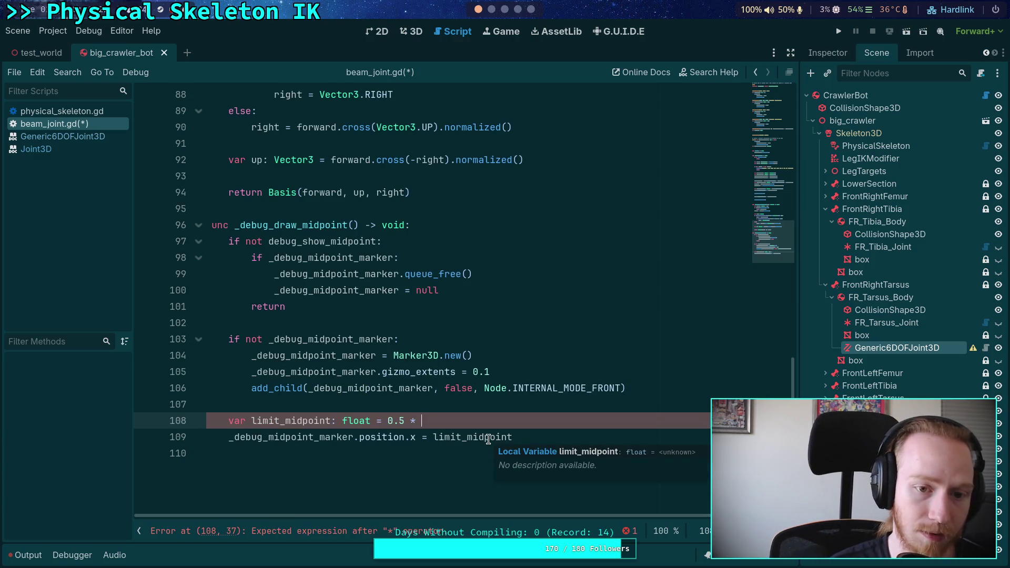
type("beam_span")
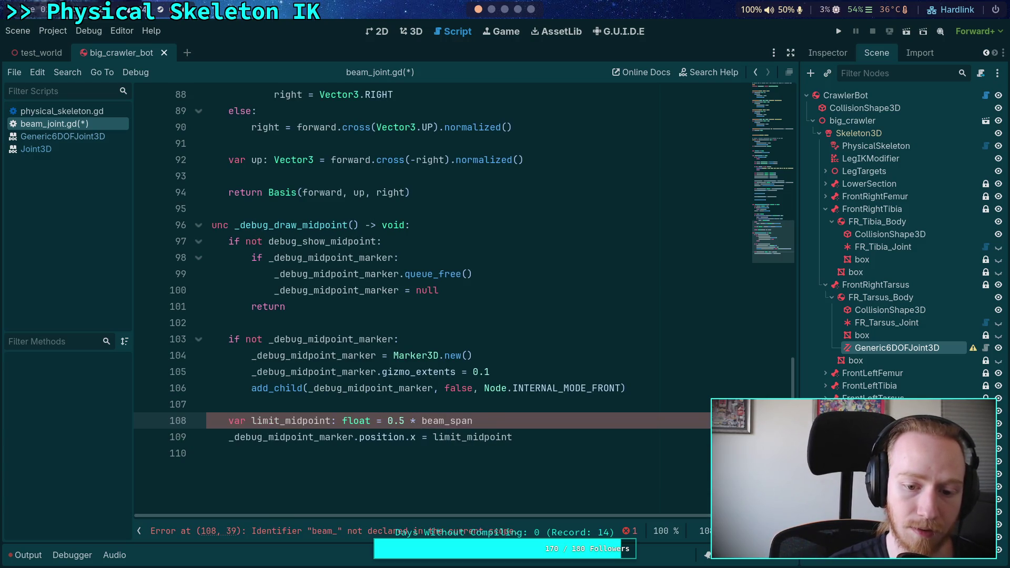
key("ctrl+s")
Move the beam_span = beam_displacement.length() line just above _debug_draw_midpoint() and save.
scroll(449, 400, "up", 9)
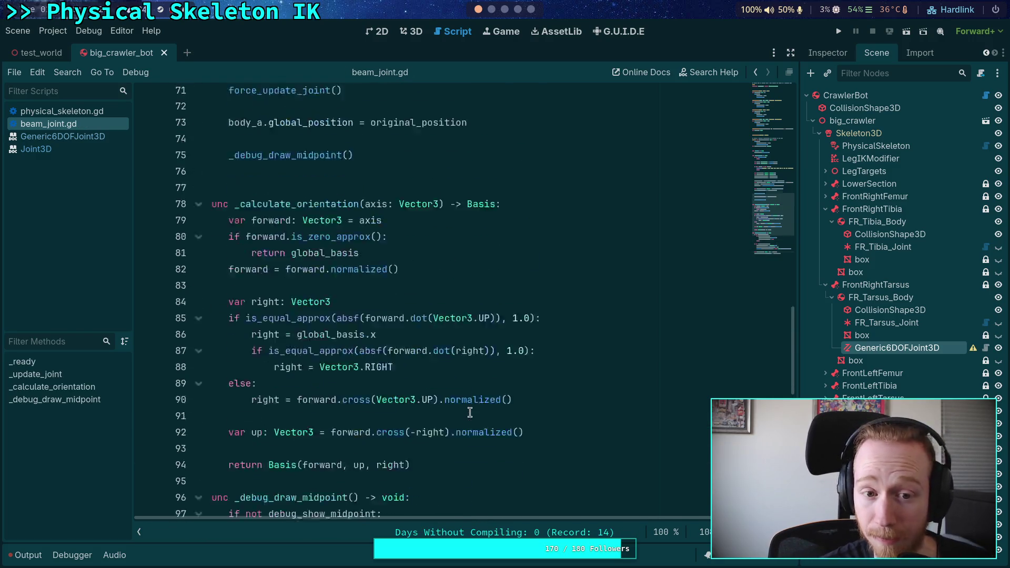
scroll(449, 400, "up", 1)
double_click(263, 209)
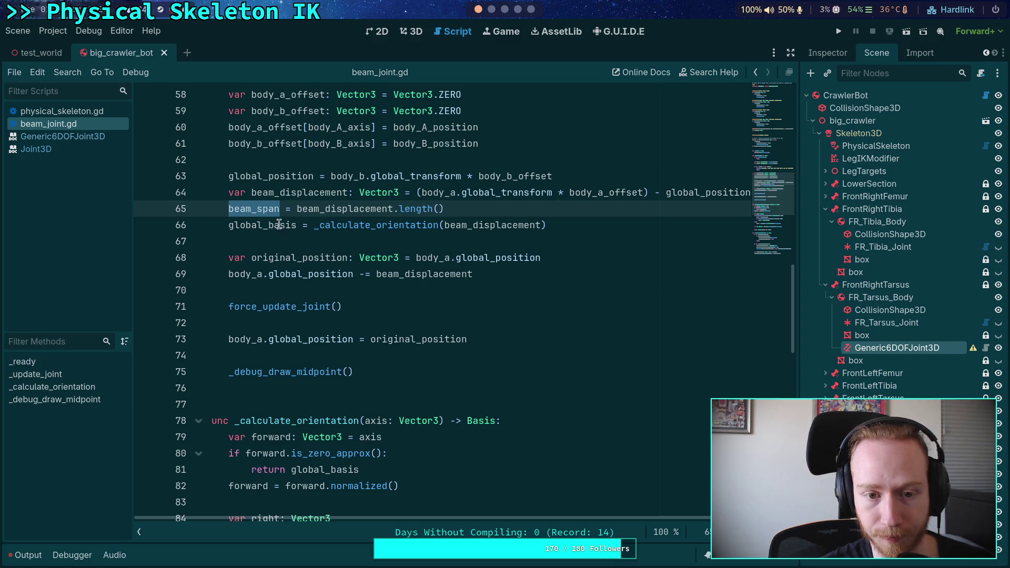
key("alt+Down")
key("alt+Down")
key("alt+Down")
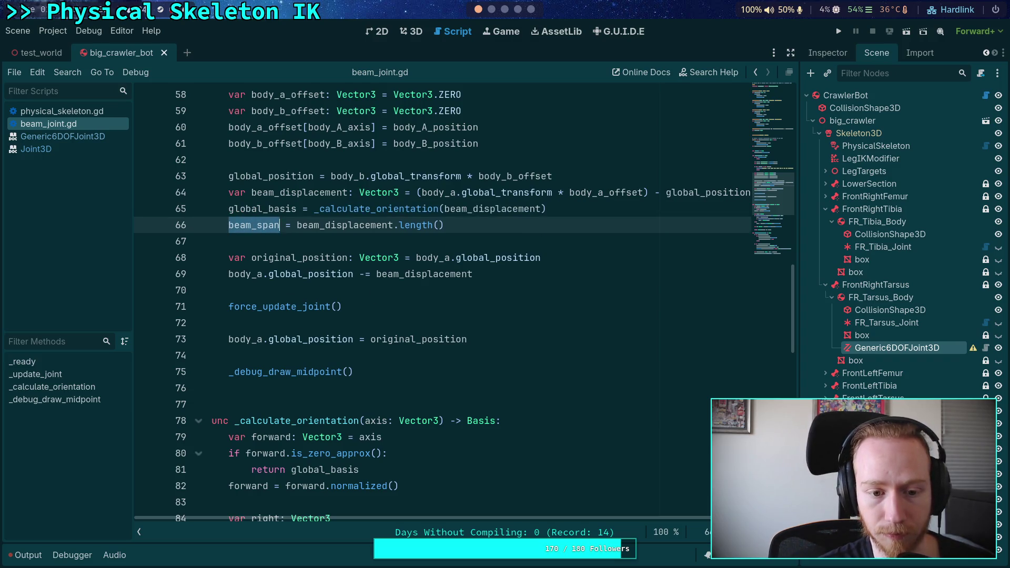
double_click(375, 356)
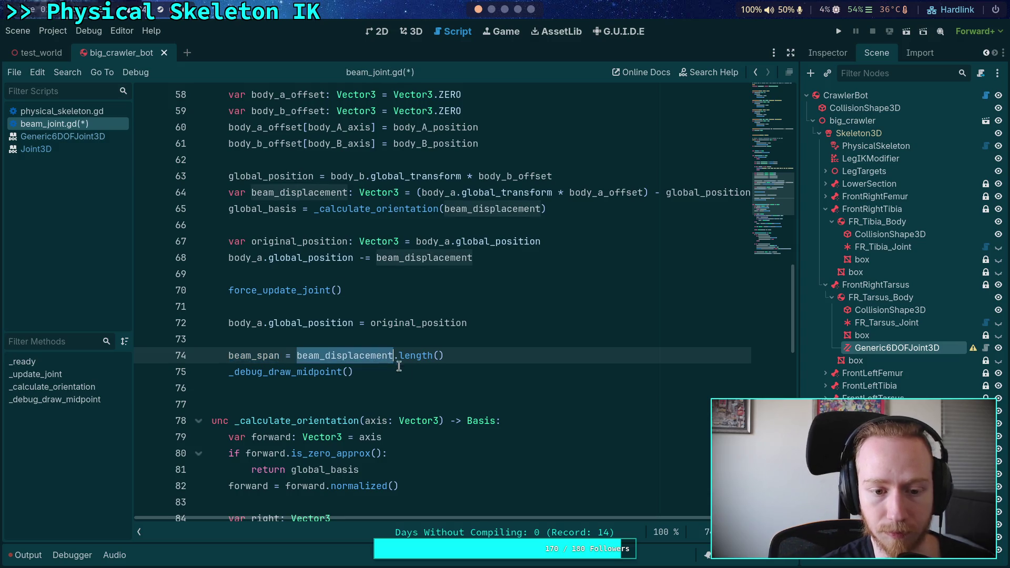
key("Down")
key("Down")
key("ctrl+s")
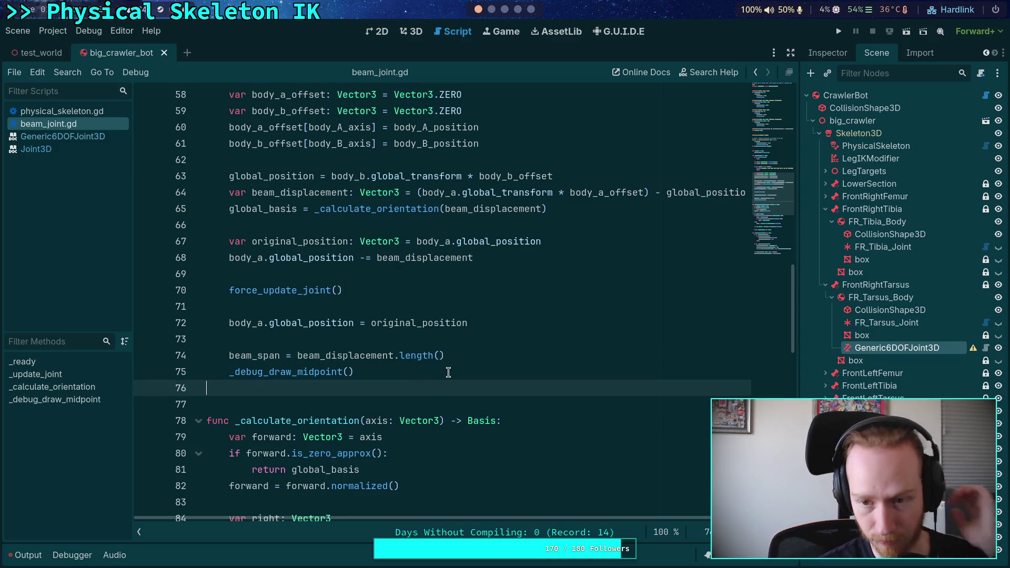
Clear the old errors from the Output log and reload the big_crawler_bot scene.
left_click(411, 33)
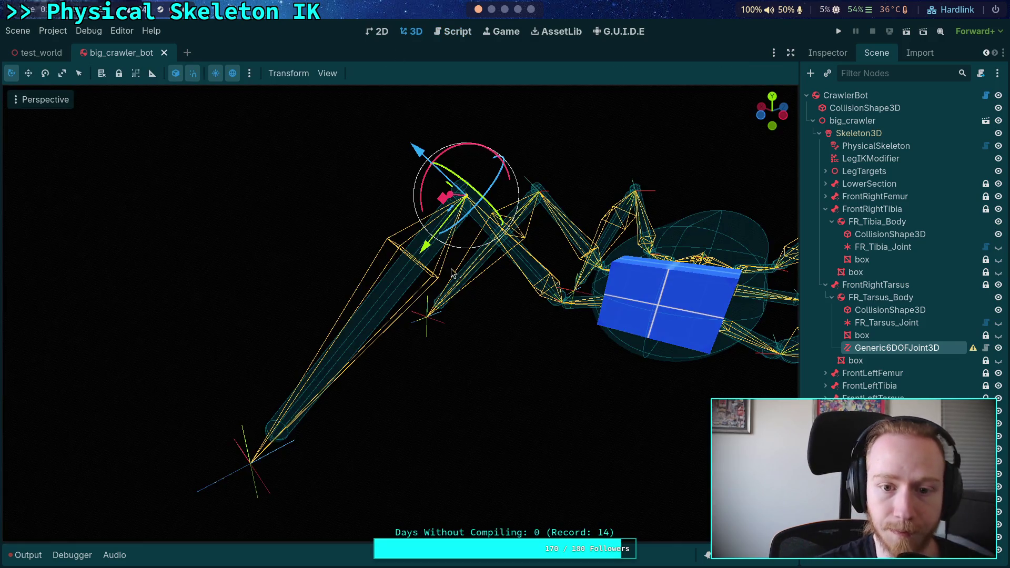
left_click(26, 555)
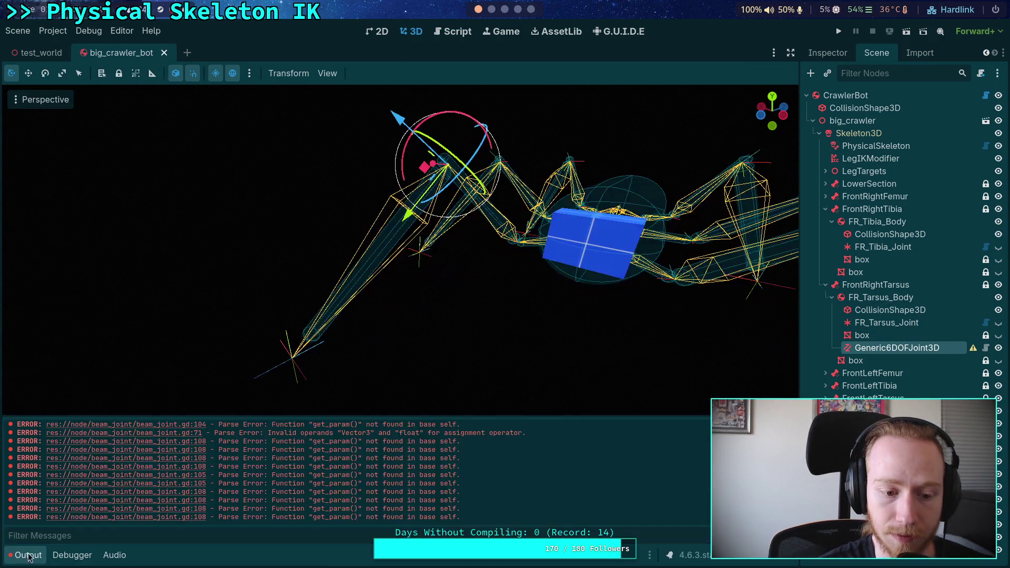
left_click(789, 426)
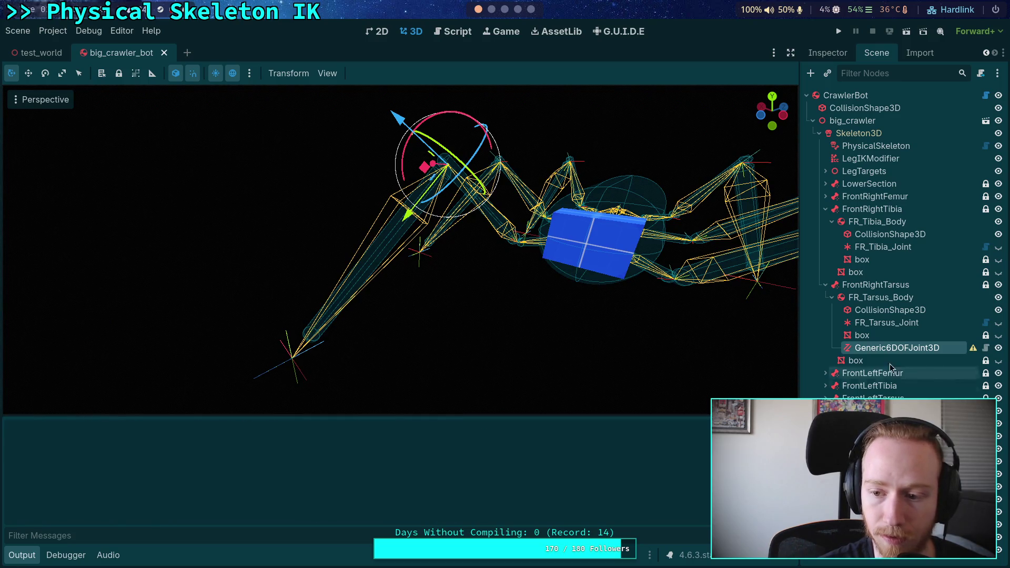
mouse_move(973, 351)
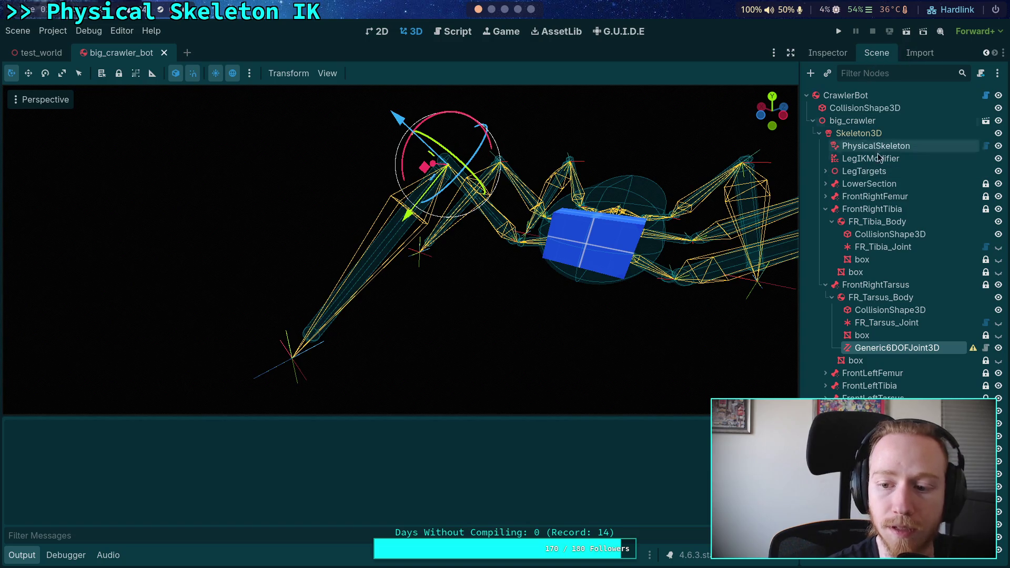
right_click(906, 352)
left_click(53, 31)
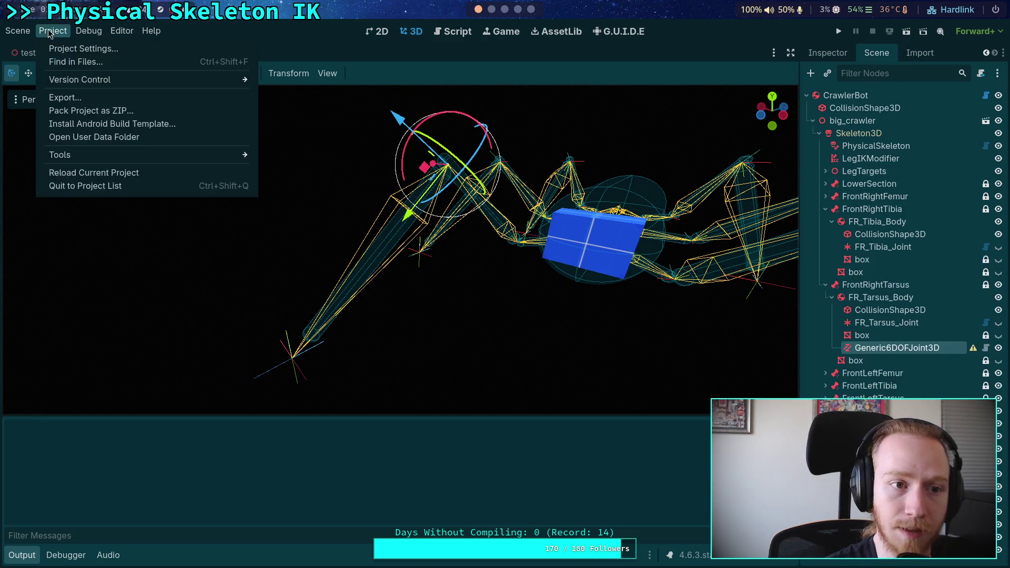
mouse_move(18, 30)
left_click(73, 258)
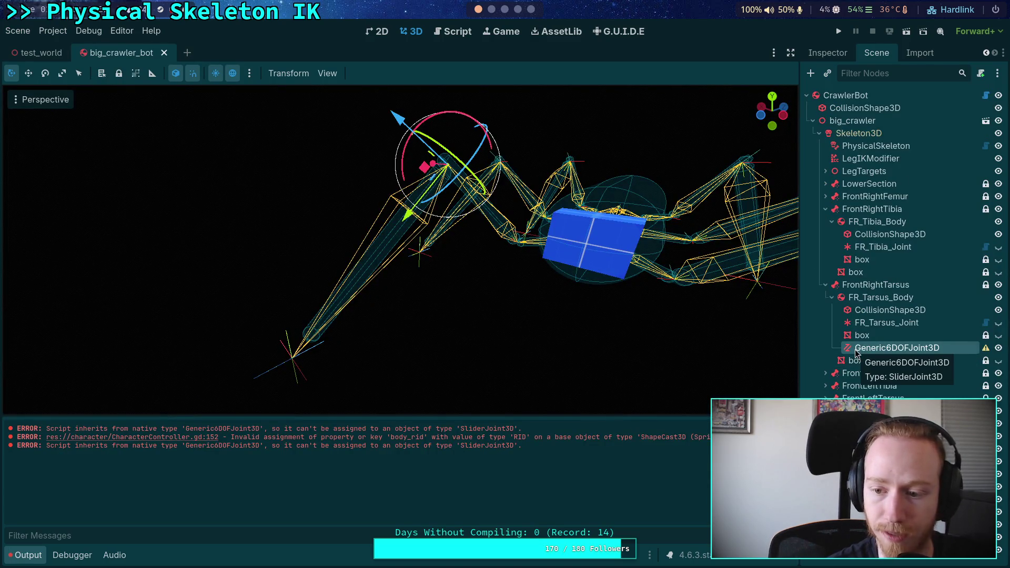
Change the Generic6DOFJoint3D's type to BeamJoint3D and rename it FR_Tarsus_Beam.
right_click(857, 353)
left_click(826, 388)
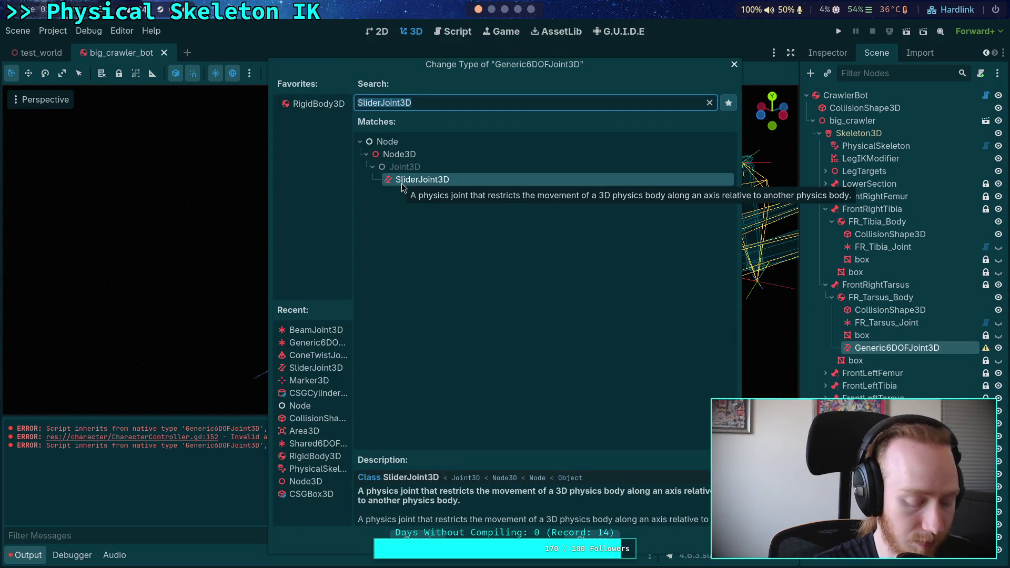
type("Beam")
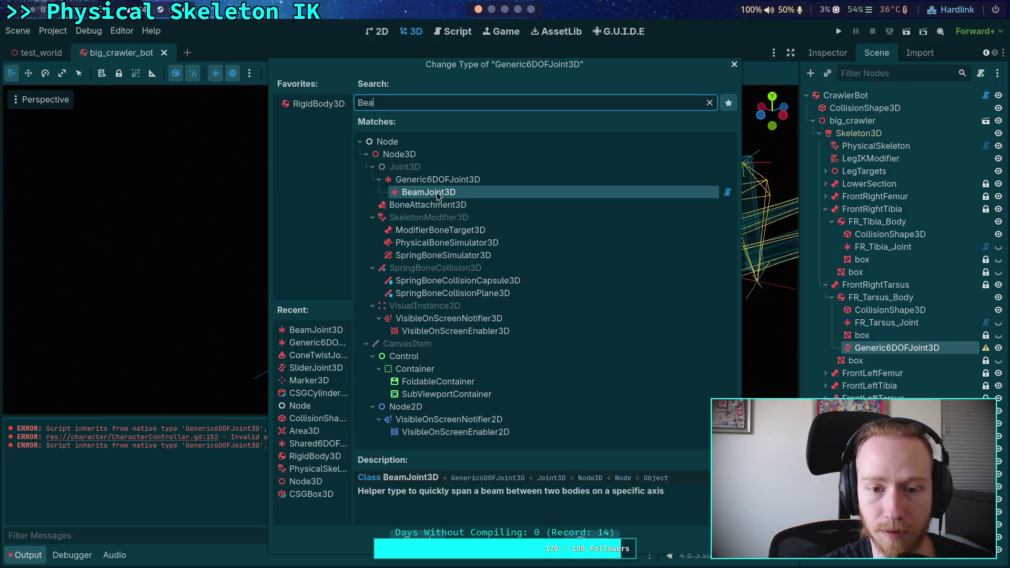
key("Return")
double_click(889, 350)
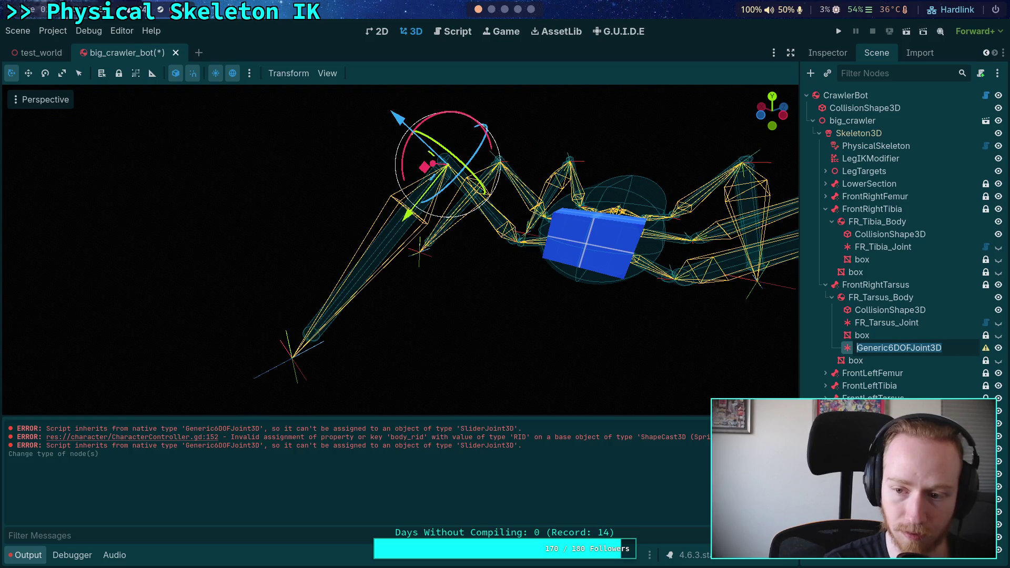
type("FR_Tarsus_Beam")
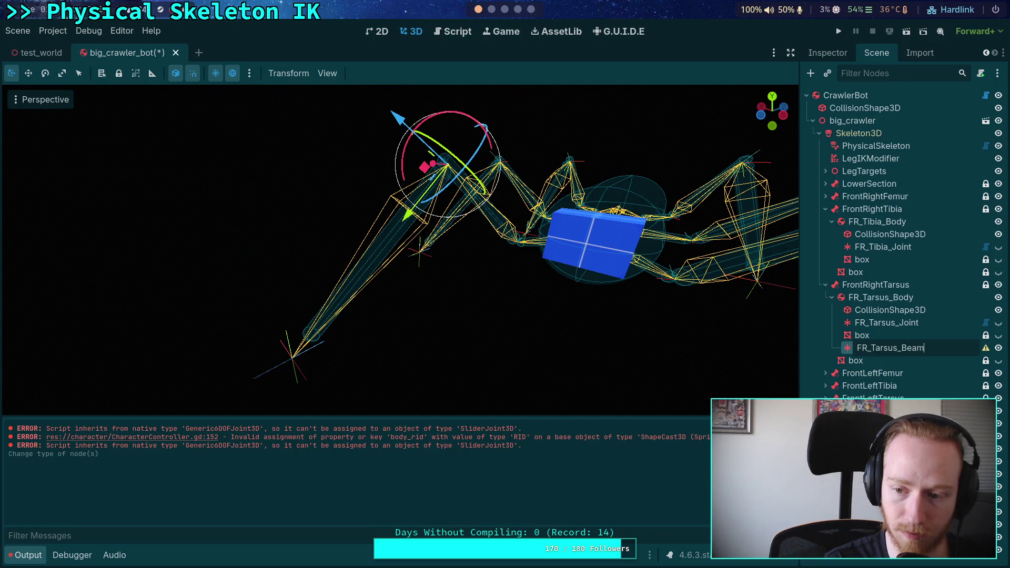
key("Return")
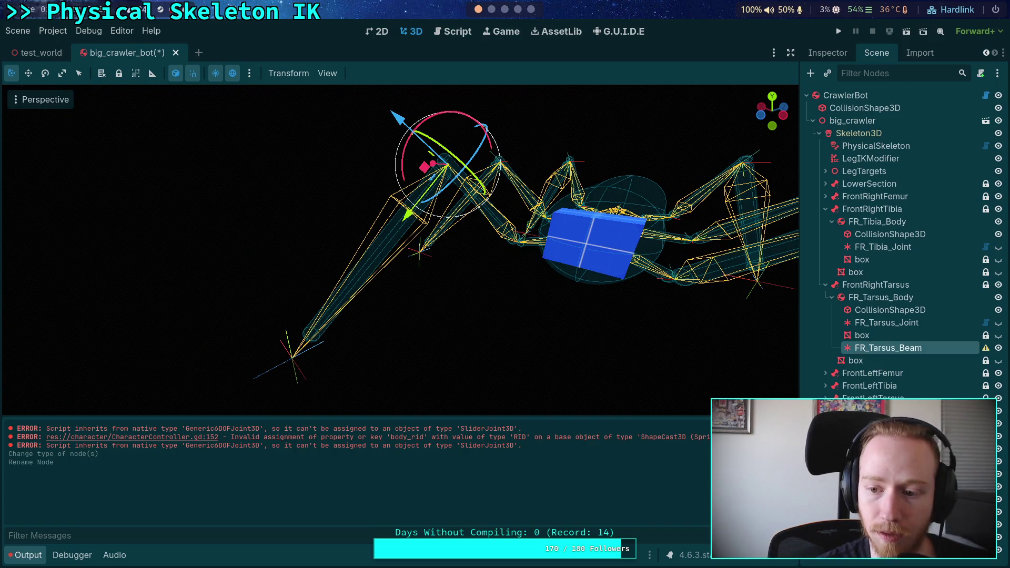
In the Inspector's Joint3D section, assign FR_Tibia_Body as Node A and FR_Tarsus_Body as Node B.
left_click(842, 56)
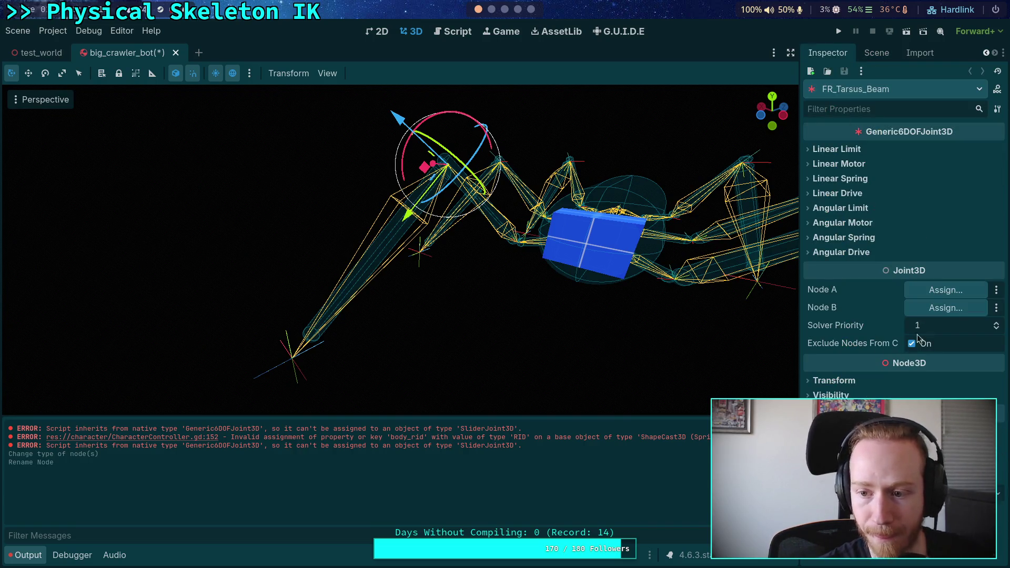
left_click(967, 294)
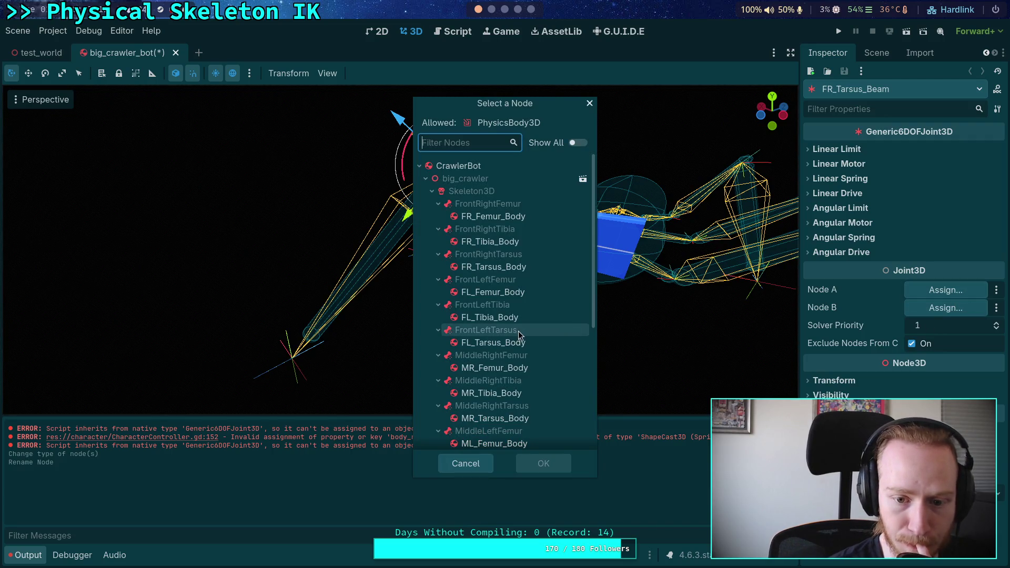
left_click(494, 267)
left_click(490, 241)
left_click(544, 464)
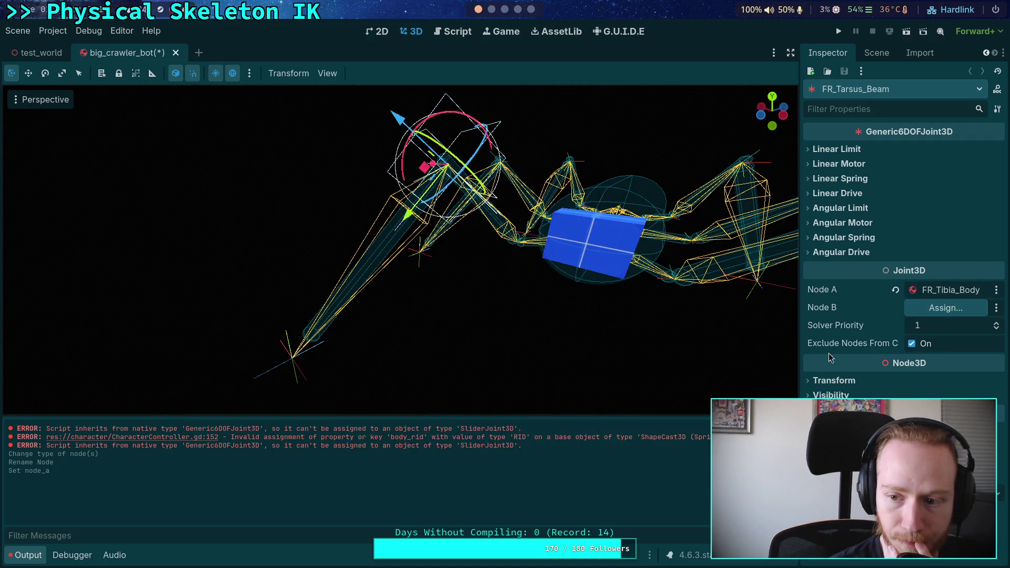
left_click(915, 312)
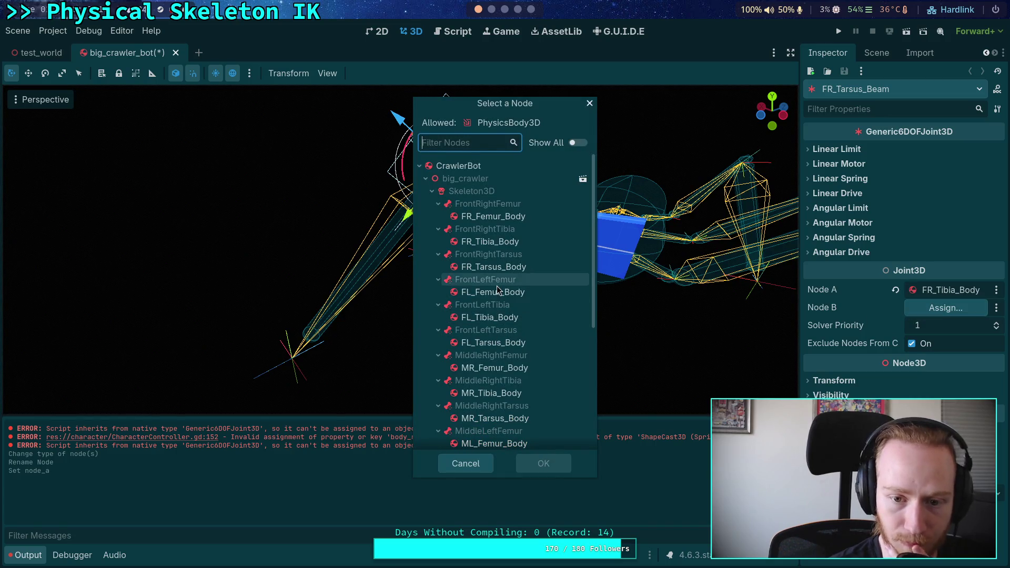
left_click(494, 267)
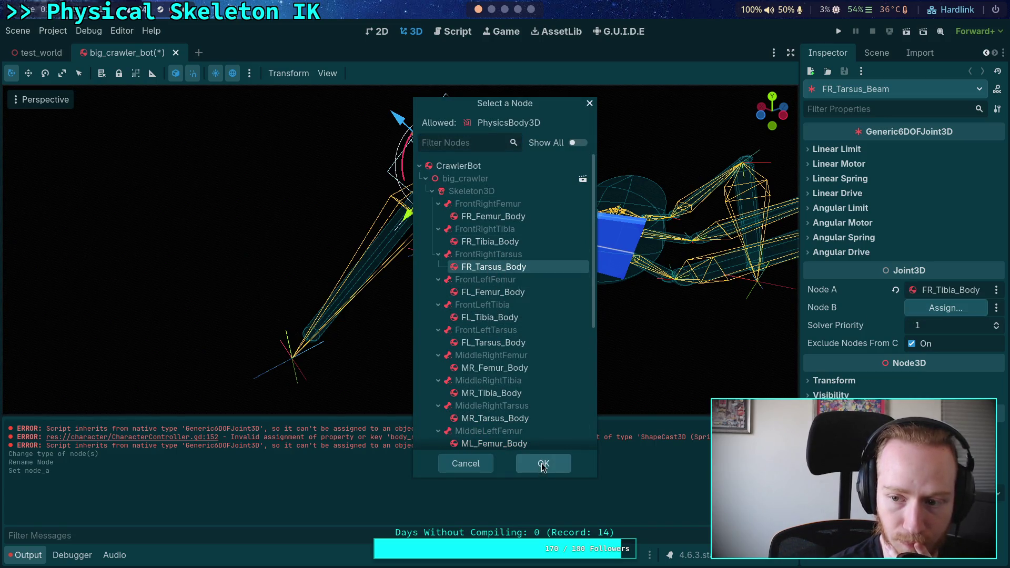
left_click(544, 463)
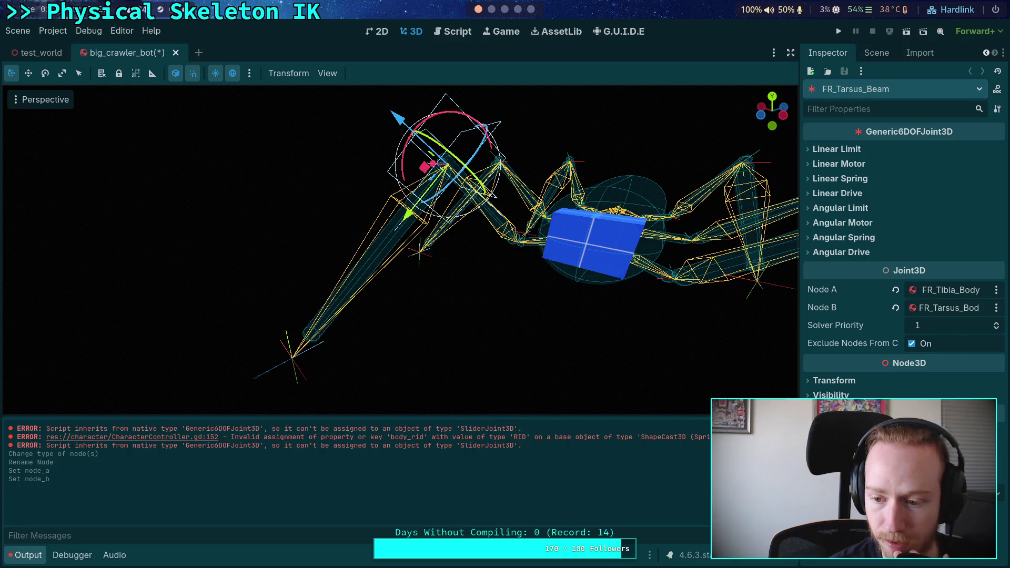
scroll(900, 263, "down", 3)
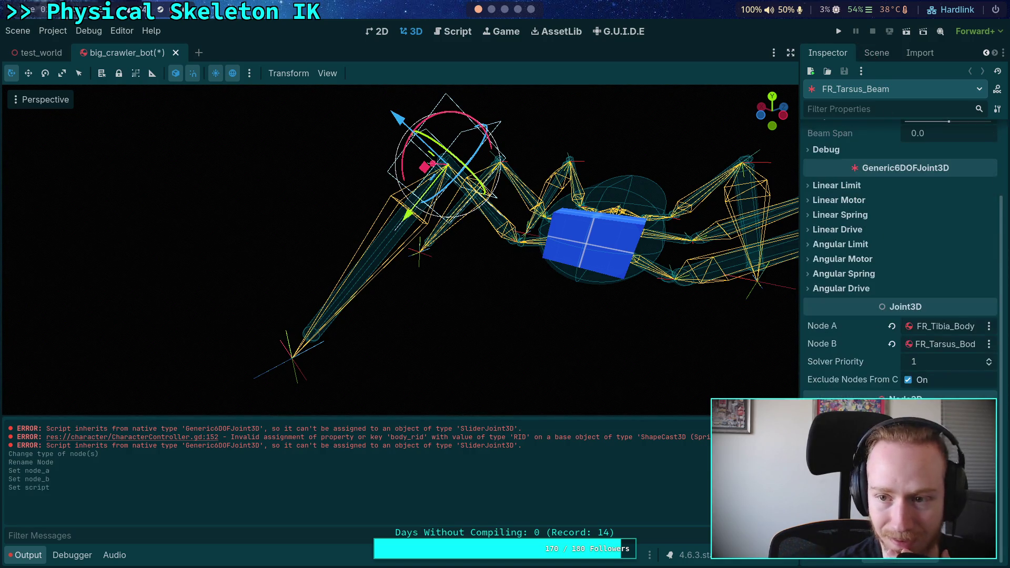
Set Body B Position to 1.125 and pull the view back to see the whole crawler.
scroll(899, 253, "up", 3)
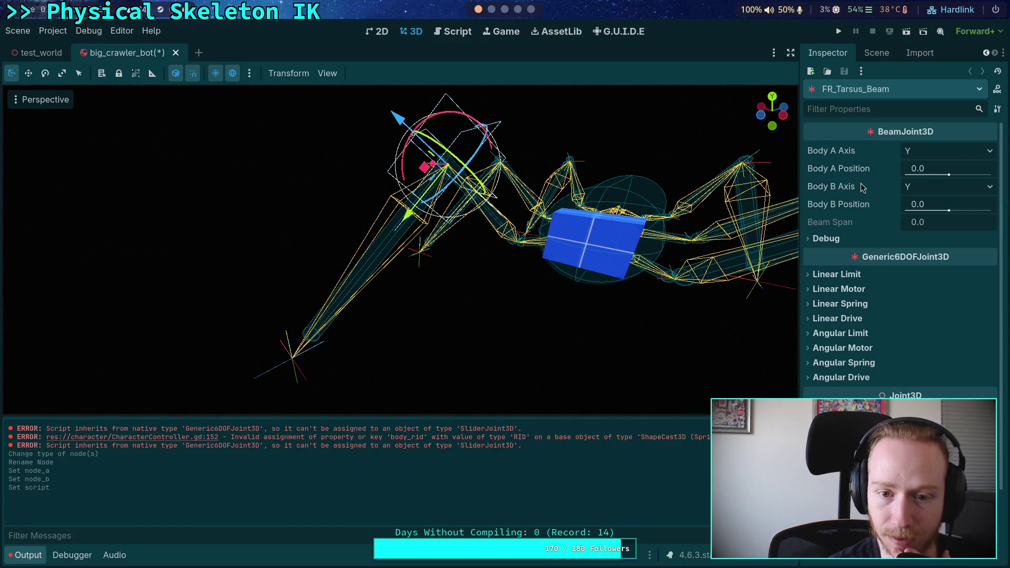
left_click(927, 208)
type("12")
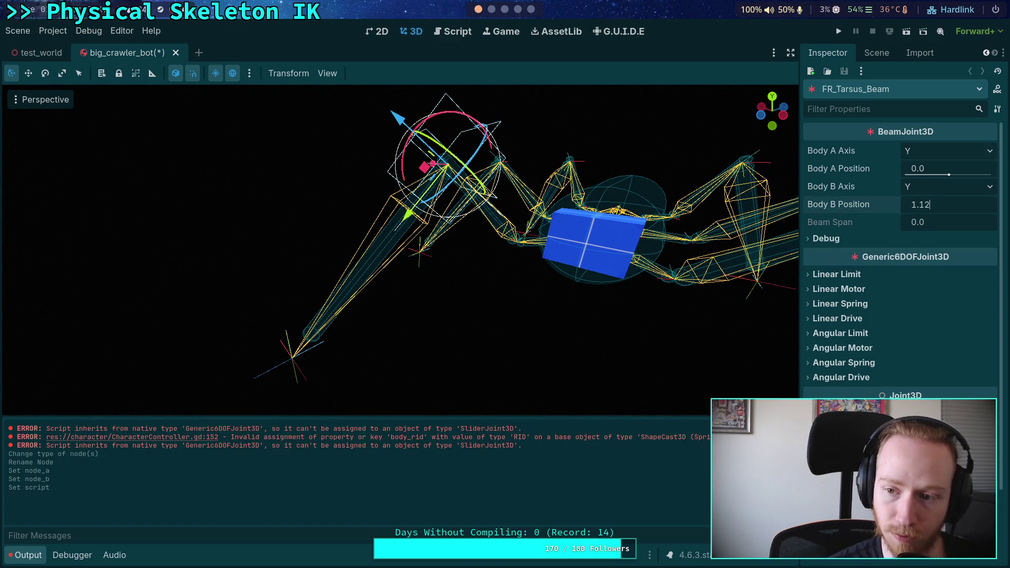
type("5")
key("Return")
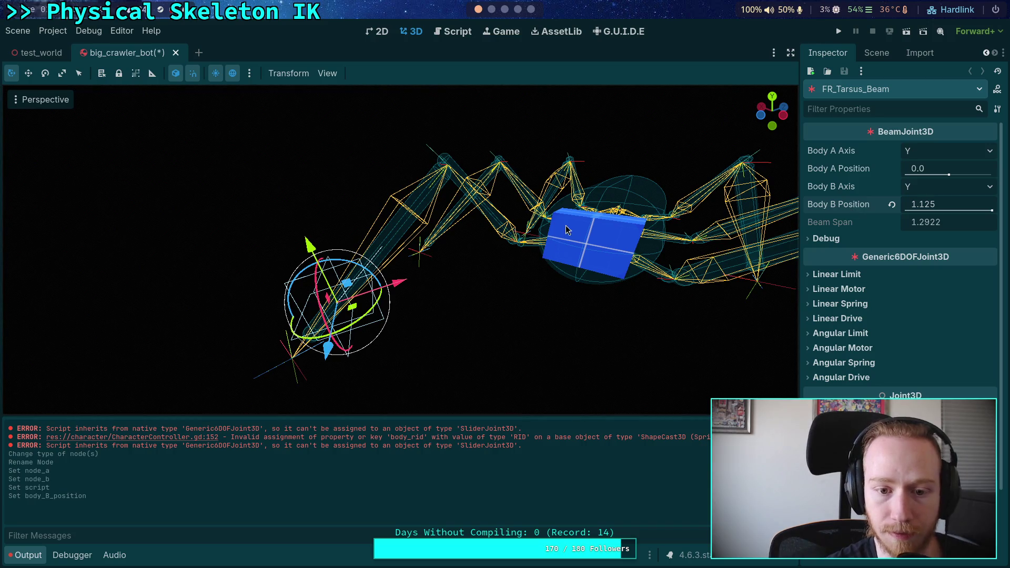
right_click(567, 226)
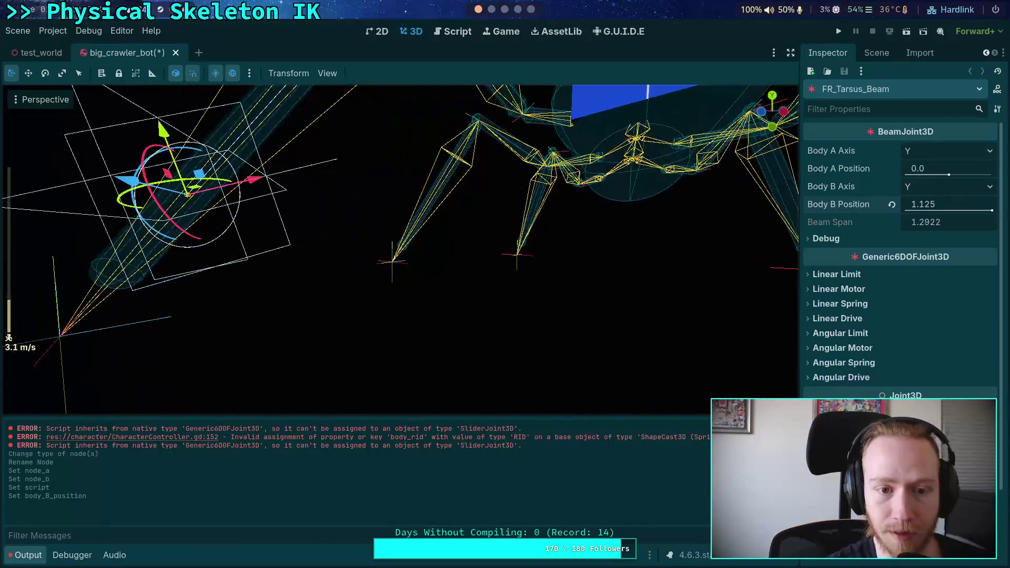
key("s")
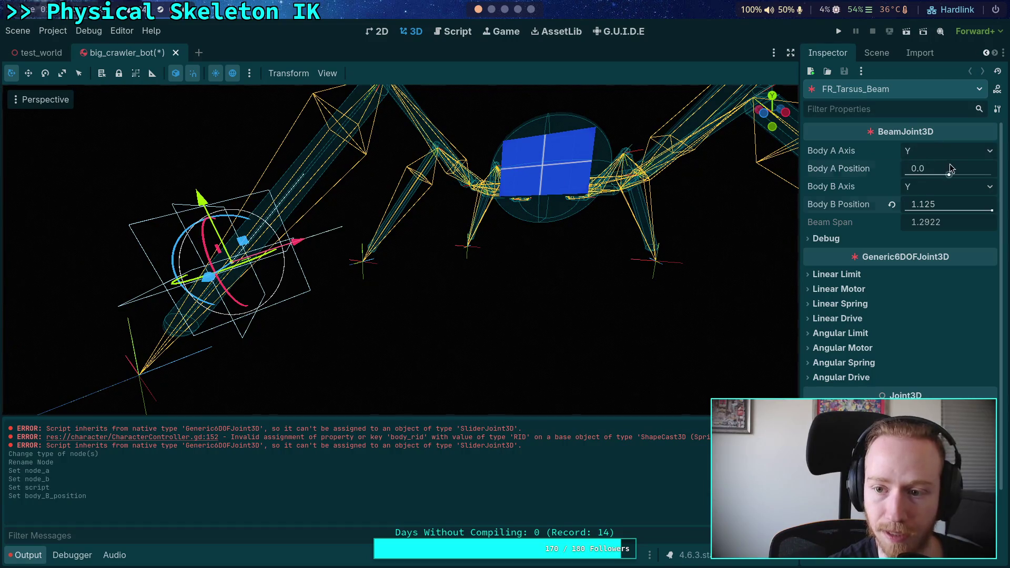
Set Body A Position to 0.4, giving Beam Span 1.1474, and check the Linear Limit X settings.
left_click(951, 167)
type("0")
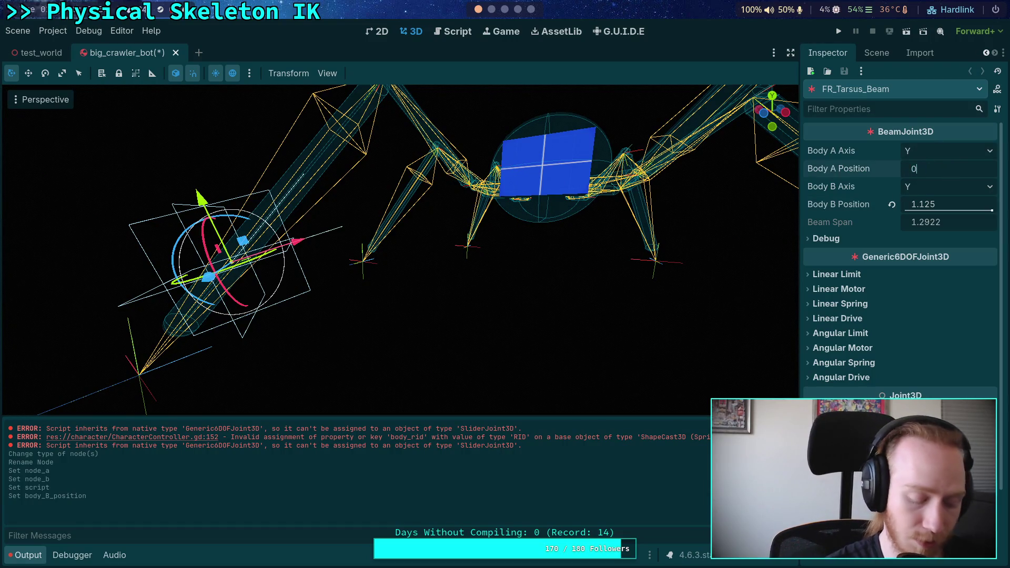
key("Return")
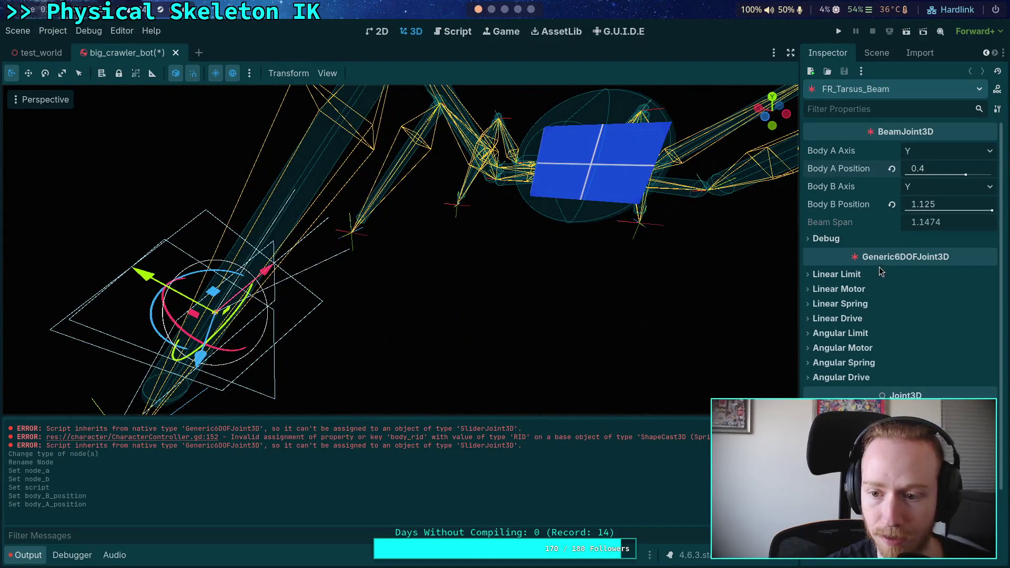
left_click(881, 271)
left_click(853, 289)
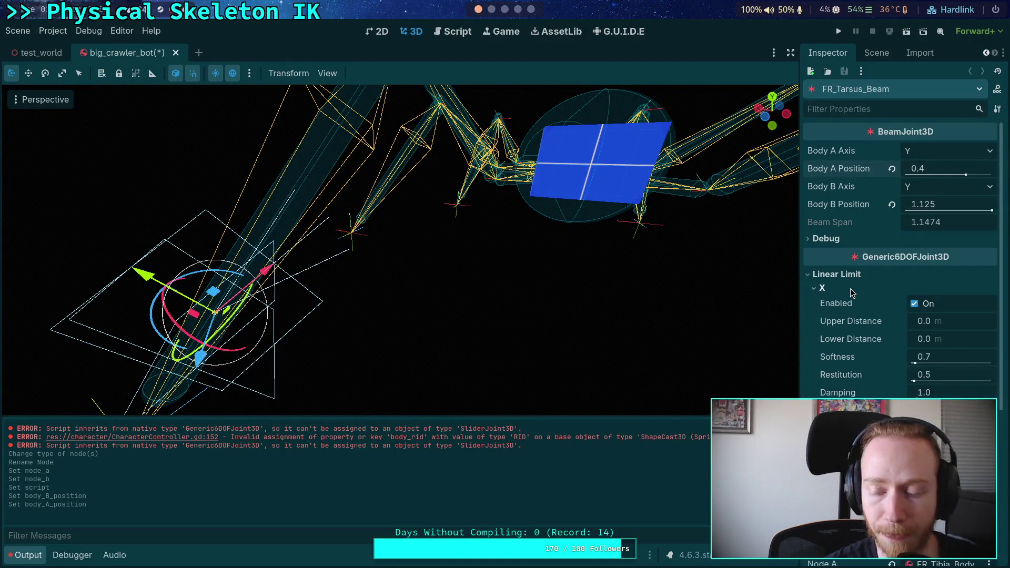
left_click(851, 288)
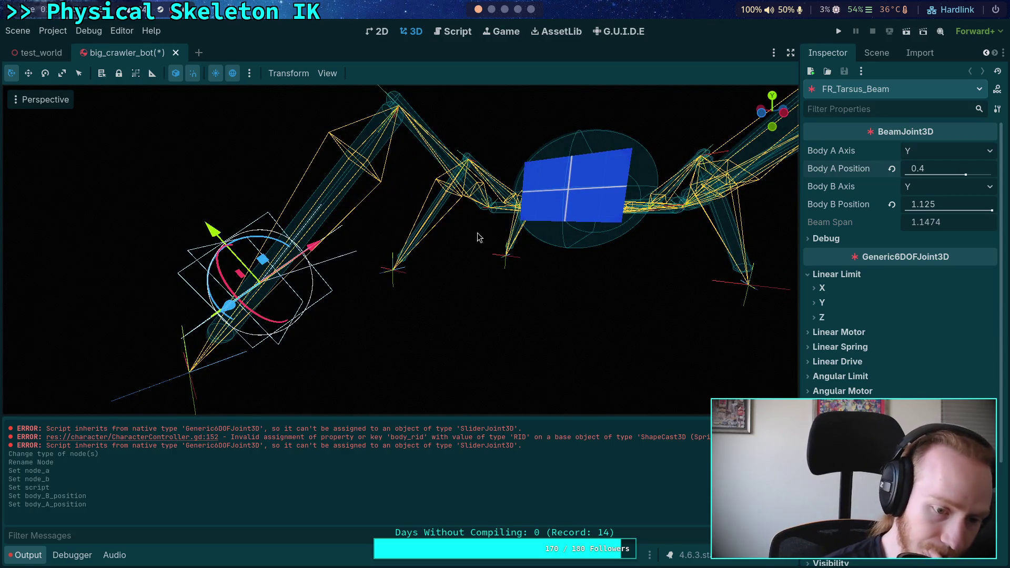
left_click(445, 32)
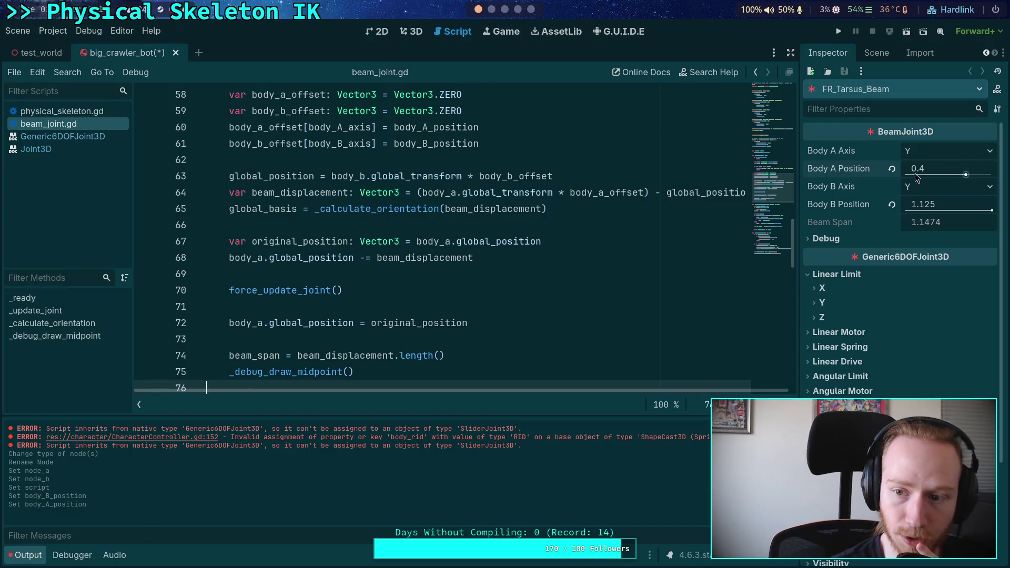
Collapse the Output panel and scroll beam_joint.gd to the 'var beam_span: float' declaration on line 31.
left_click(13, 559)
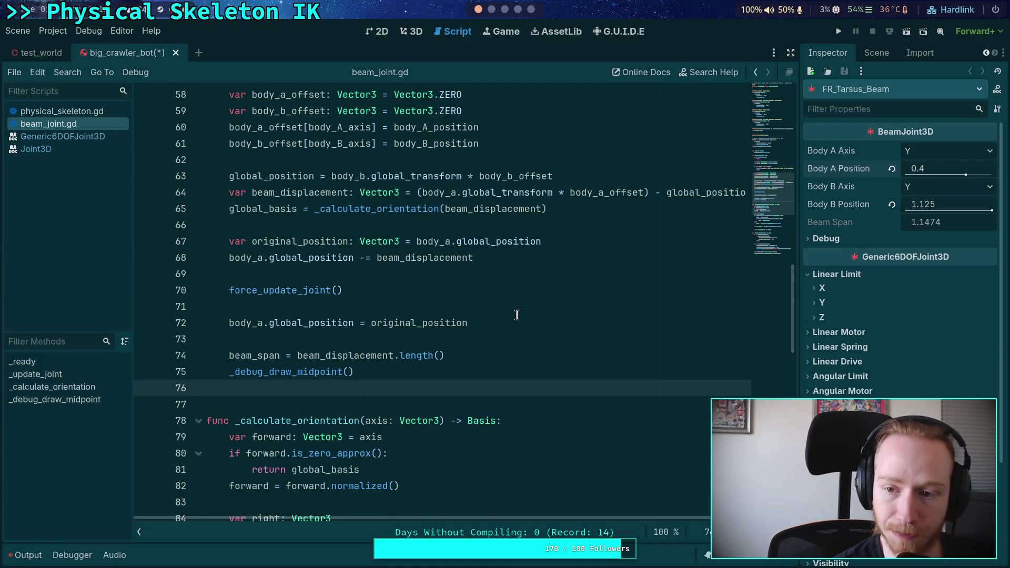
scroll(517, 318, "up", 15)
scroll(514, 317, "up", 2)
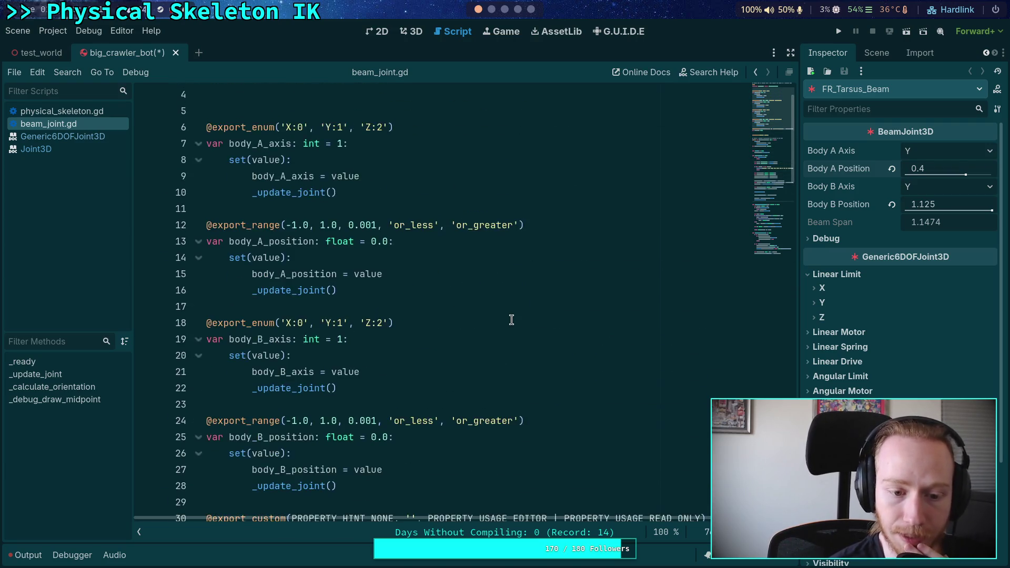
scroll(474, 342, "down", 2)
left_click(411, 390)
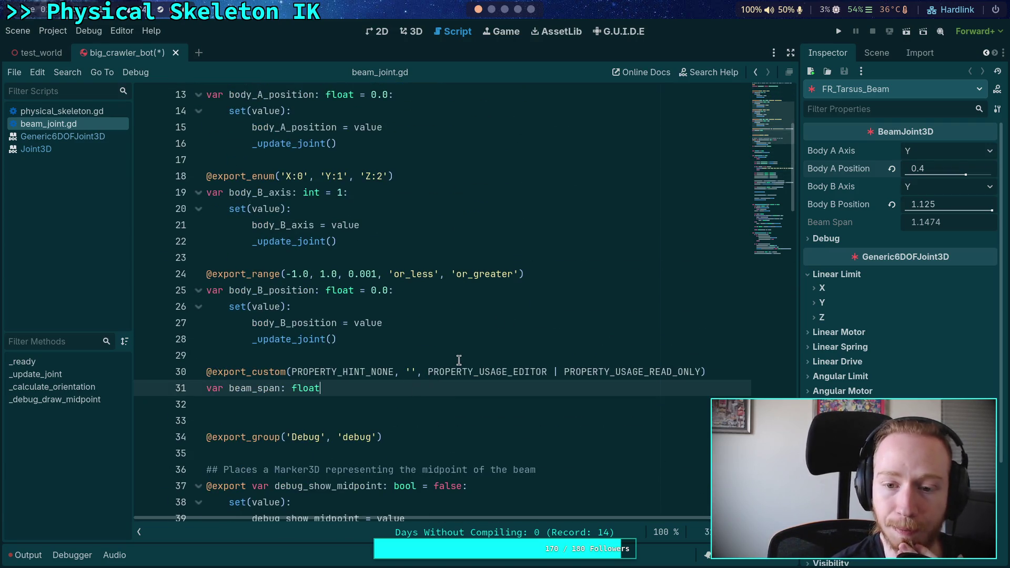